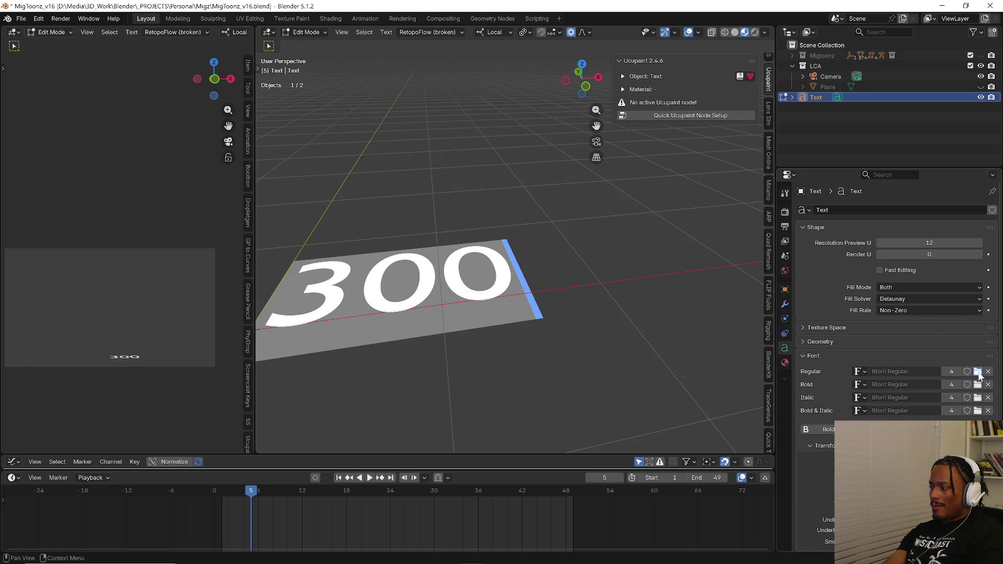
- Load the Howdy Duck Regular.002 font file as the 300 text's Regular font
click(978, 375)
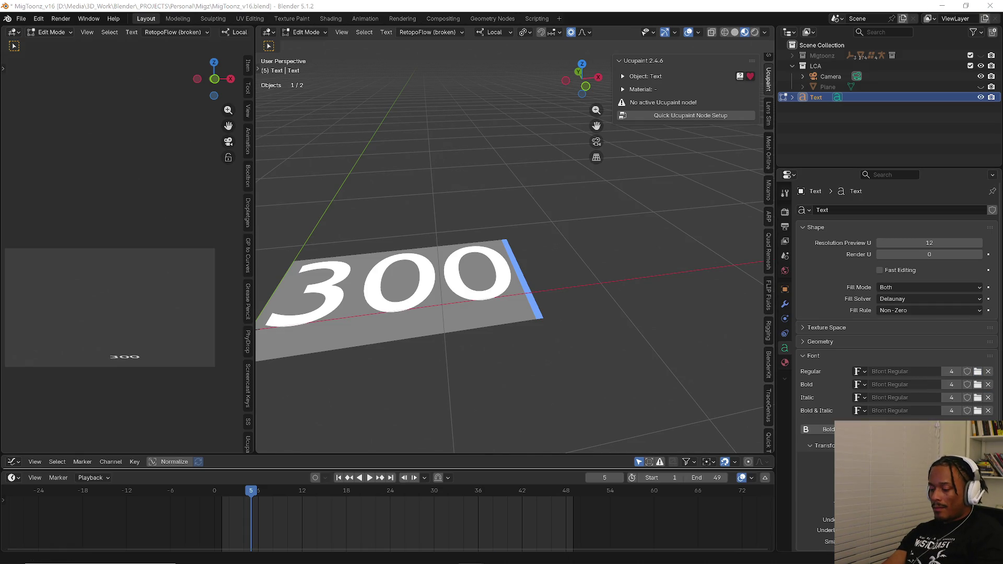
key(Return)
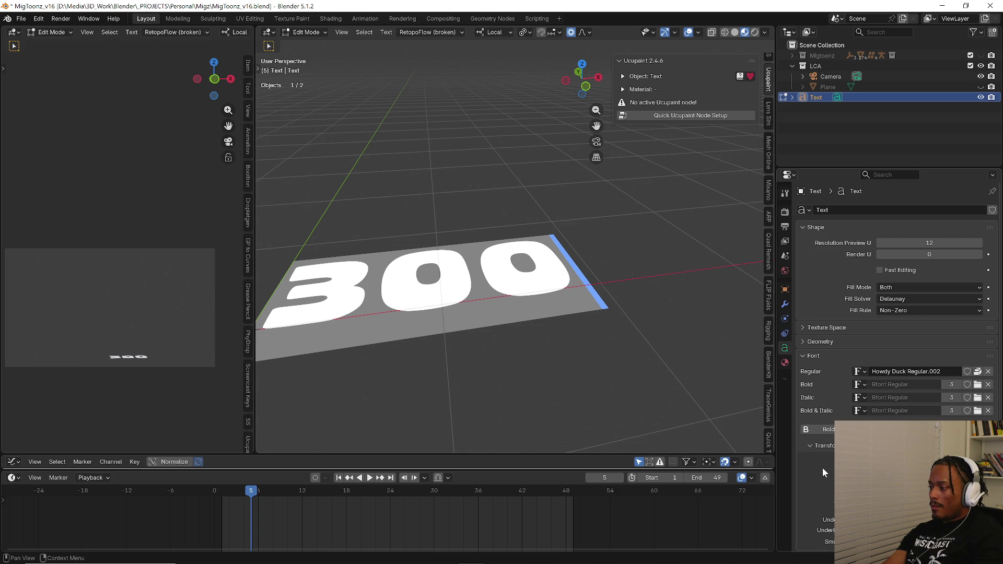
scroll(818, 447, down, 2)
scroll(809, 461, down, 2)
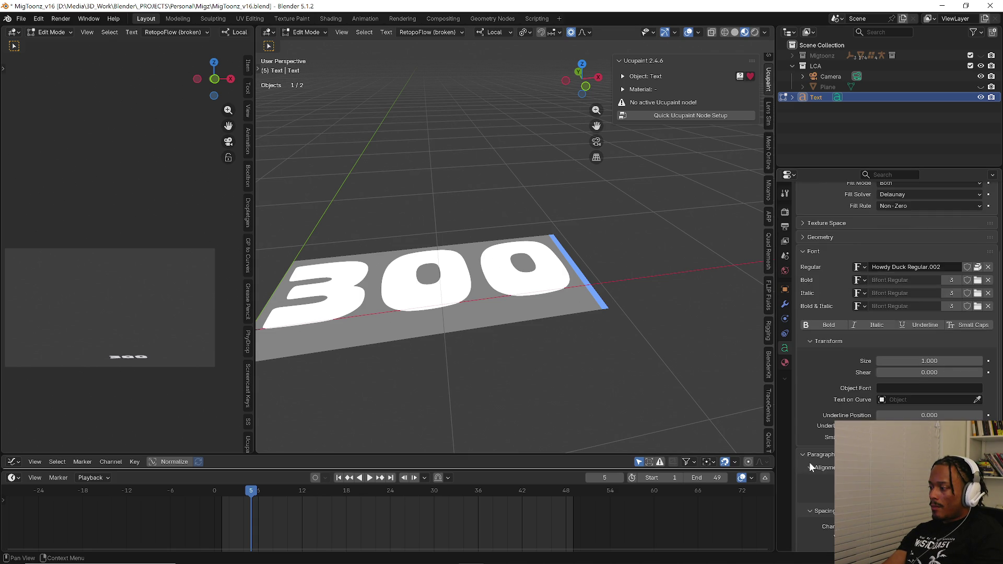
scroll(809, 461, down, 2)
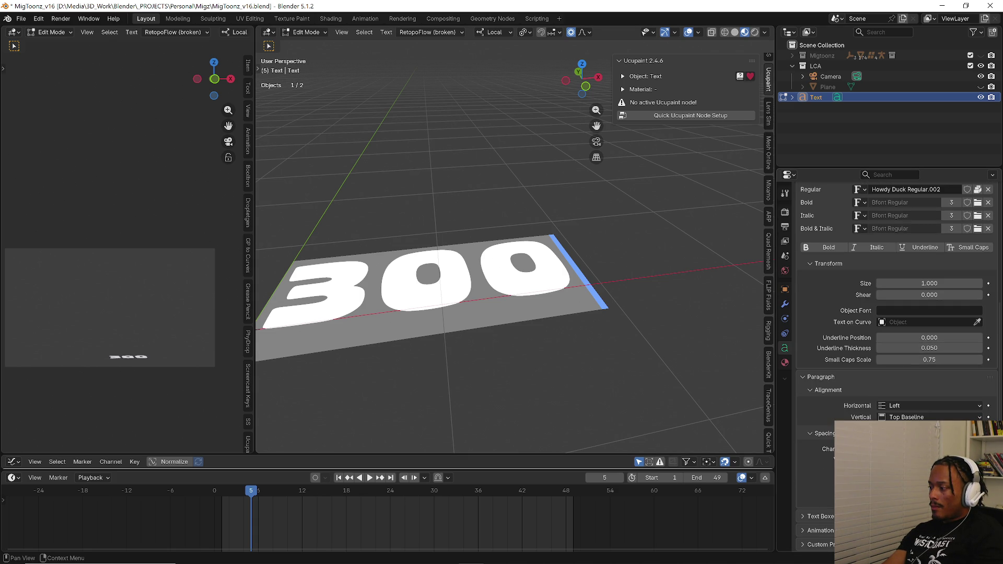
scroll(824, 453, up, 3)
scroll(853, 290, up, 3)
click(823, 354)
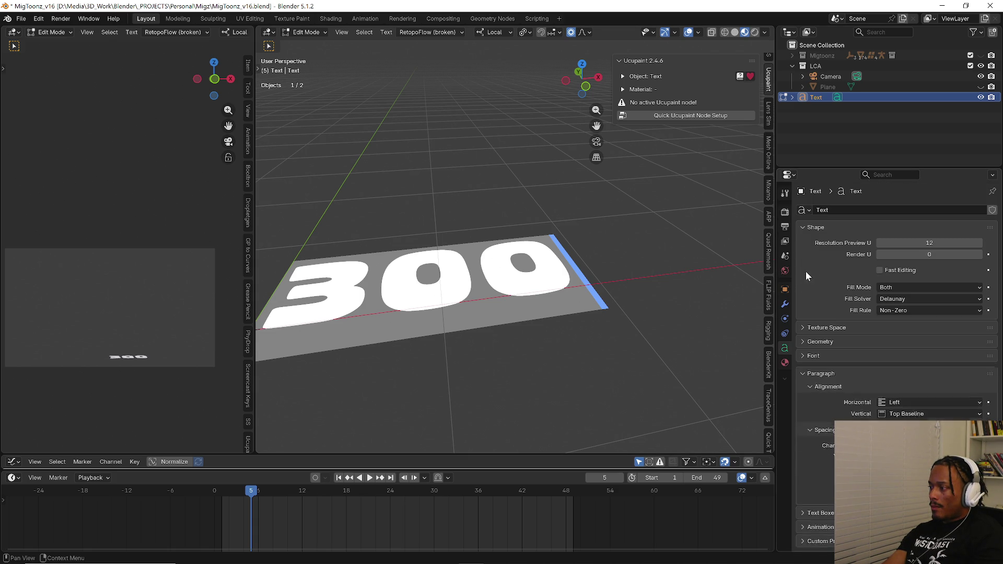
- Set the text geometry Offset to -0.02 and Extrude to 0.16 m
mouse_move(926, 357)
mouse_down()
mouse_move(913, 357)
mouse_move(960, 368)
mouse_up()
mouse_move(509, 313)
middle_down()
mouse_move(548, 235)
mouse_move(486, 259)
mouse_move(548, 258)
middle_up()
scroll(509, 259, down, 5)
mouse_move(496, 368)
middle_down()
mouse_move(497, 324)
mouse_move(519, 352)
mouse_move(480, 385)
mouse_move(492, 330)
middle_up()
- In Object Mode, scale the text along its depth axis down to 0.636
key(ctrl+Tab)
click(439, 326)
key(s)
key(z)
click(516, 342)
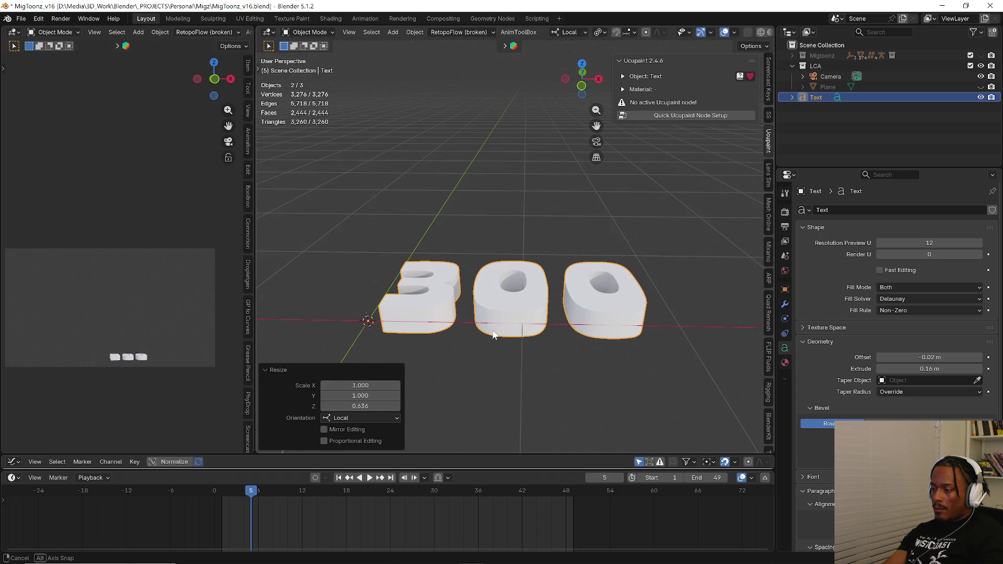
- View the text from the front and, back in text editing, delete the stray character
key(KP_1)
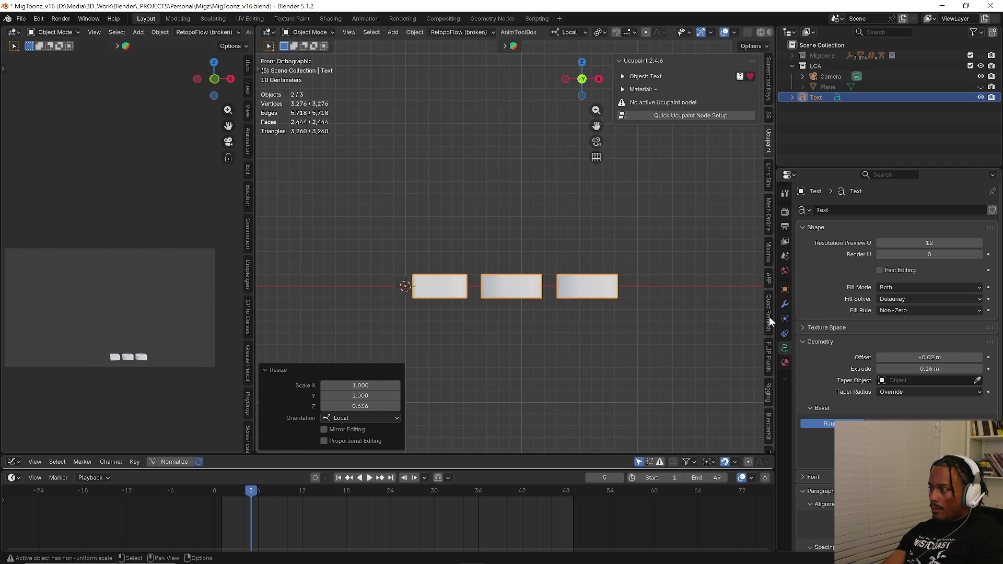
key(Tab)
text(0)
key(BackSpace)
middle_drag(501, 314, 502, 336)
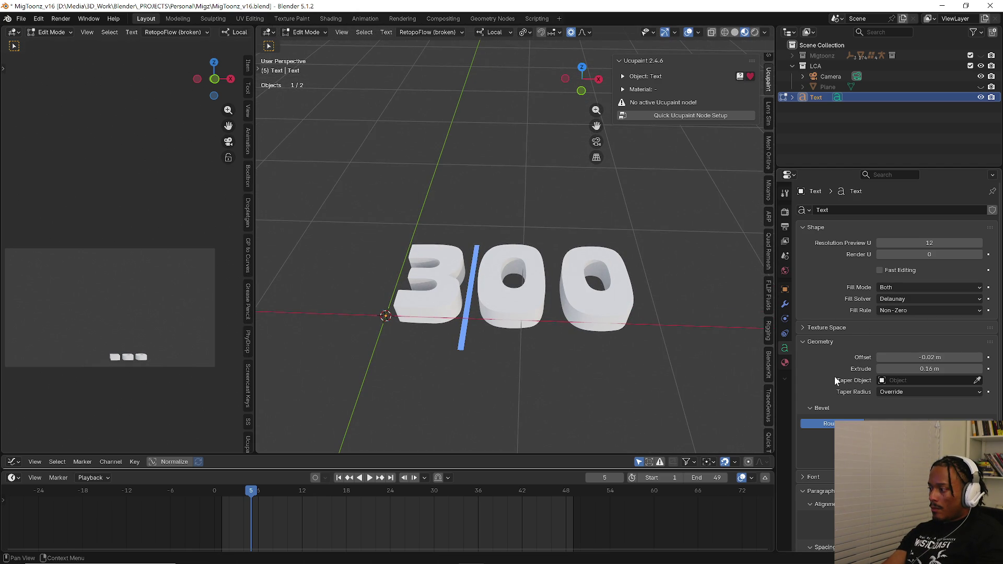
scroll(835, 381, down, 4)
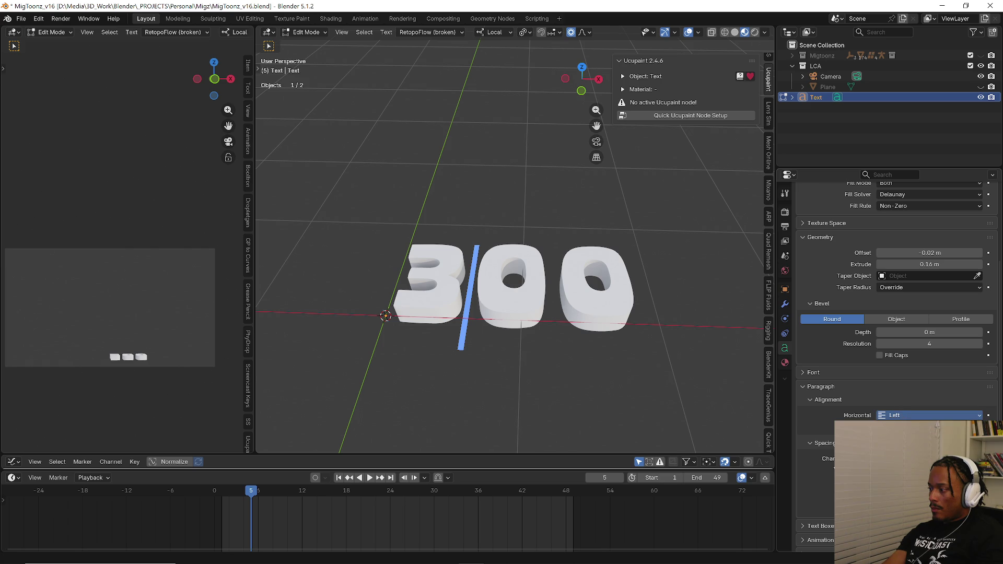
- Set paragraph alignment to Center and switch the text to Object Mode in right view
click(929, 430)
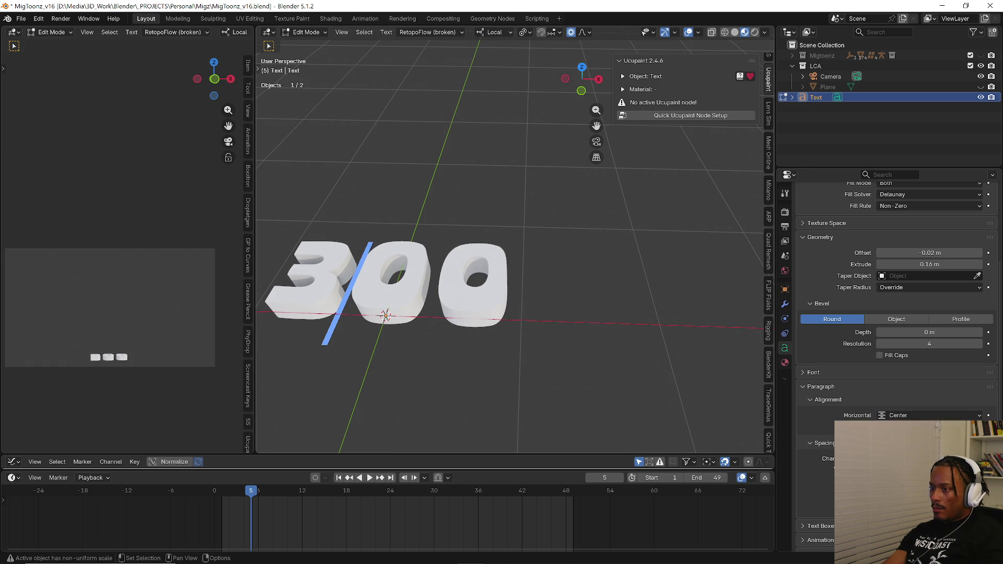
click(313, 32)
click(321, 51)
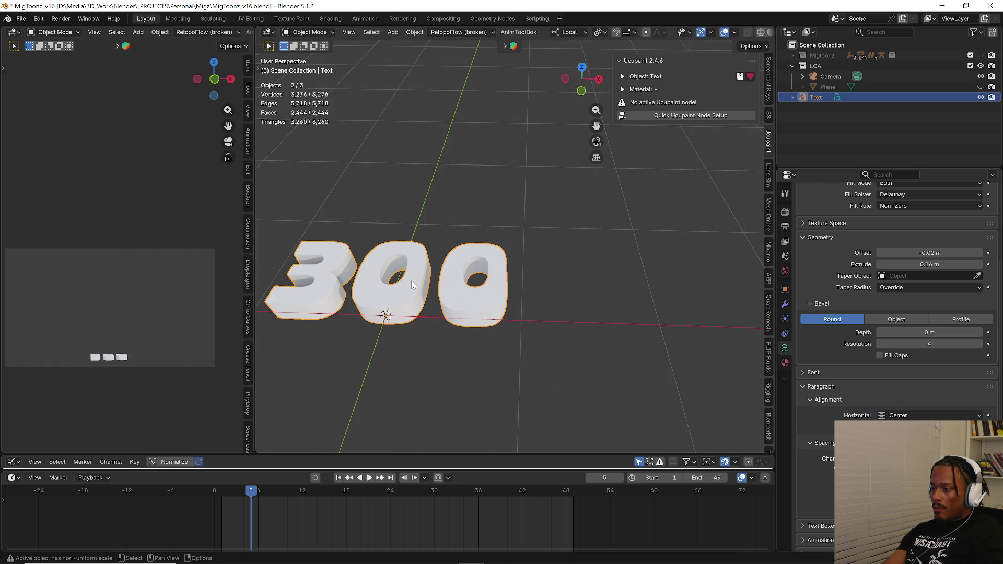
key(KP_3)
text(r)
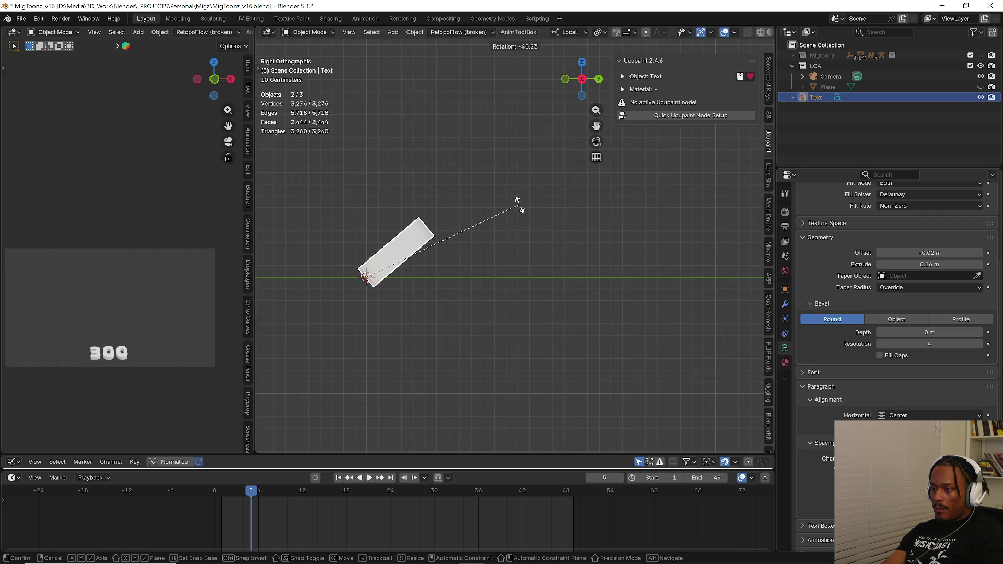
text(90)
- Rotate the text -90° to stand upright and move it into the camera's view
key(minus)
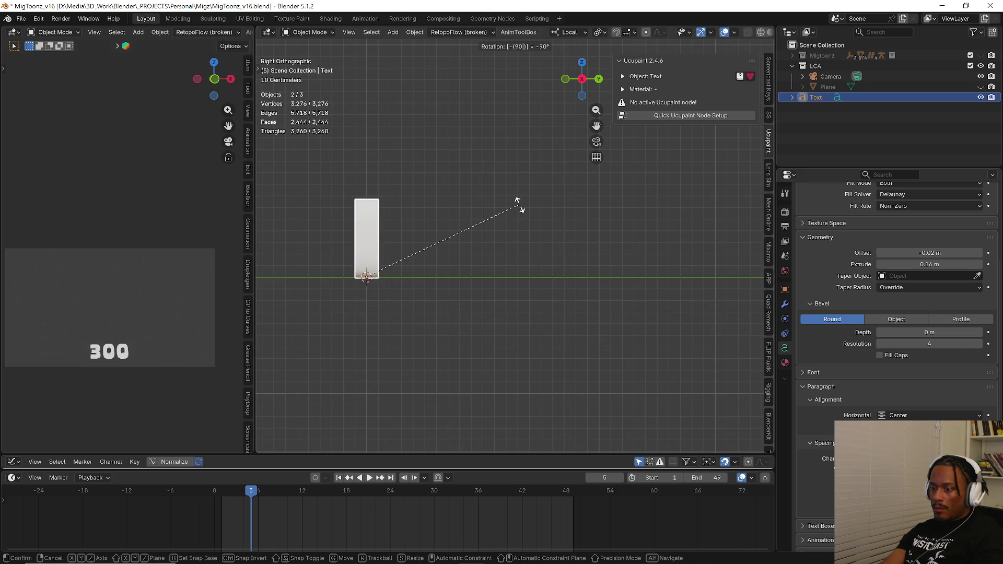
key(Return)
key(g)
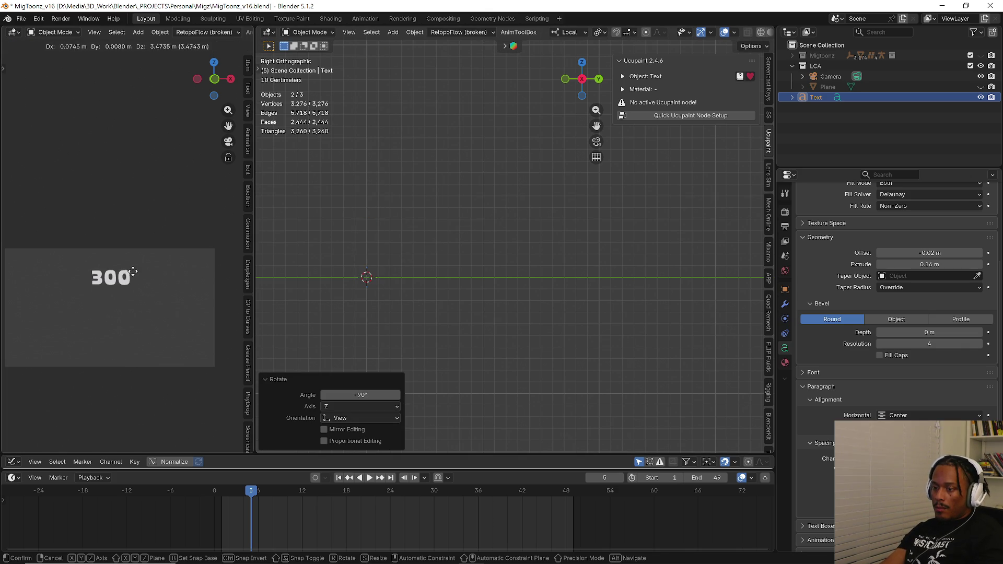
click(132, 274)
key(g)
click(124, 324)
- Scale the text down slightly to about 0.99
key(s)
click(206, 312)
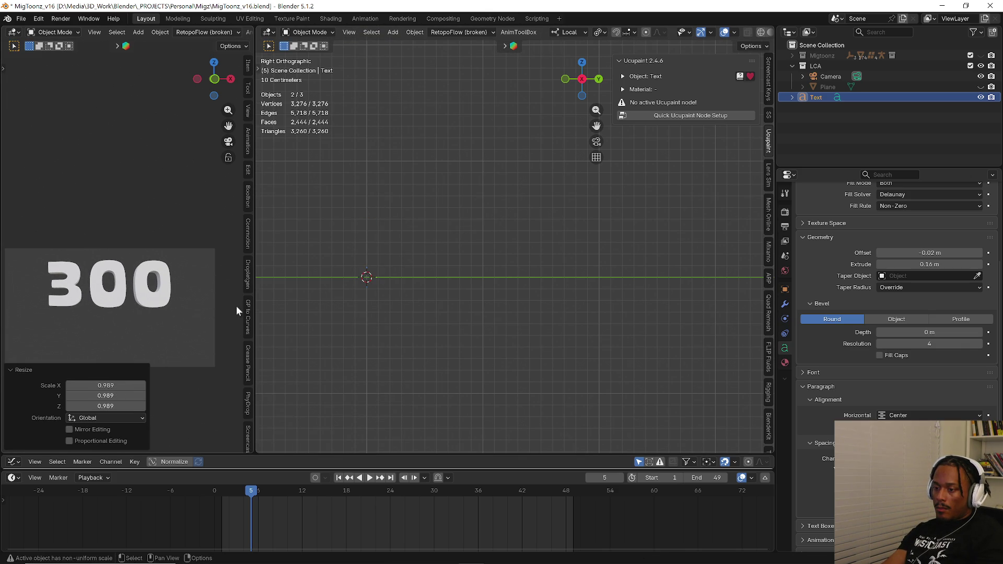
scroll(492, 278, down, 2)
click(19, 369)
scroll(453, 261, down, 1)
mouse_move(451, 261)
shift+middle_down()
mouse_move(486, 317)
mouse_move(471, 232)
mouse_move(511, 206)
mouse_move(584, 202)
shift+middle_up()
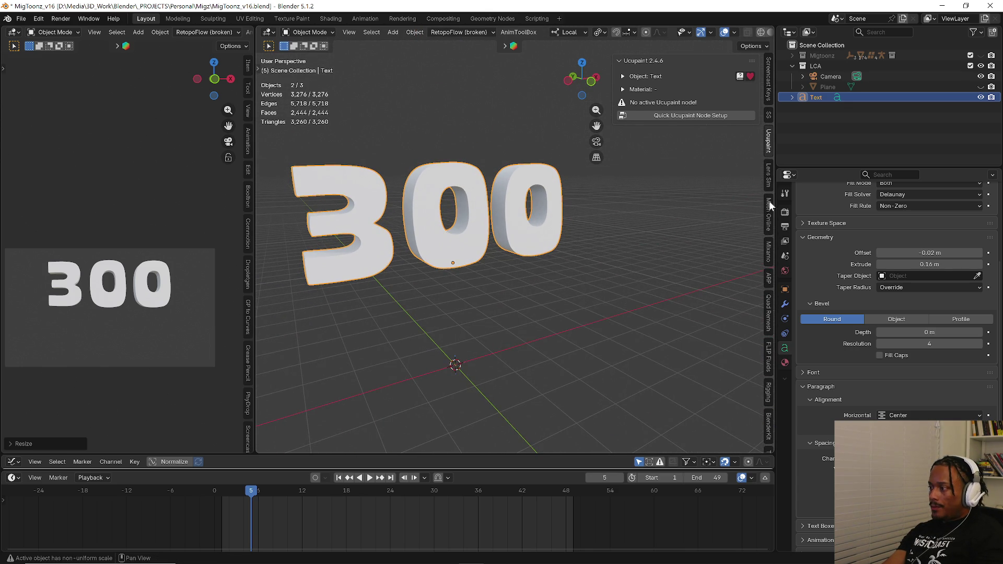
scroll(768, 254, down, 2)
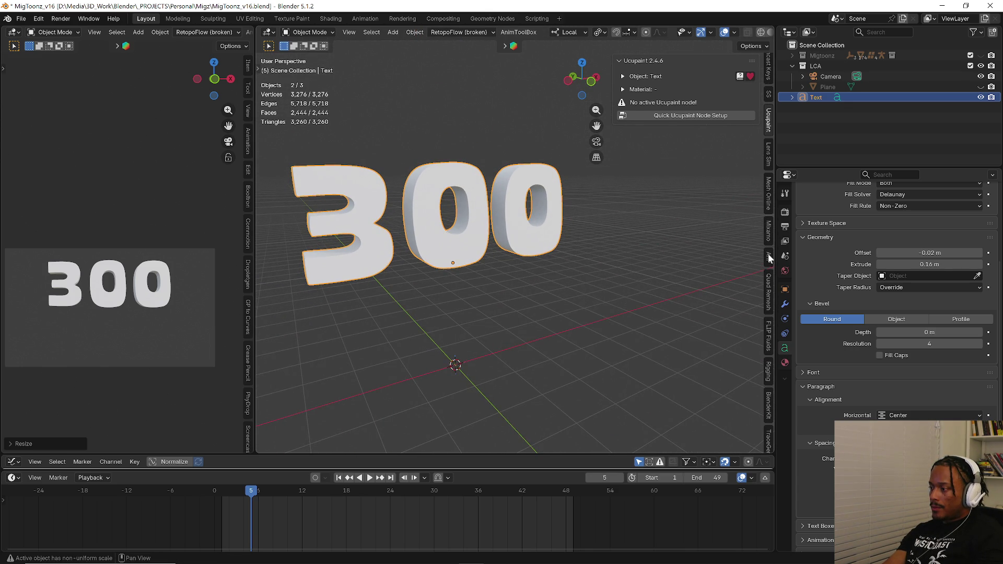
- Convert the 300 text to a mesh and run Quad Remesher's Remesh It on it
click(769, 277)
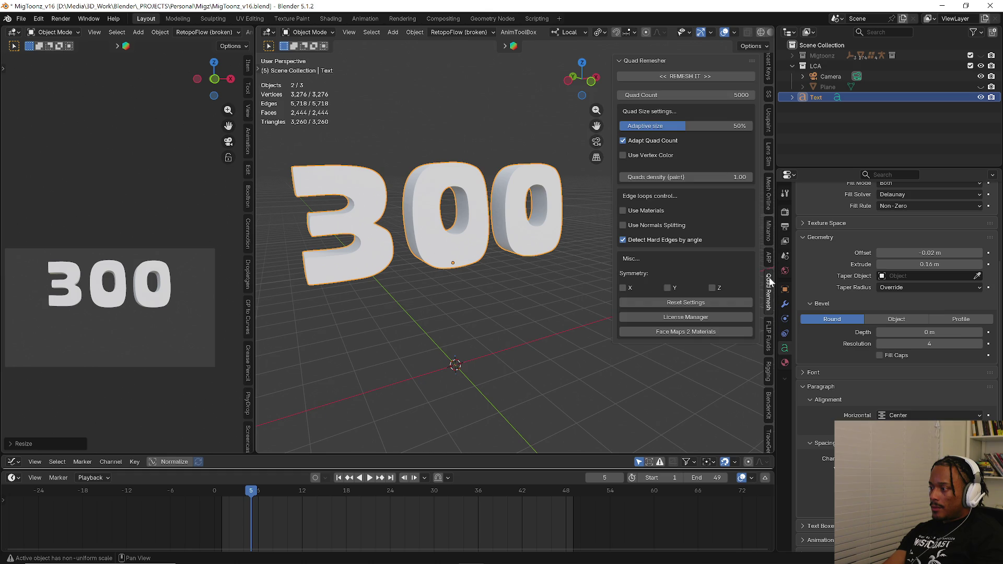
right_click(440, 260)
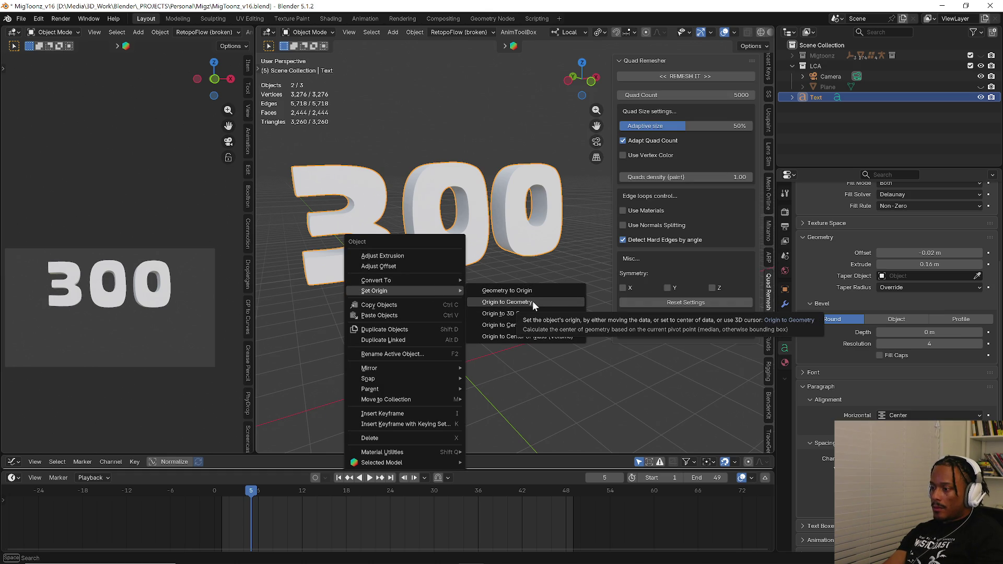
mouse_move(376, 279)
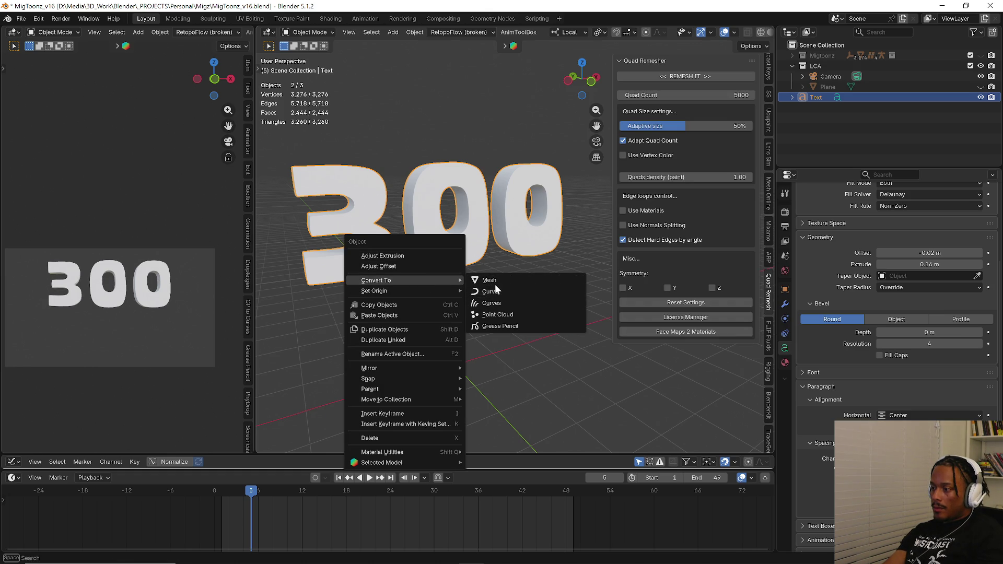
click(495, 283)
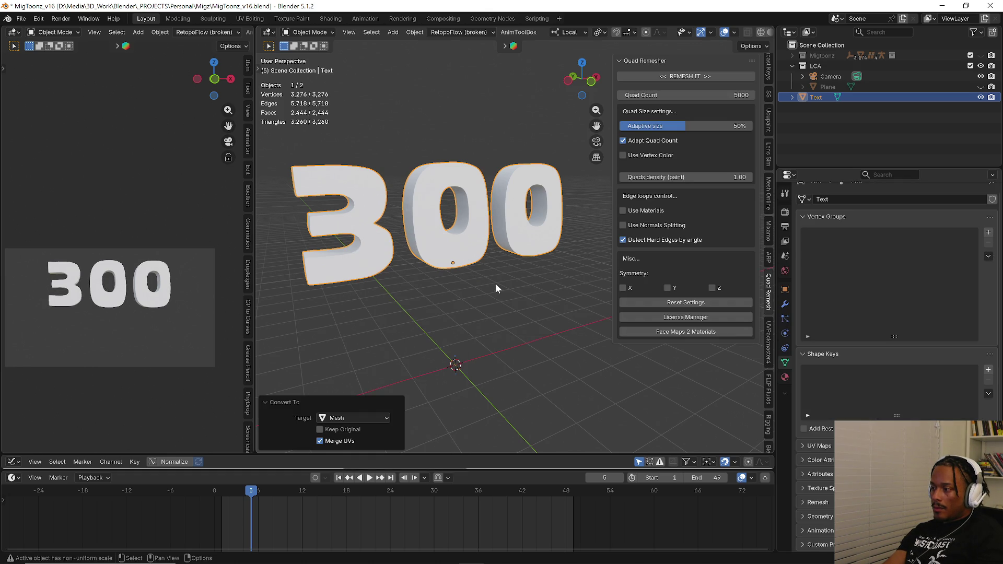
click(722, 75)
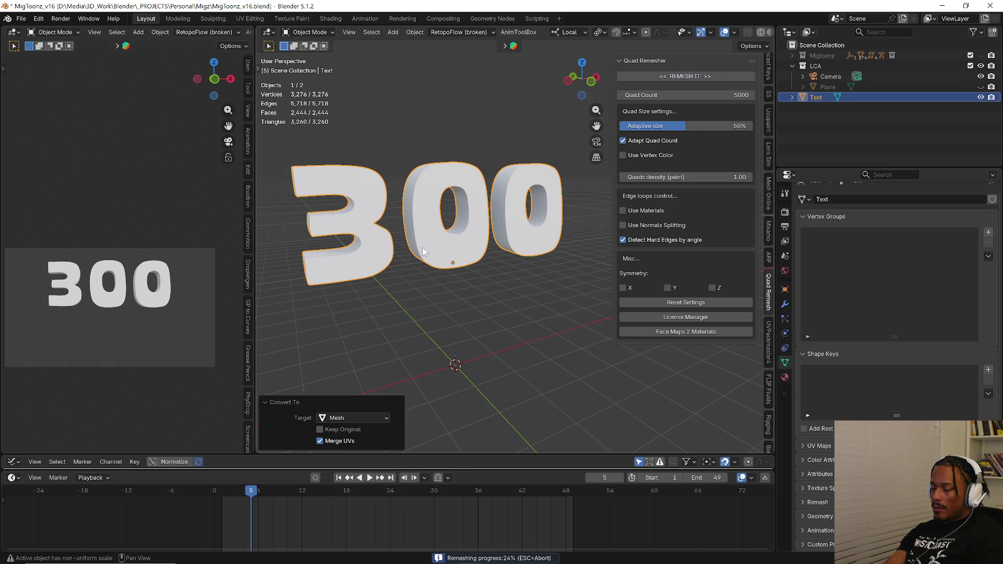
- Undo the Retopo_Text remesh copy and set the 300 mesh's origin to its geometry
mouse_move(377, 251)
middle_down()
mouse_move(325, 282)
mouse_move(532, 206)
mouse_move(381, 203)
mouse_move(446, 203)
mouse_move(470, 158)
mouse_move(551, 200)
middle_up()
scroll(532, 205, up, 5)
scroll(381, 203, down, 4)
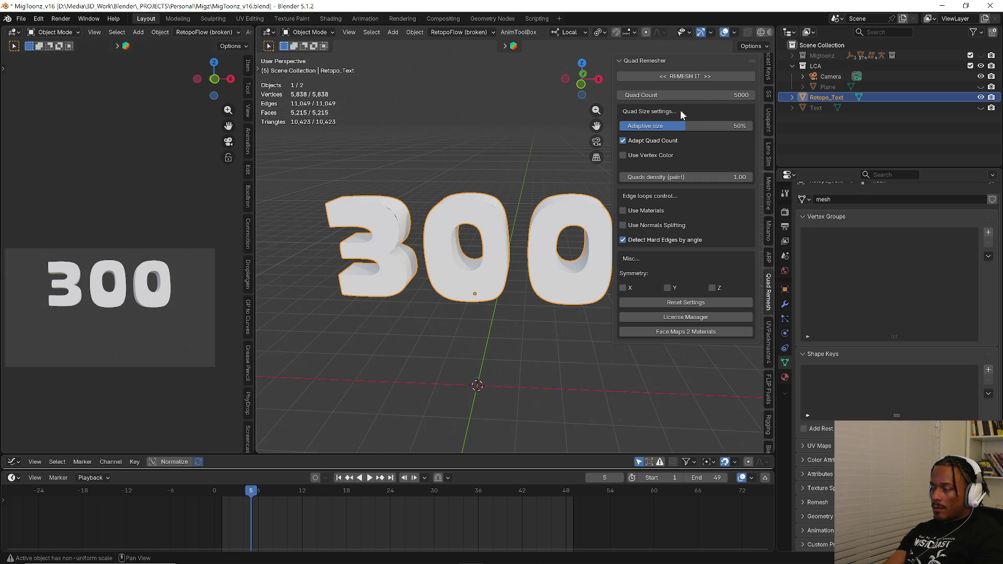
key(ctrl+z)
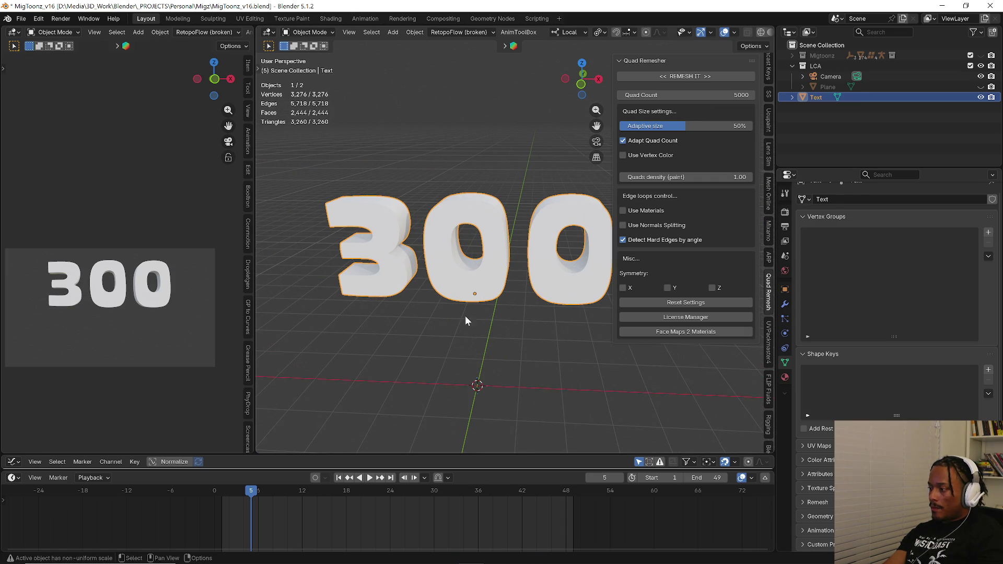
middle_drag(469, 314, 466, 308)
key(q)
click(461, 320)
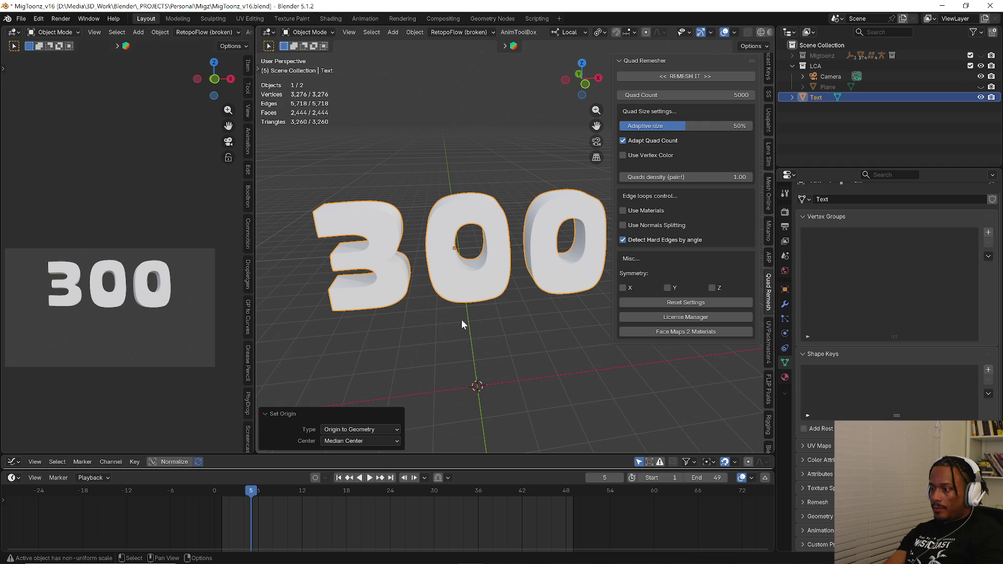
mouse_move(472, 272)
middle_down()
mouse_move(551, 269)
mouse_move(540, 284)
middle_up()
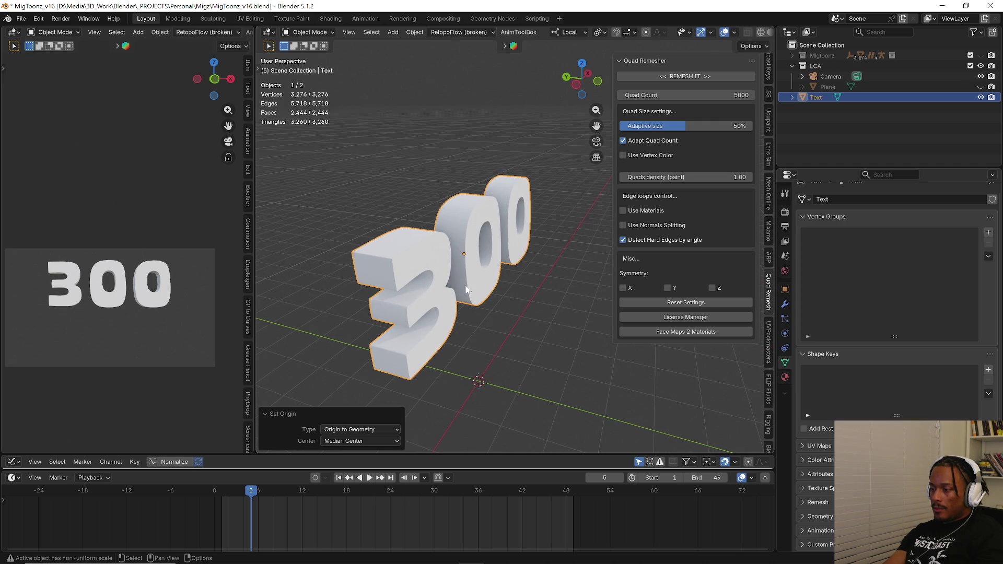
key(n)
key(n)
scroll(772, 72, up, 3)
scroll(772, 73, up, 3)
- Apply rotation and scale to the 300 mesh so it reads zero rotation and unit scale
click(772, 69)
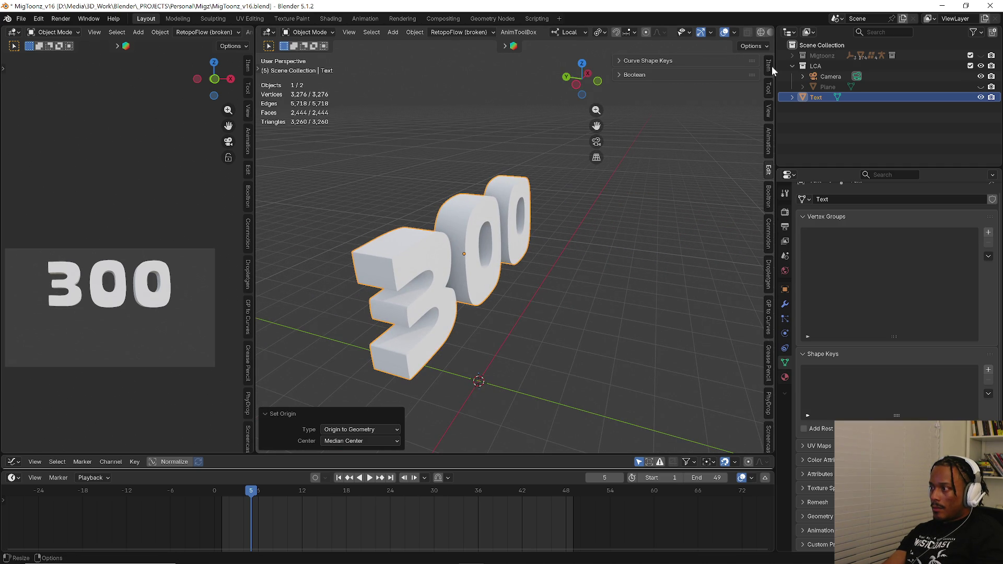
middle_drag(454, 248, 443, 238)
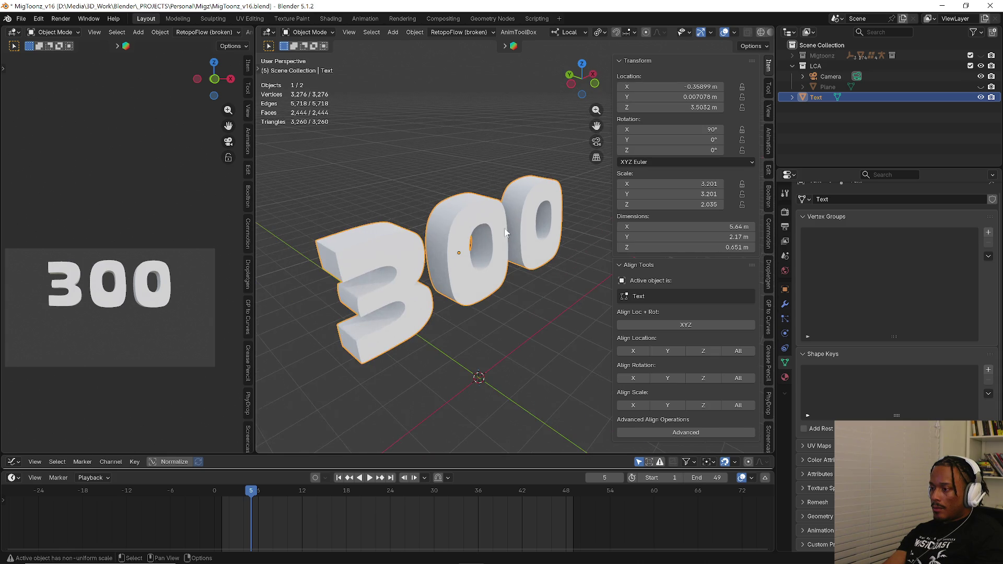
key(ctrl+a)
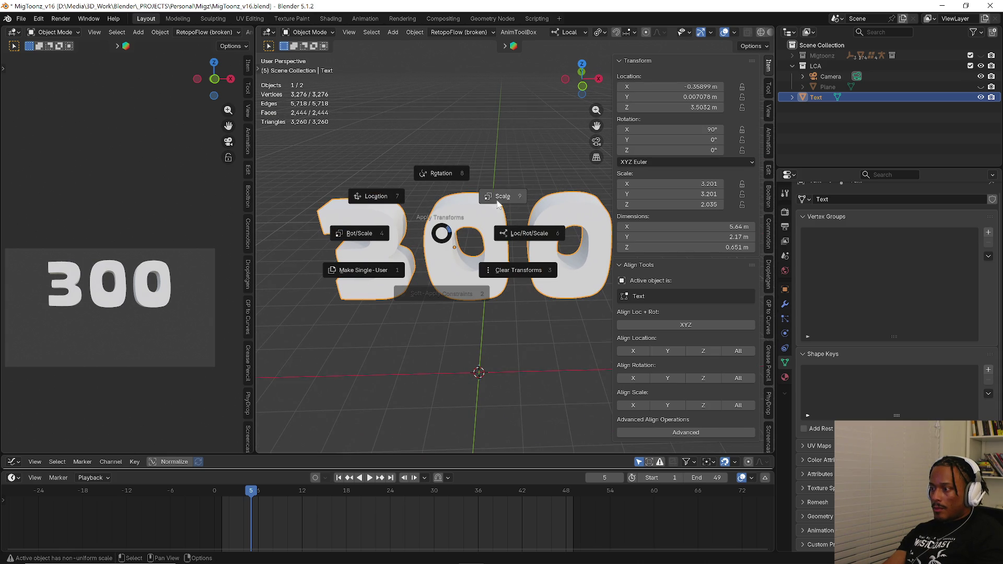
click(363, 233)
middle_drag(407, 228, 502, 298)
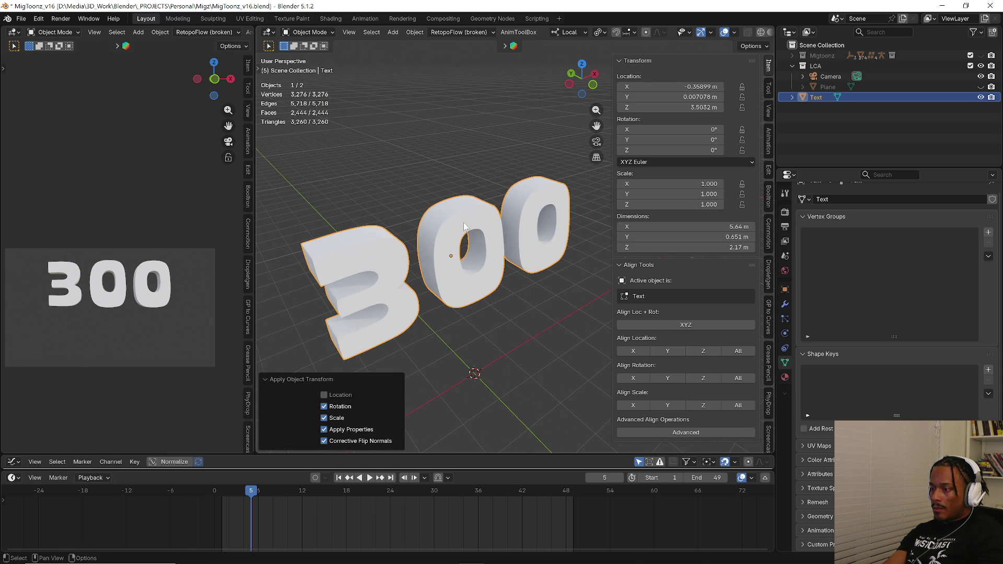
click(786, 304)
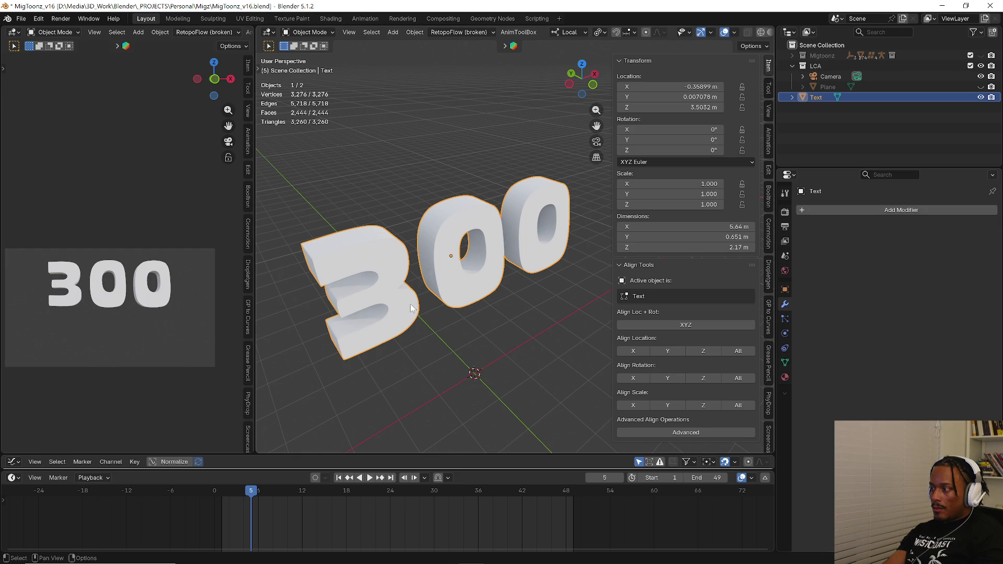
key(q)
- Add and delete a Subdivision Surface modifier, then run a second quad remesh and undo it
click(322, 352)
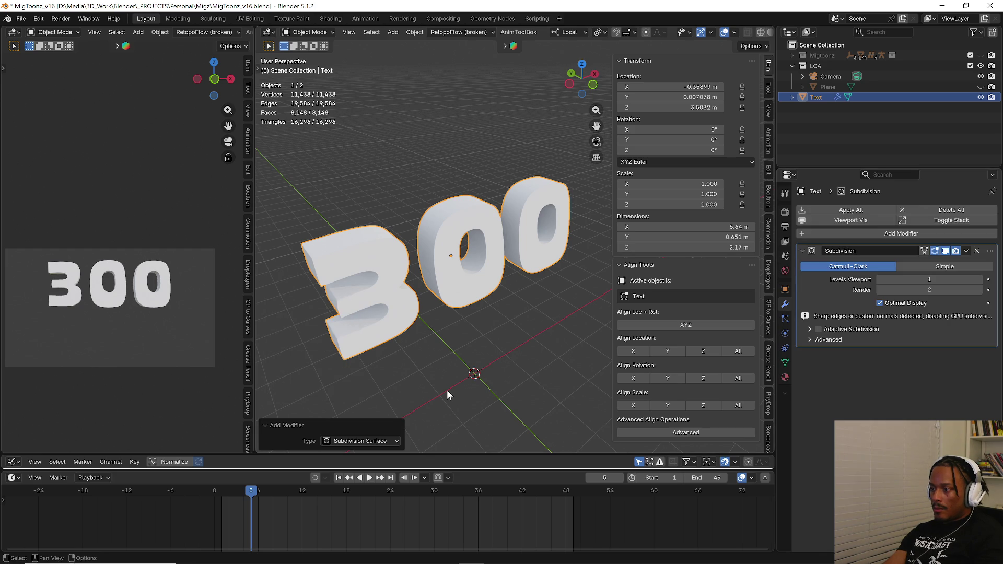
scroll(452, 338, up, 1)
scroll(452, 337, up, 2)
click(977, 251)
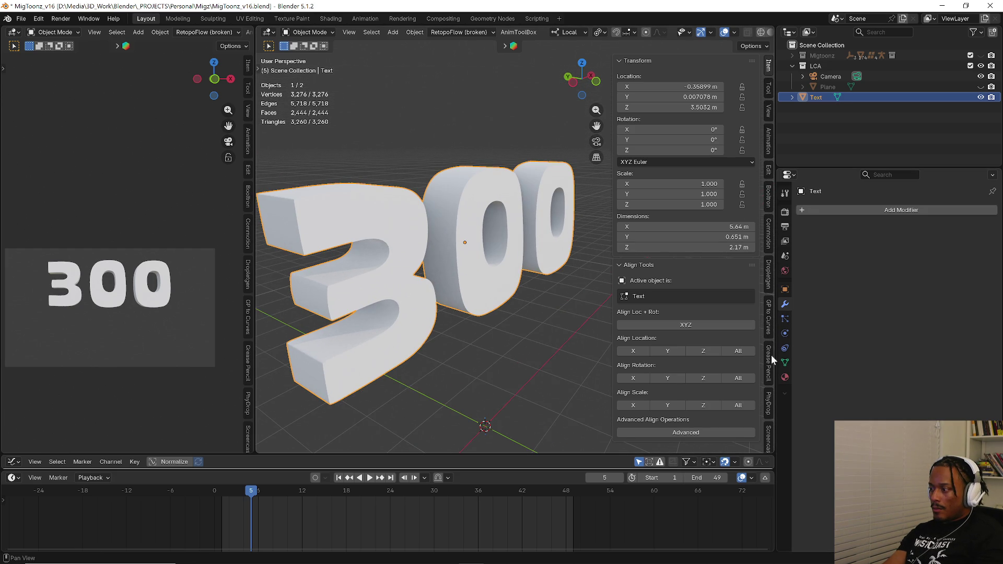
scroll(770, 292, down, 2)
scroll(771, 329, down, 3)
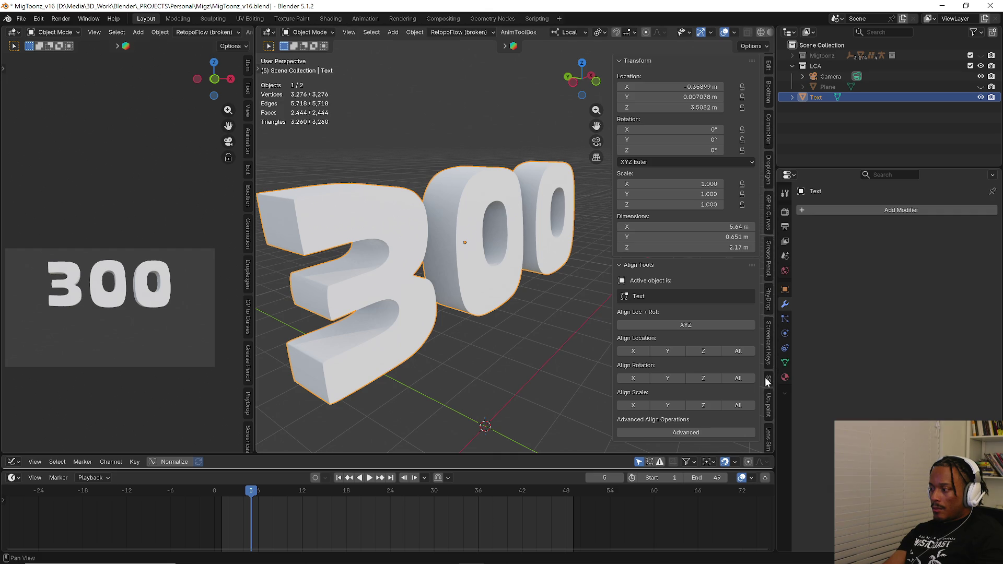
scroll(766, 247, down, 2)
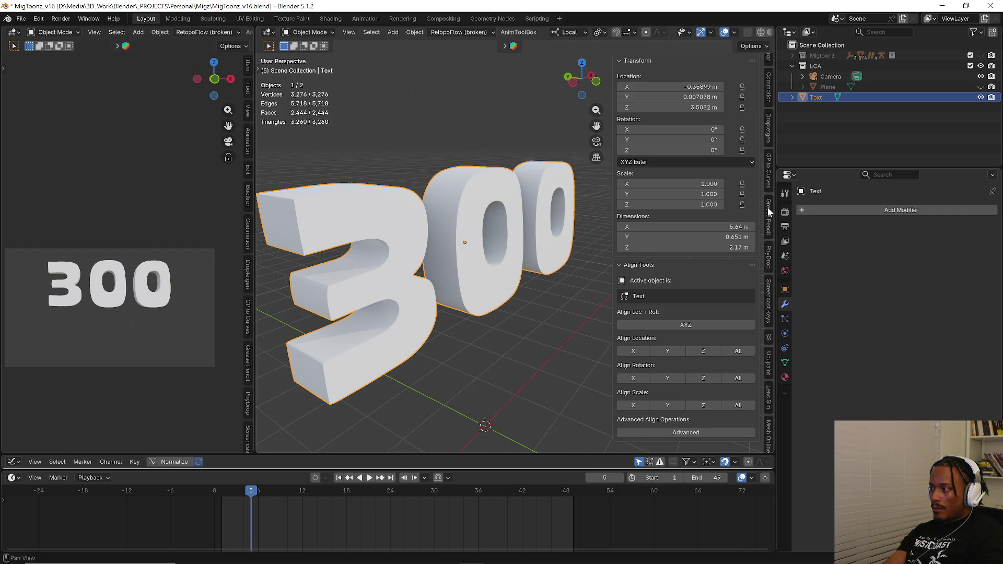
scroll(769, 369, down, 2)
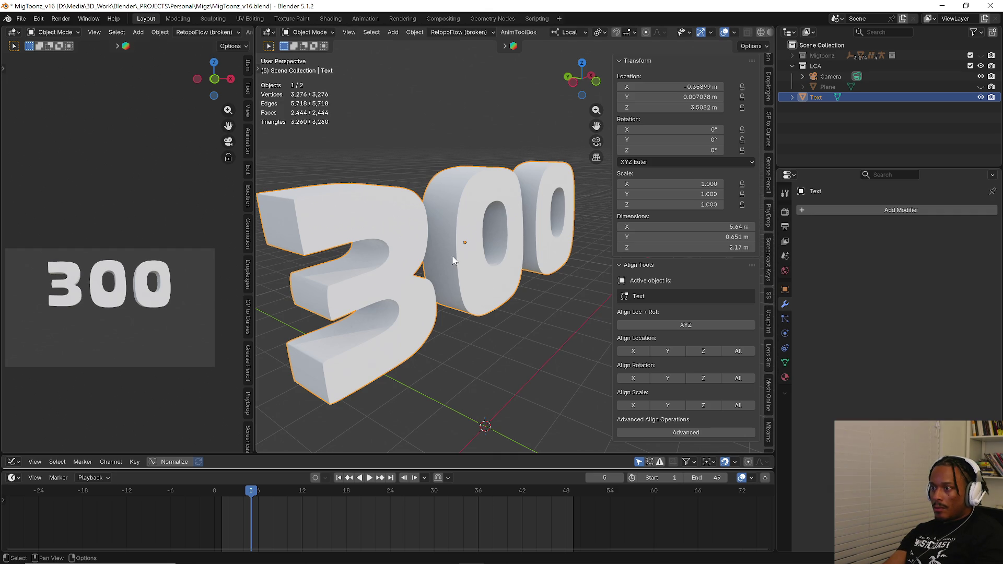
scroll(769, 295, down, 2)
scroll(768, 298, down, 2)
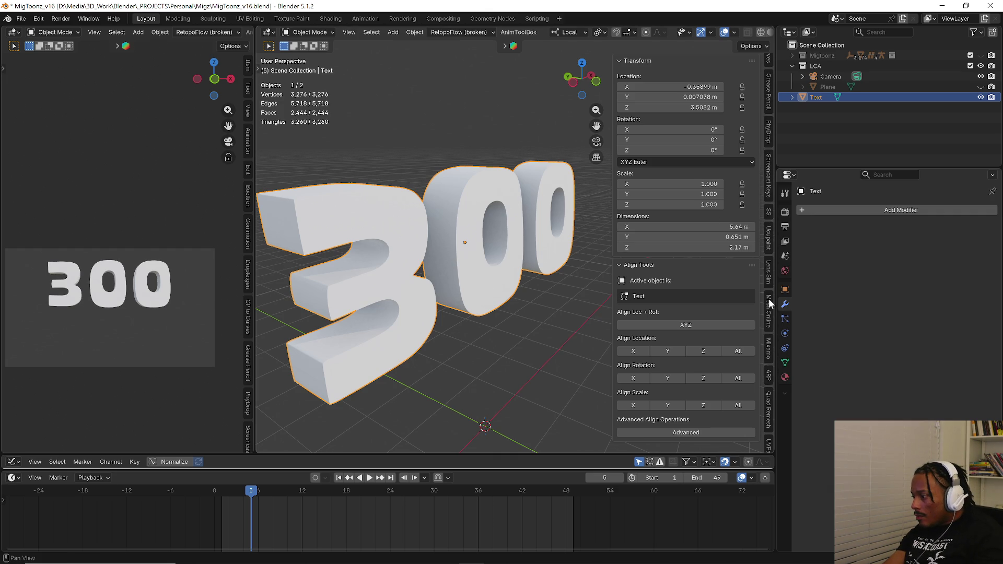
click(769, 409)
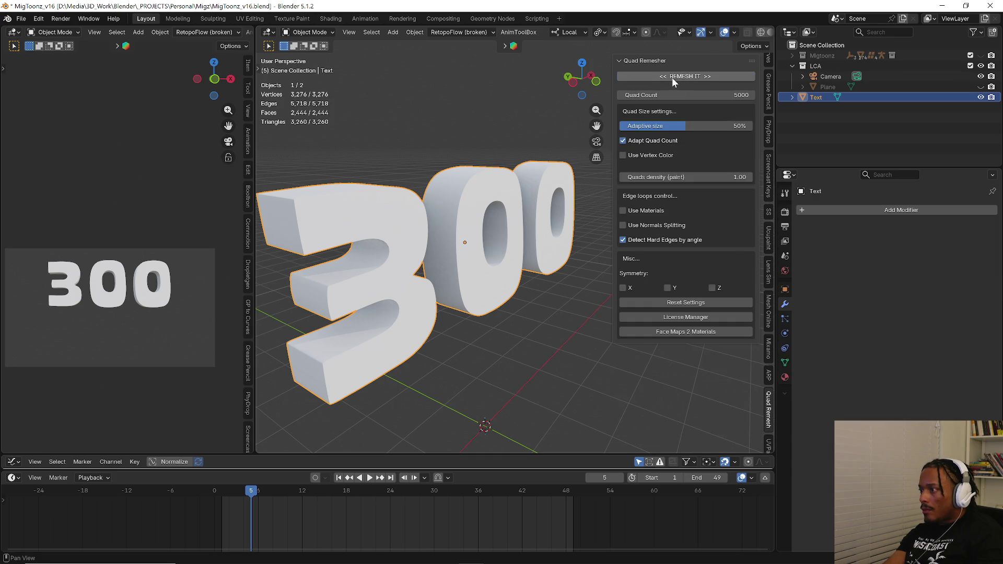
mouse_move(432, 204)
middle_down()
mouse_move(457, 246)
mouse_move(448, 248)
mouse_move(528, 250)
middle_up()
key(ctrl+z)
mouse_move(549, 313)
middle_down()
mouse_move(433, 209)
mouse_move(427, 218)
middle_up()
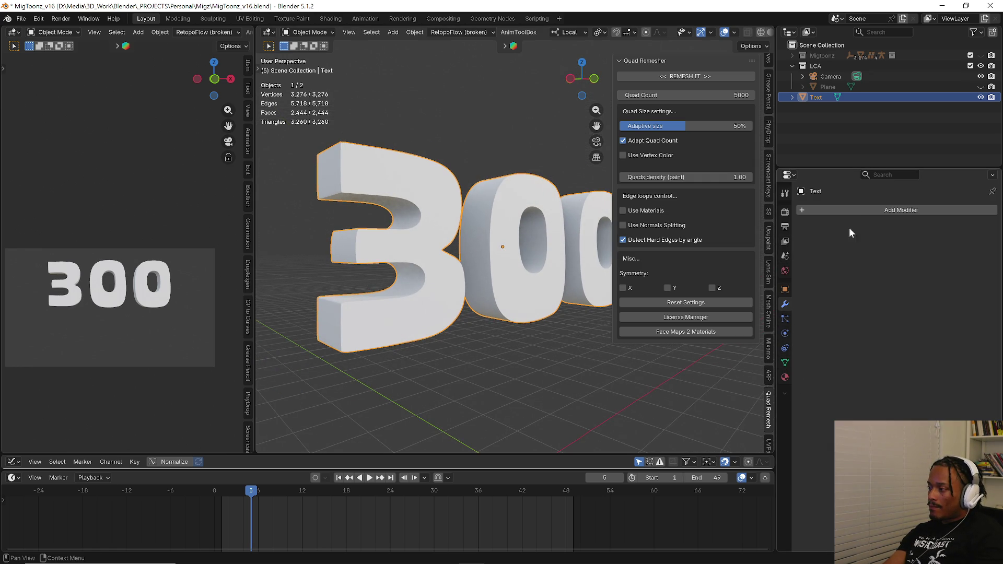
- Add a Decimate modifier to the 300 mesh and remove it again
click(862, 210)
key(space)
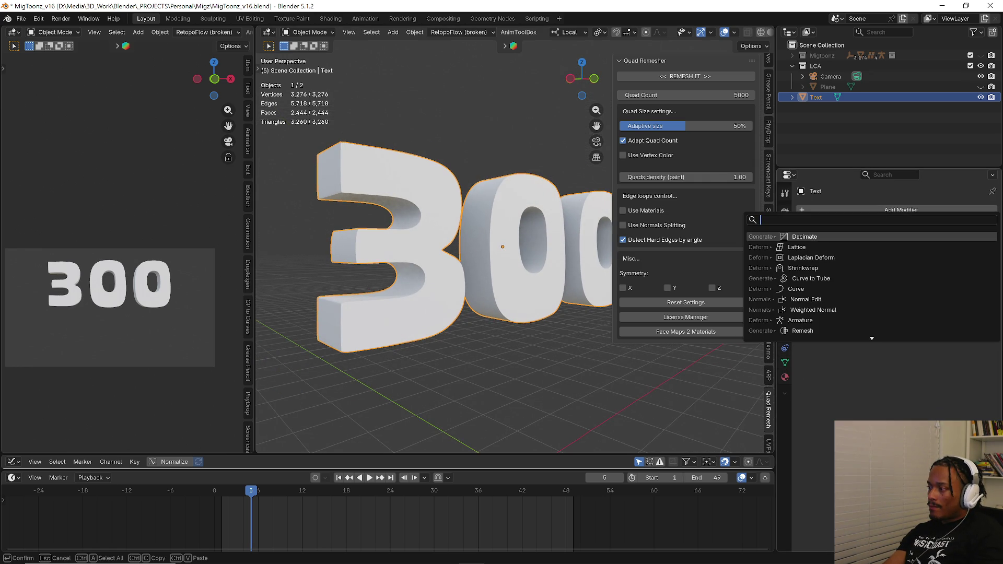
click(844, 236)
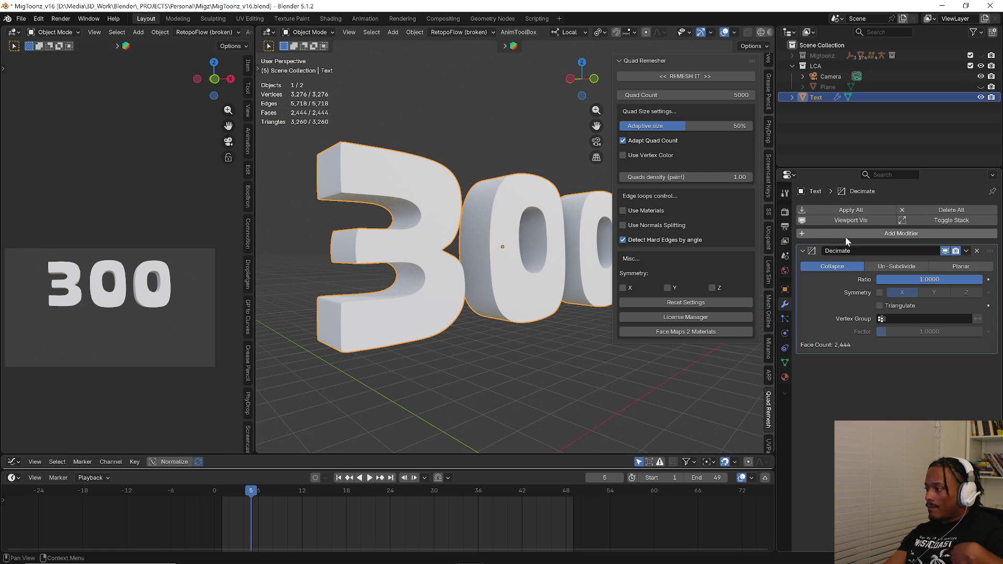
click(976, 251)
- Try a MeshDeform modifier, remove it, and add a Remesh modifier instead
click(888, 210)
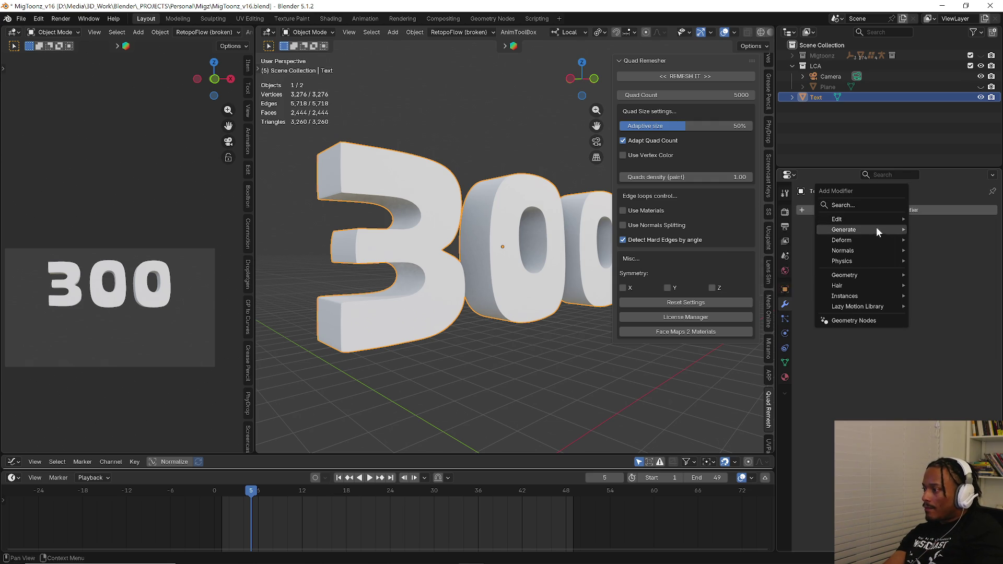
mouse_move(842, 239)
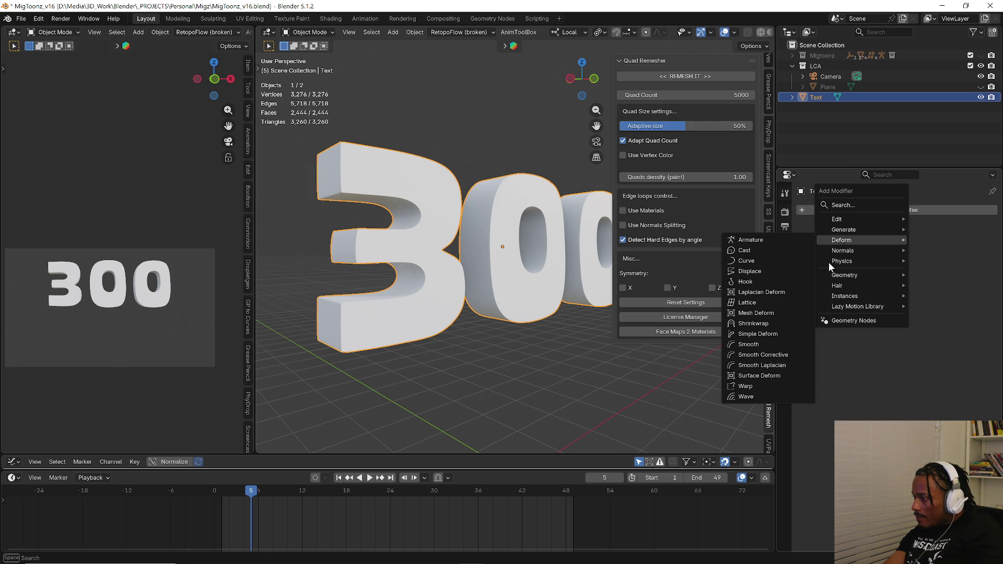
click(763, 313)
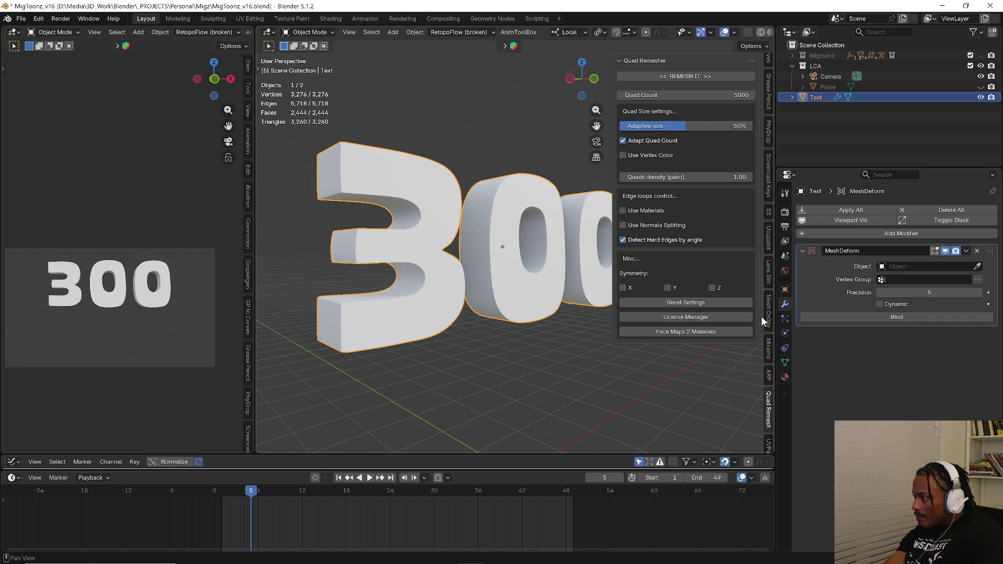
click(976, 251)
click(905, 212)
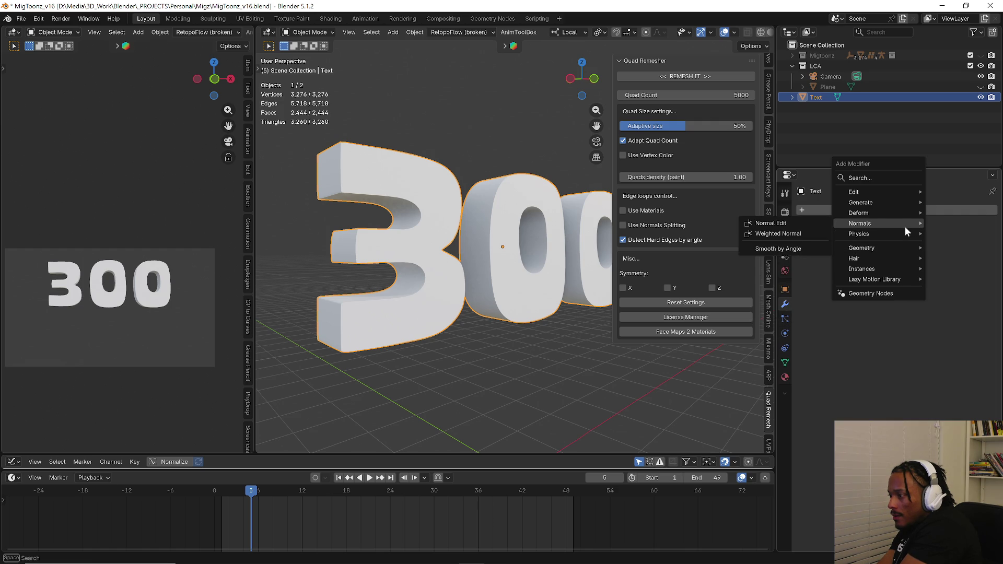
mouse_move(860, 202)
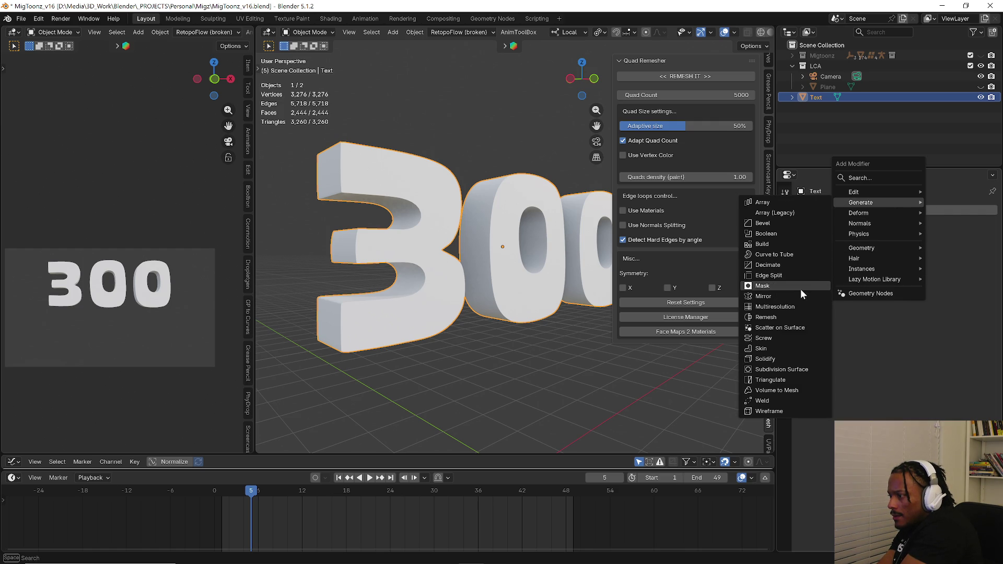
click(797, 316)
- Set the Remesh to Smooth mode and experiment with octree depths from 2 up toward 8
click(871, 267)
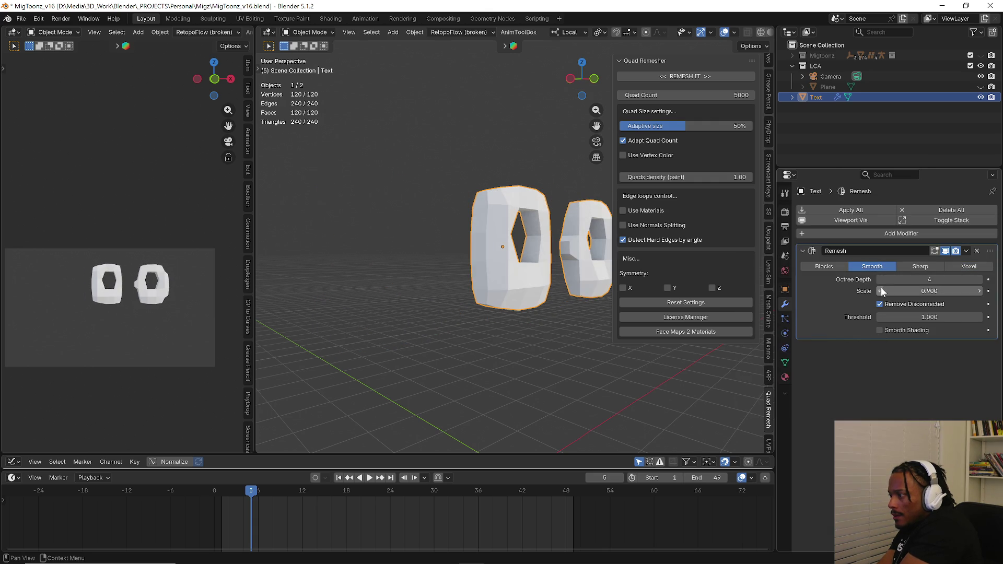
mouse_move(548, 266)
middle_down()
mouse_move(533, 250)
mouse_move(470, 259)
middle_up()
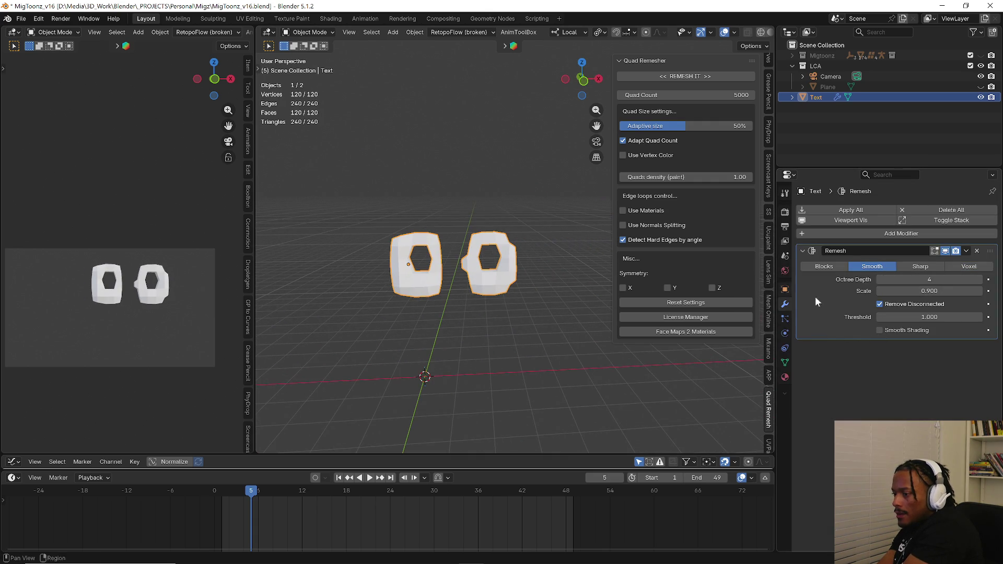
click(877, 279)
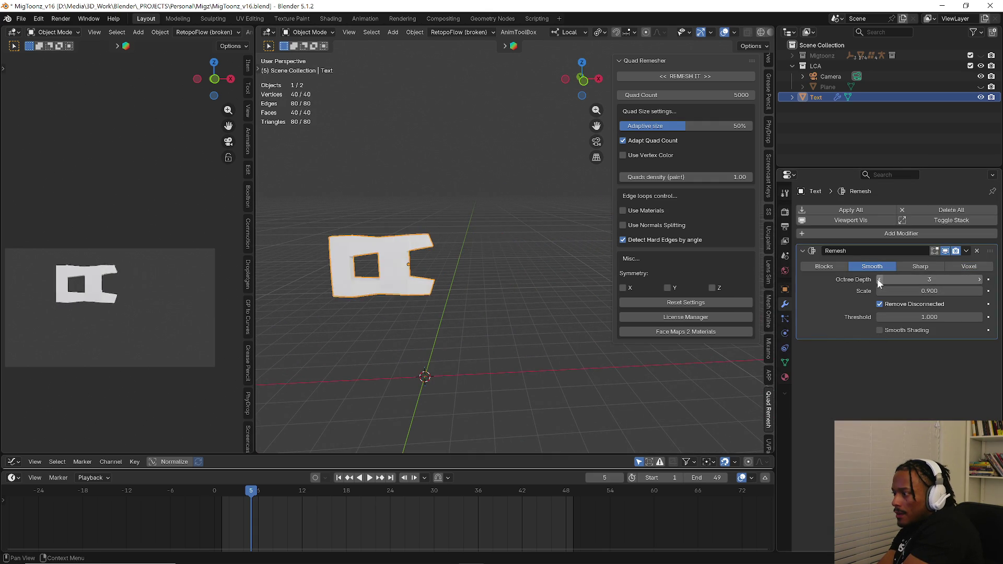
click(979, 280)
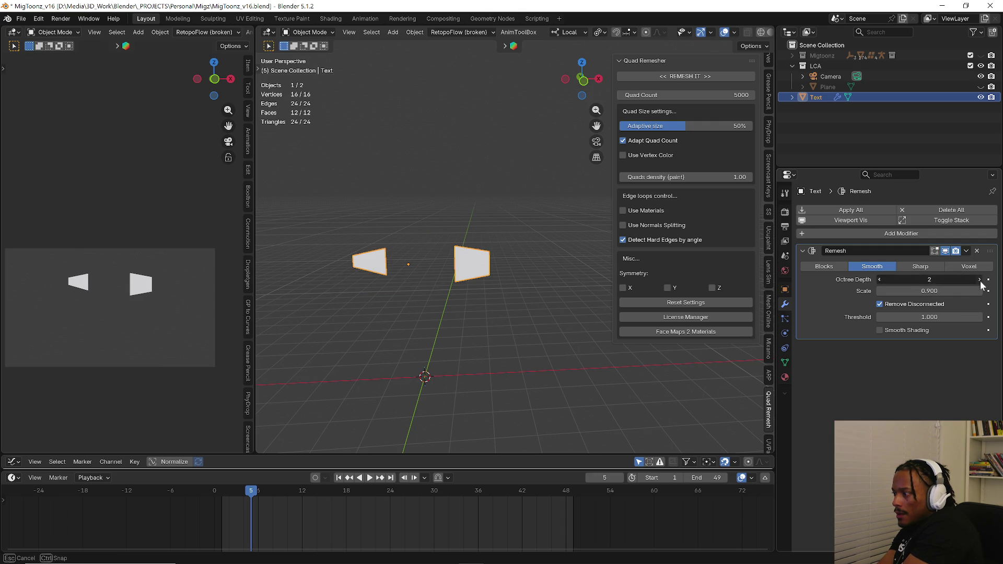
click(981, 280)
click(980, 279)
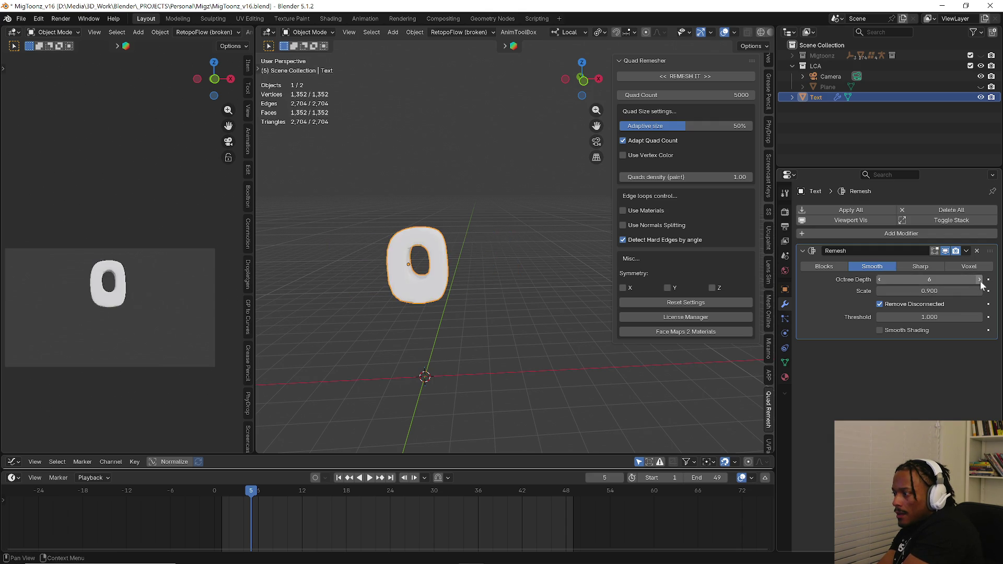
click(980, 280)
click(980, 280)
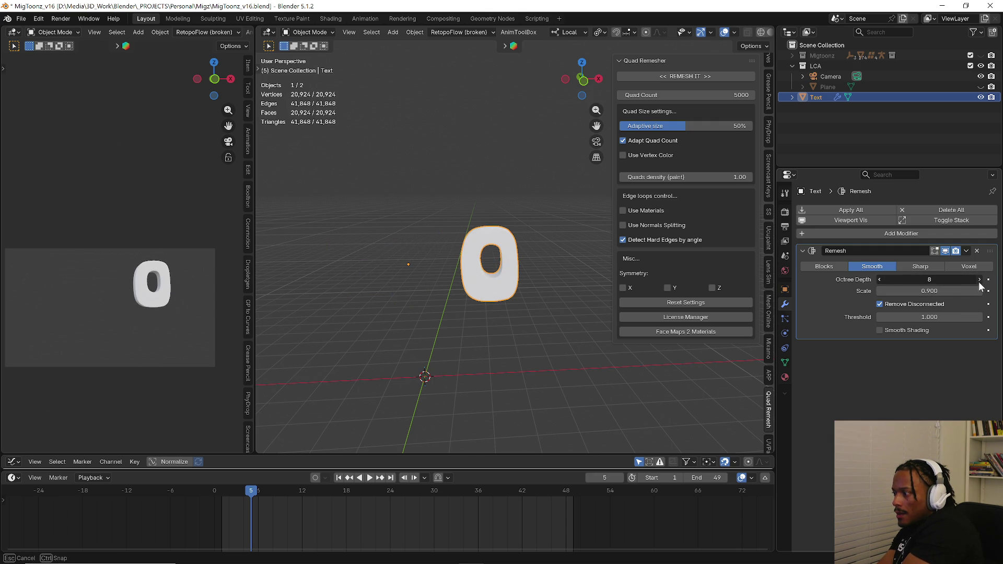
click(878, 279)
- Try remesh scales around 0.24, then set Scale to 0.99
mouse_move(881, 291)
mouse_down()
mouse_move(940, 291)
mouse_move(914, 290)
mouse_up()
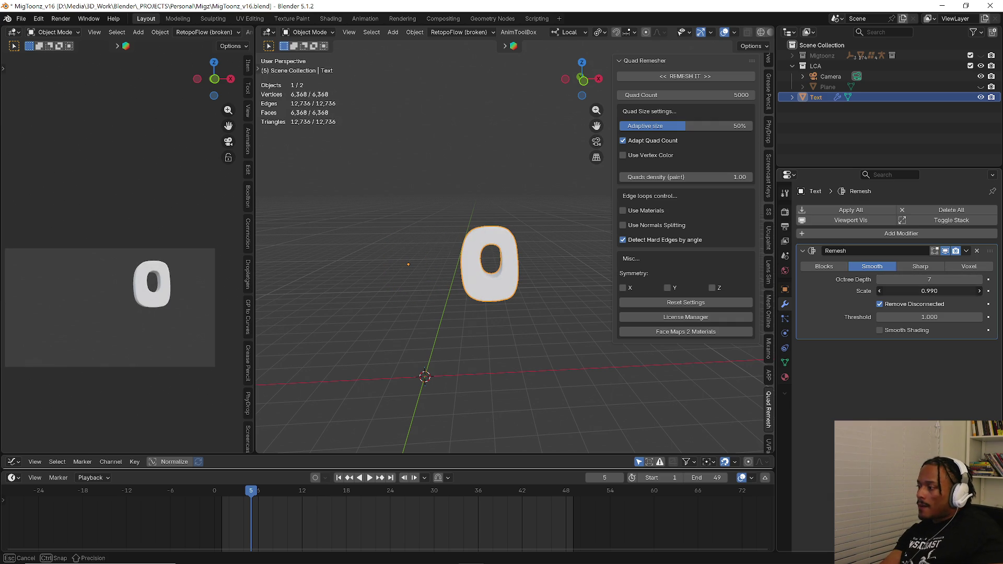
drag(914, 289, 914, 290)
drag(928, 290, 893, 291)
double_click(928, 291)
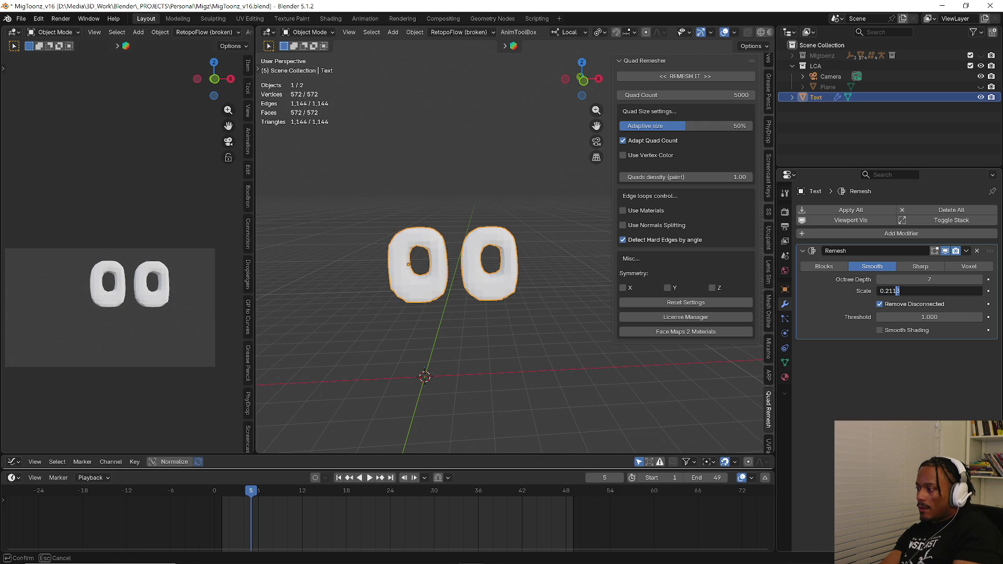
text(0.99)
key(Return)
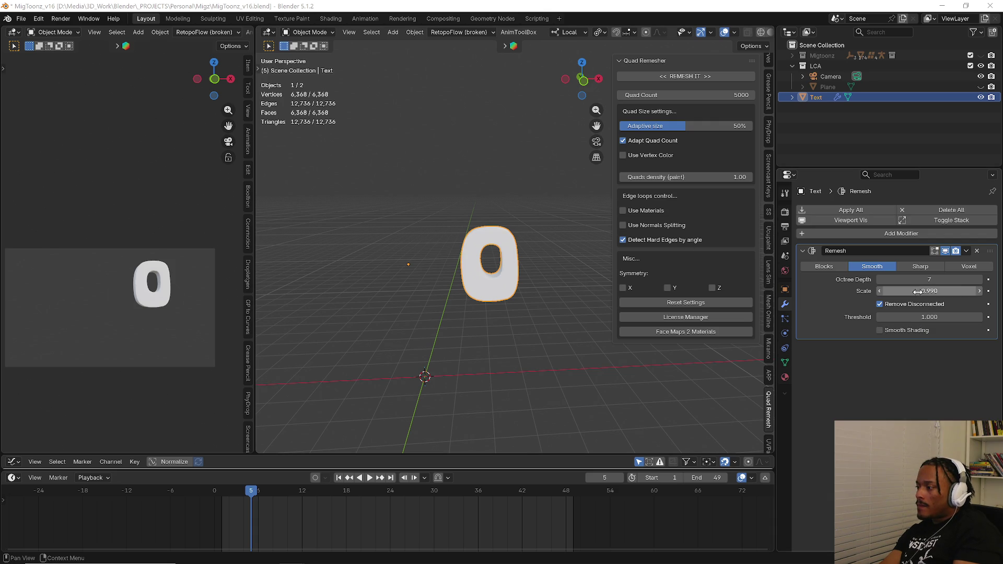
- Settle on Octree Depth 6 and Scale 0.5, and untick Remove Disconnected so all of 300 remains
drag(931, 280, 933, 280)
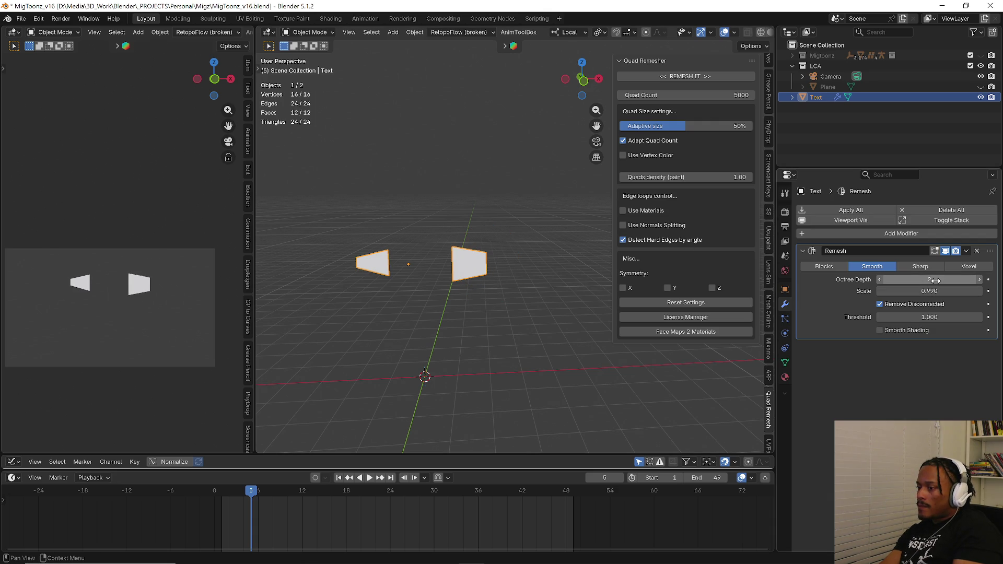
click(935, 280)
key(Return)
click(931, 280)
text(6)
key(Return)
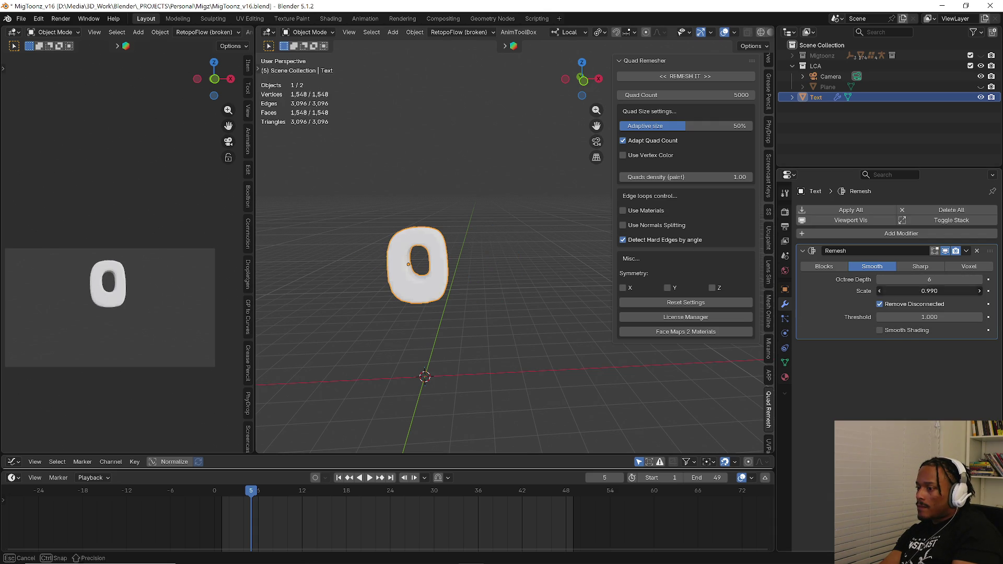
click(932, 290)
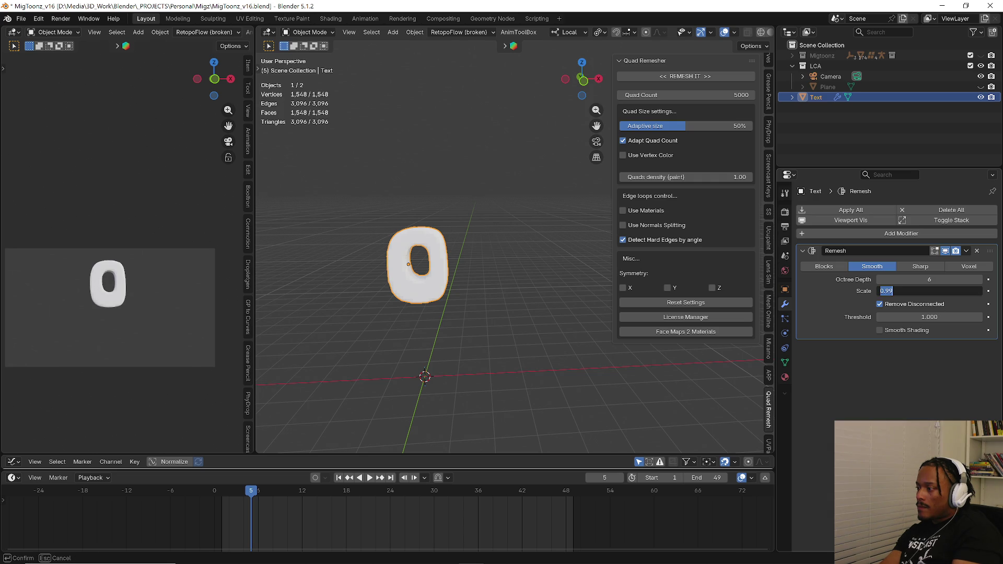
text(0.1)
key(Return)
click(940, 290)
text(0.5)
key(Return)
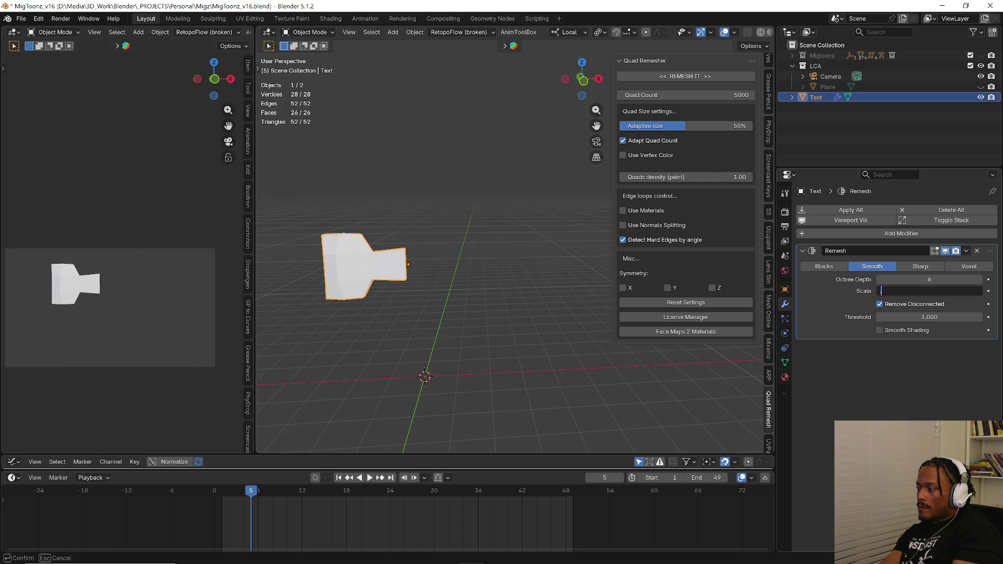
click(920, 304)
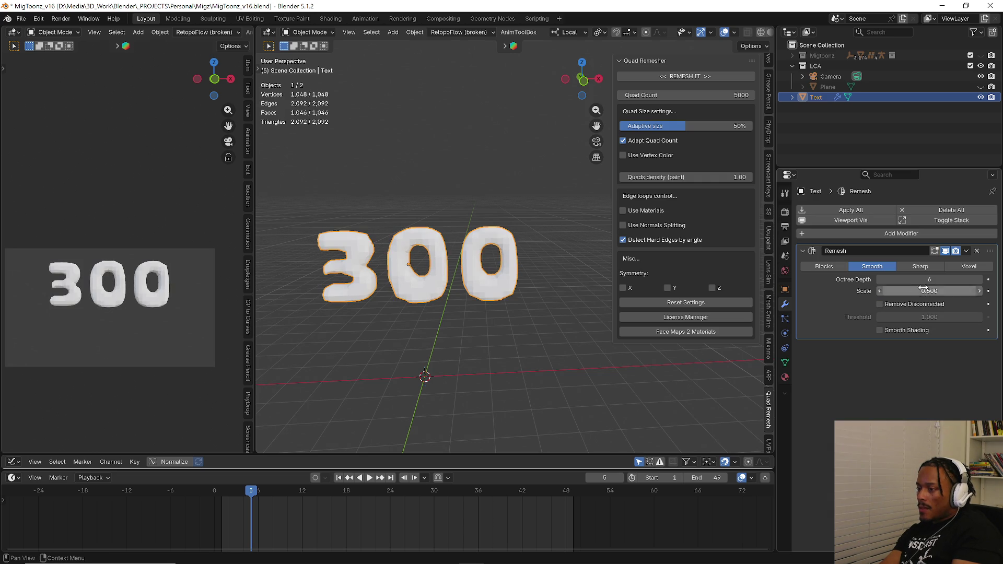
- Gradually raise the Remesh scale through 0.58 and 0.72 up to 0.99
drag(951, 290, 979, 291)
middle_drag(514, 271, 408, 290)
drag(929, 291, 952, 291)
mouse_move(470, 357)
middle_down()
mouse_move(406, 358)
mouse_move(485, 293)
middle_up()
scroll(432, 250, up, 3)
scroll(431, 249, up, 2)
drag(928, 291, 948, 290)
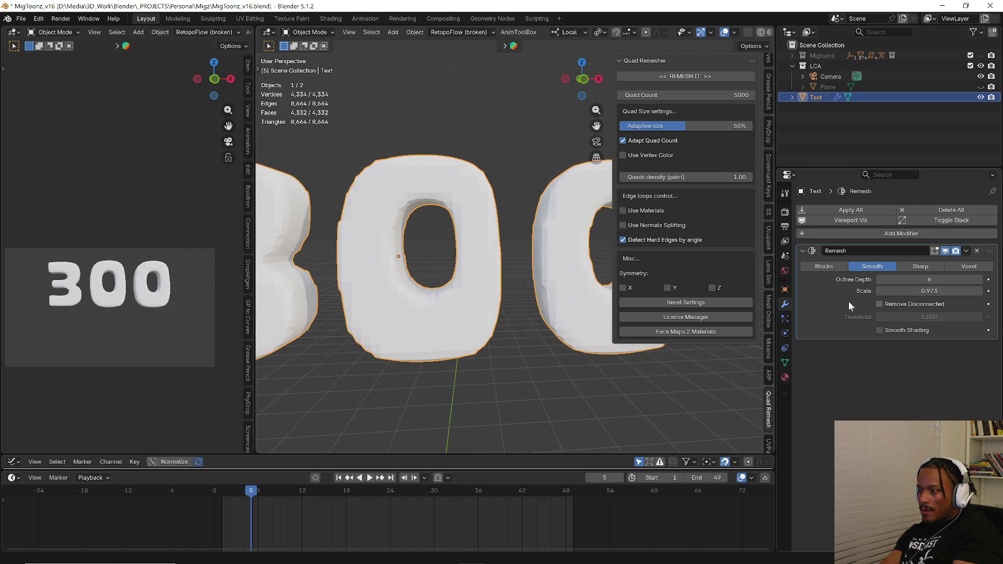
scroll(366, 342, down, 4)
middle_drag(367, 343, 379, 290)
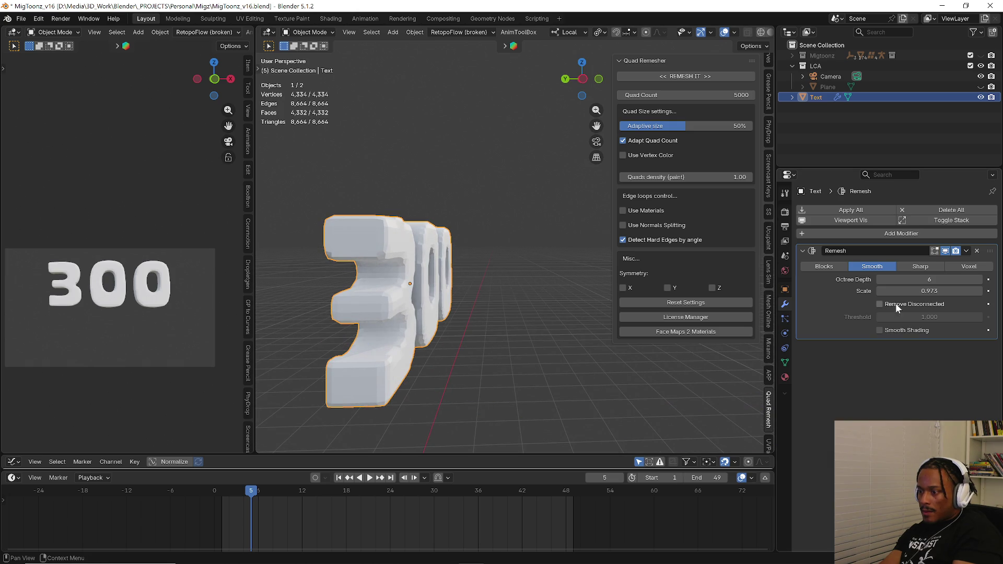
drag(923, 291, 929, 291)
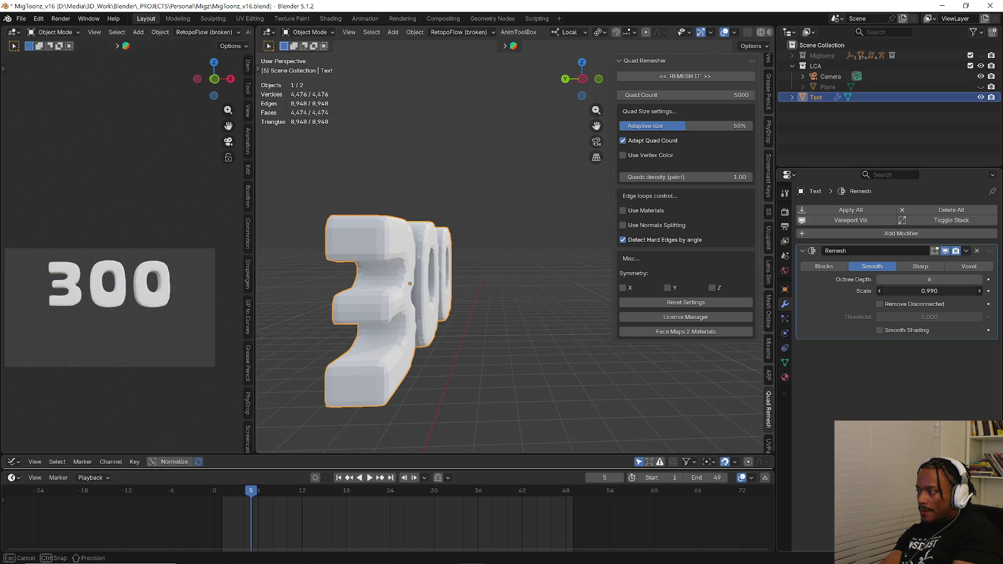
- Raise Octree Depth to 8 and apply the Remesh modifier permanently
click(979, 280)
mouse_move(520, 332)
middle_down()
mouse_move(469, 336)
mouse_move(529, 311)
middle_up()
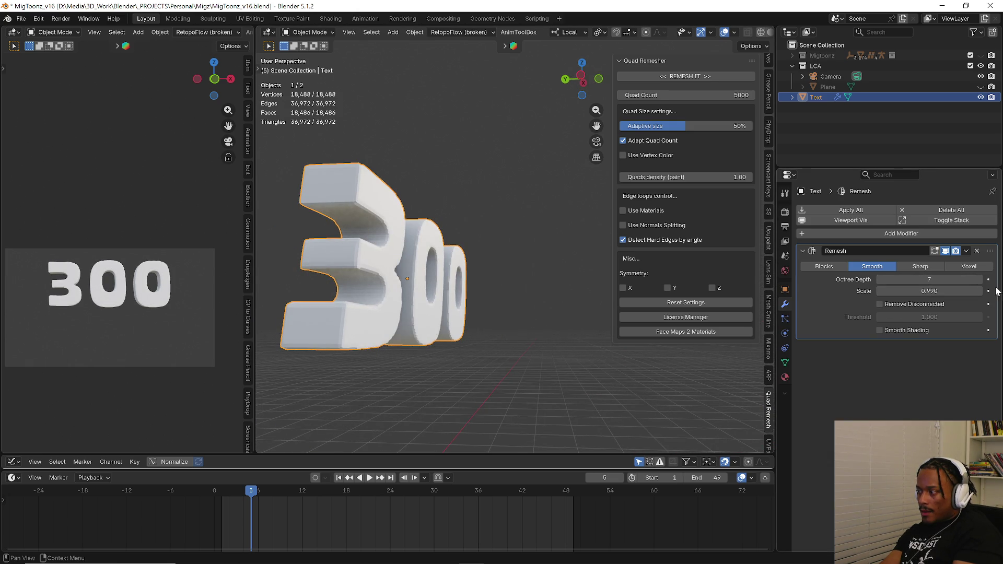
click(973, 280)
middle_drag(509, 345, 469, 355)
scroll(396, 343, up, 2)
middle_drag(397, 343, 489, 334)
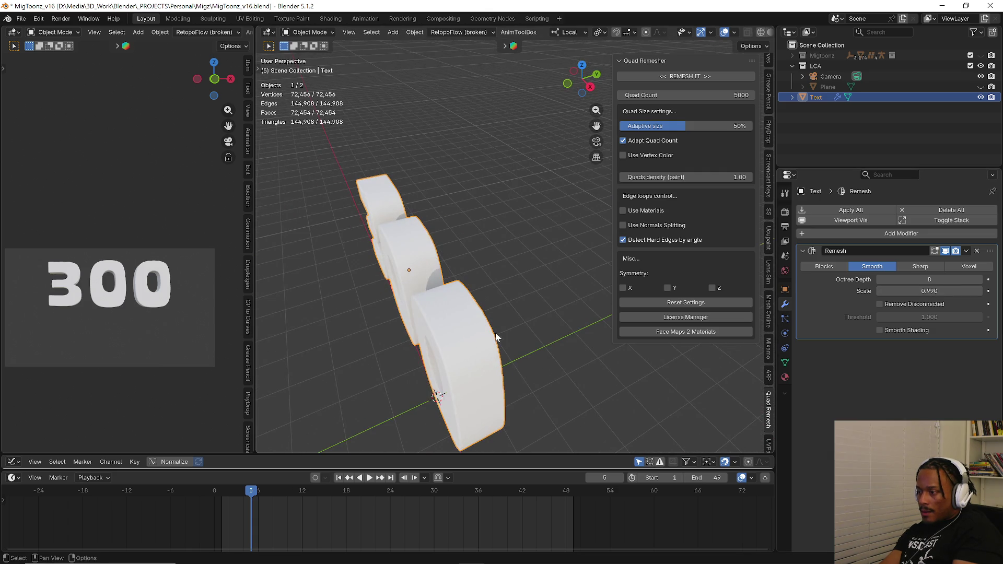
click(876, 208)
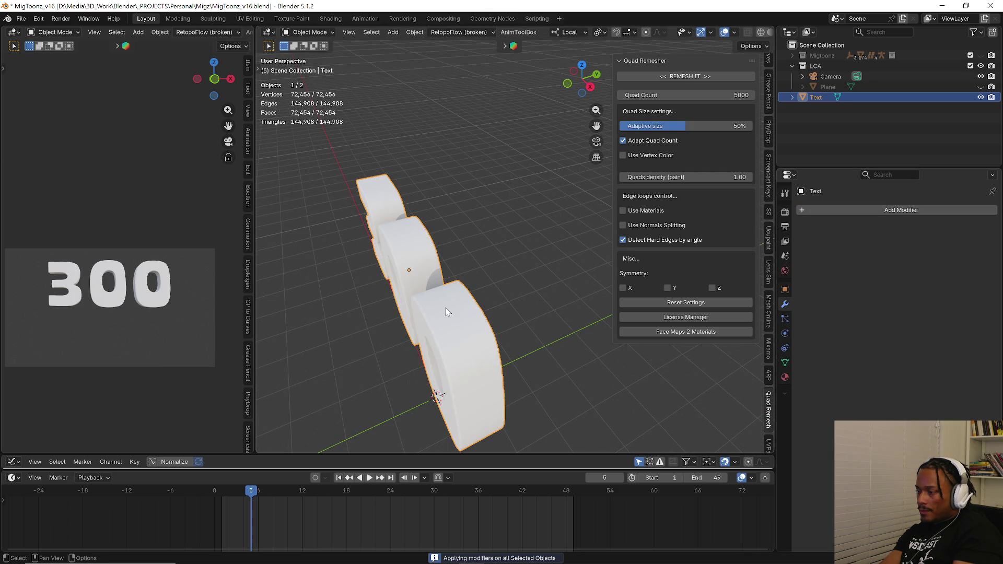
- Add a Decimate modifier in Un-Subdivide mode with 2 iterations to the 300 text and apply it
key(Tab)
mouse_move(438, 322)
middle_down()
mouse_move(493, 258)
mouse_move(511, 313)
middle_up()
key(Tab)
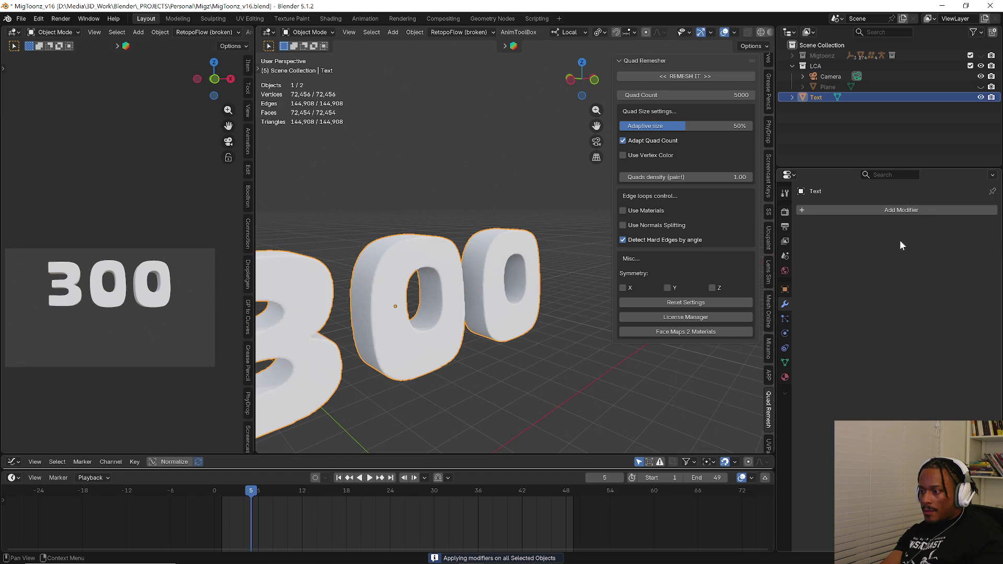
click(863, 206)
text(d)
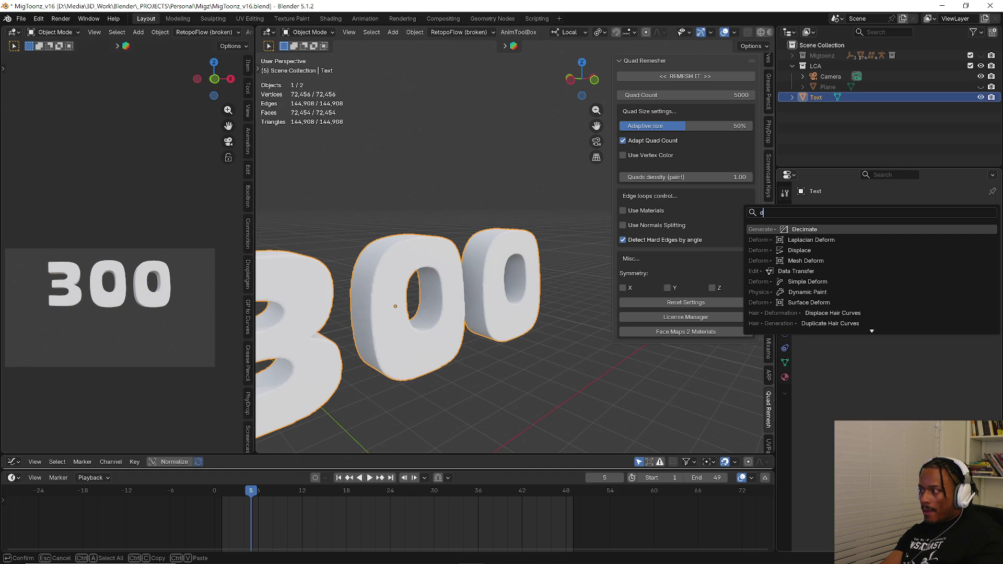
key(Return)
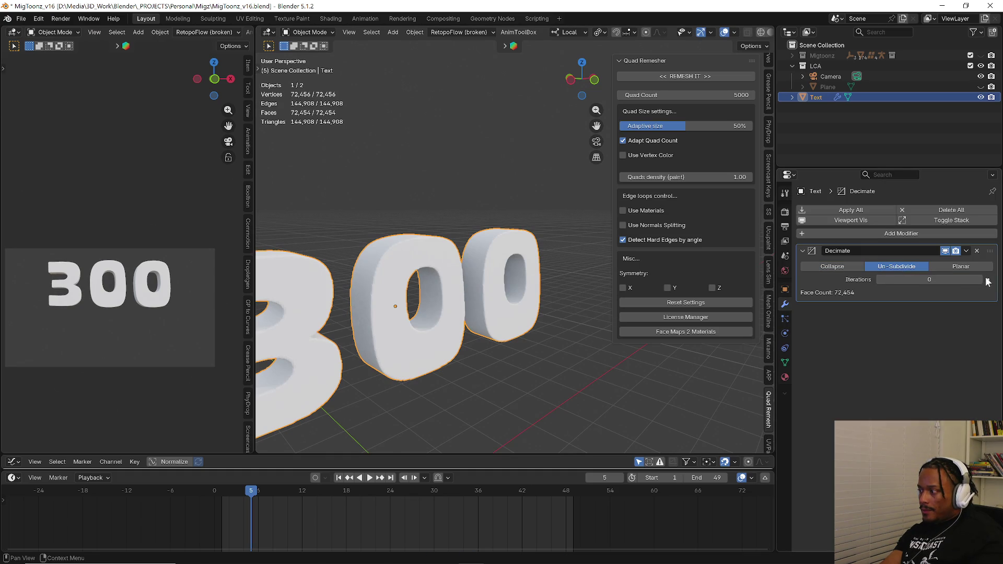
click(987, 282)
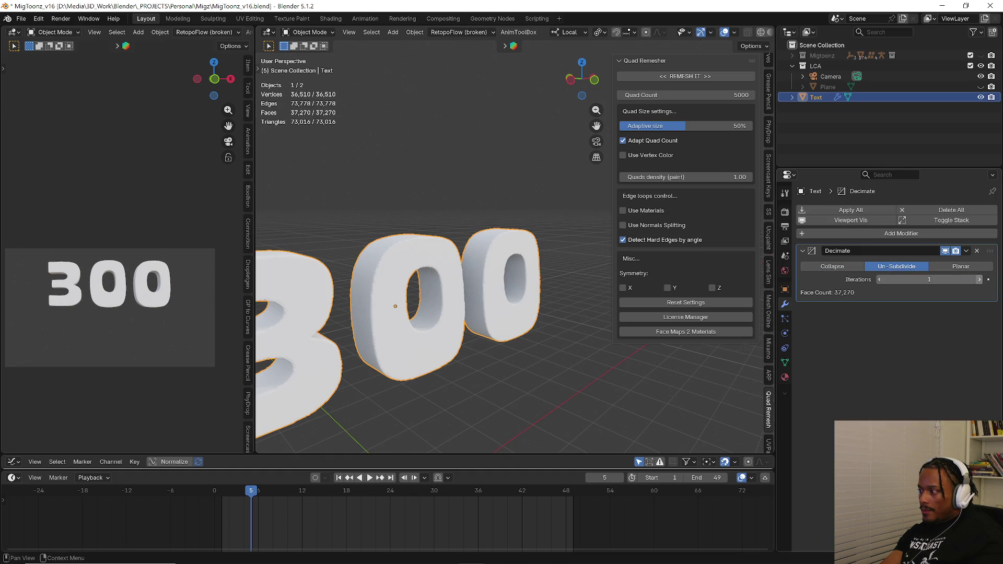
click(833, 207)
- Inspect the decimated topology, undo the applied decimation and remove the Decimate modifier
middle_drag(389, 323, 501, 236)
key(Tab)
scroll(401, 300, up, 3)
scroll(402, 300, down, 3)
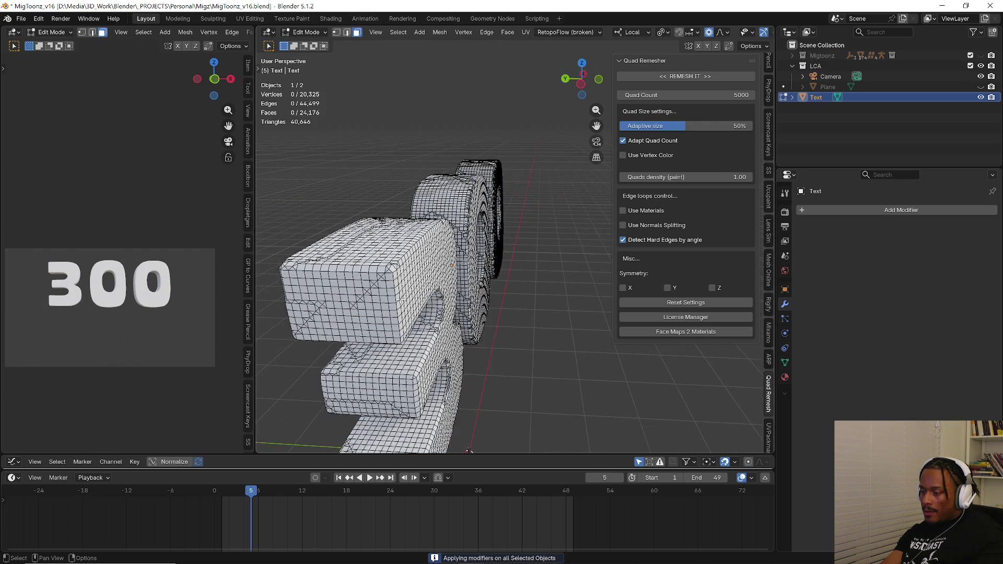
key(Tab)
middle_drag(401, 299, 434, 311)
key(ctrl+z)
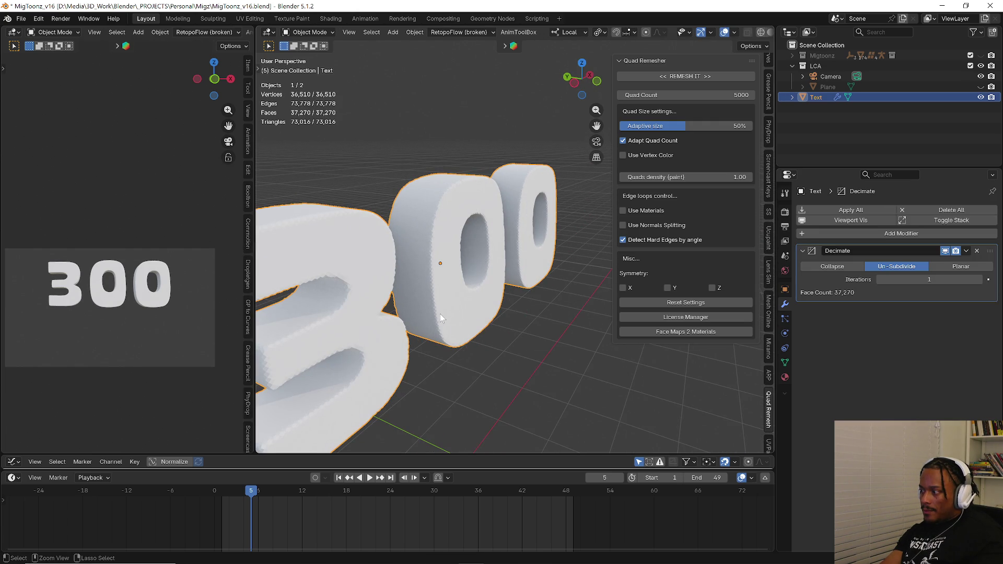
key(Tab)
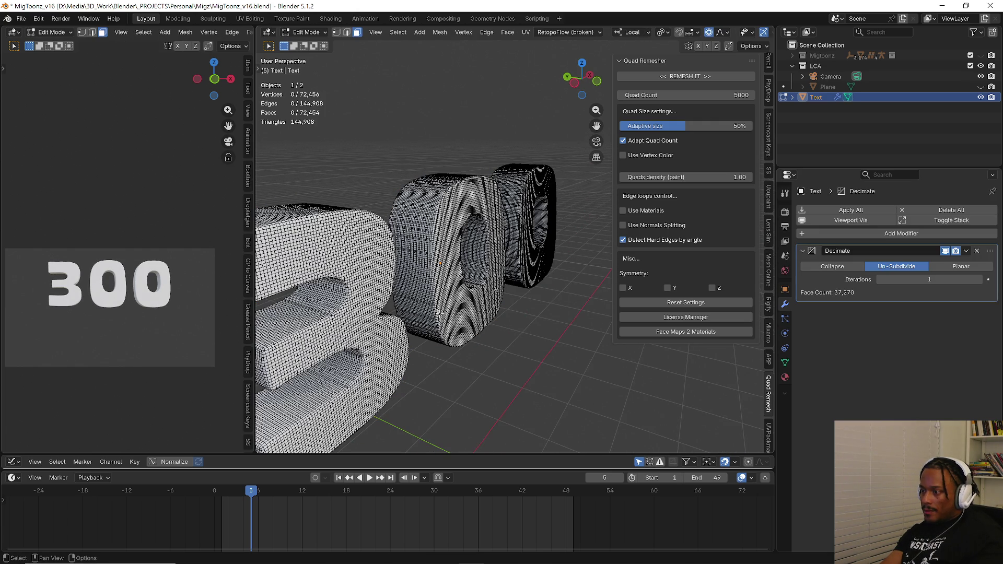
scroll(441, 310, down, 4)
key(Tab)
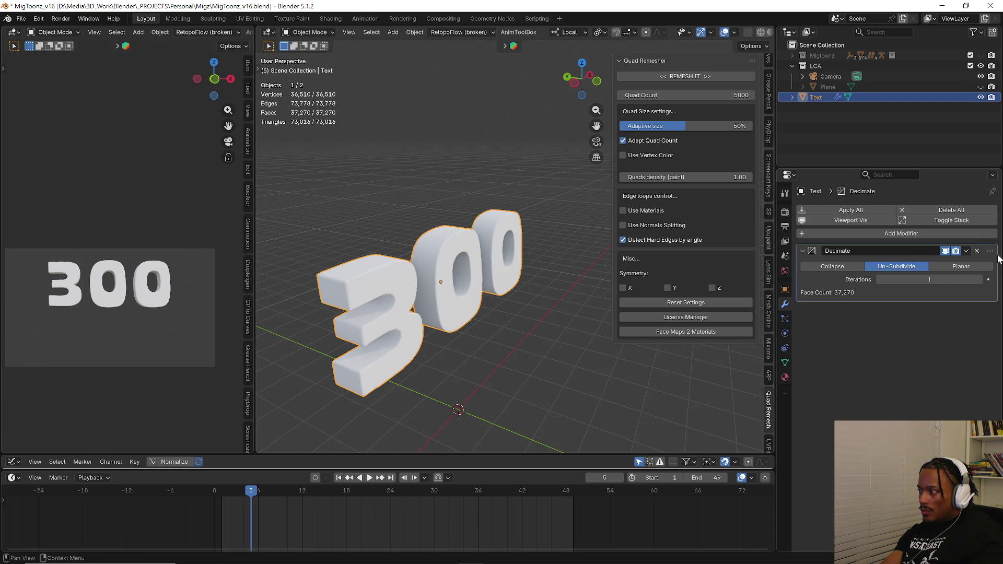
click(976, 251)
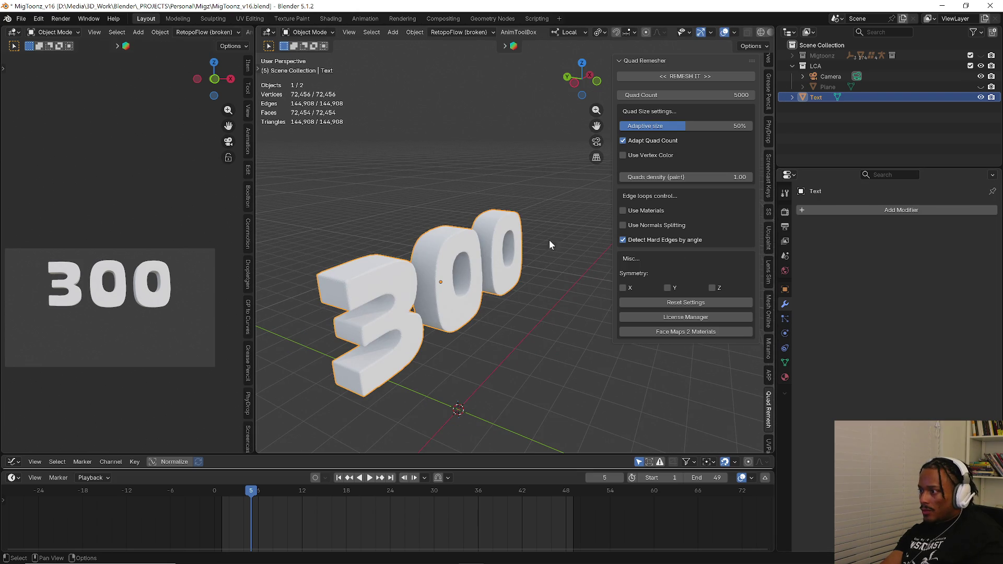
- Run Quad Remesher on the text to create Retopo_Text, inspect its topology and select it in front view
click(700, 76)
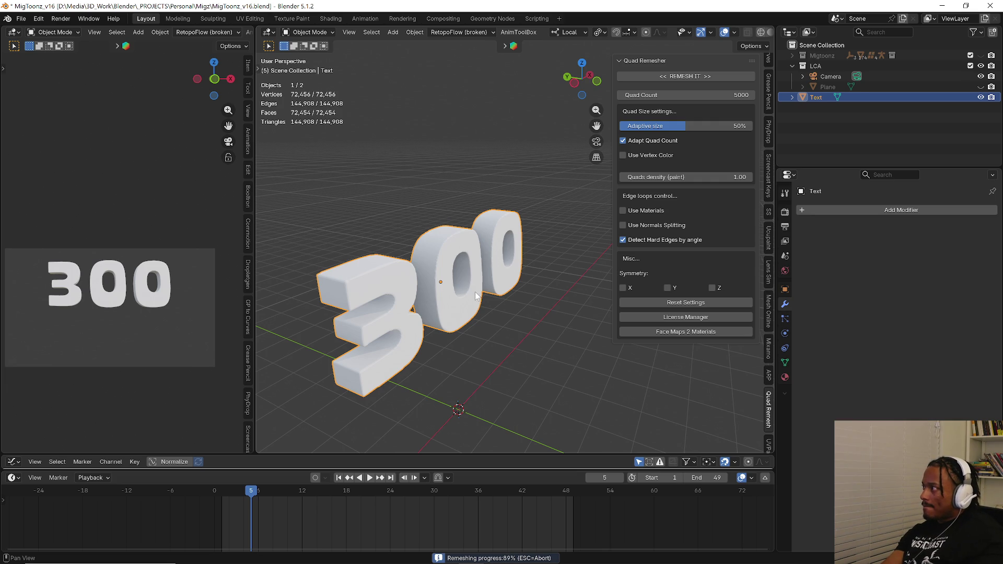
key(Tab)
scroll(480, 292, up, 2)
scroll(473, 282, up, 2)
scroll(470, 273, up, 2)
scroll(470, 273, up, 3)
scroll(407, 258, up, 3)
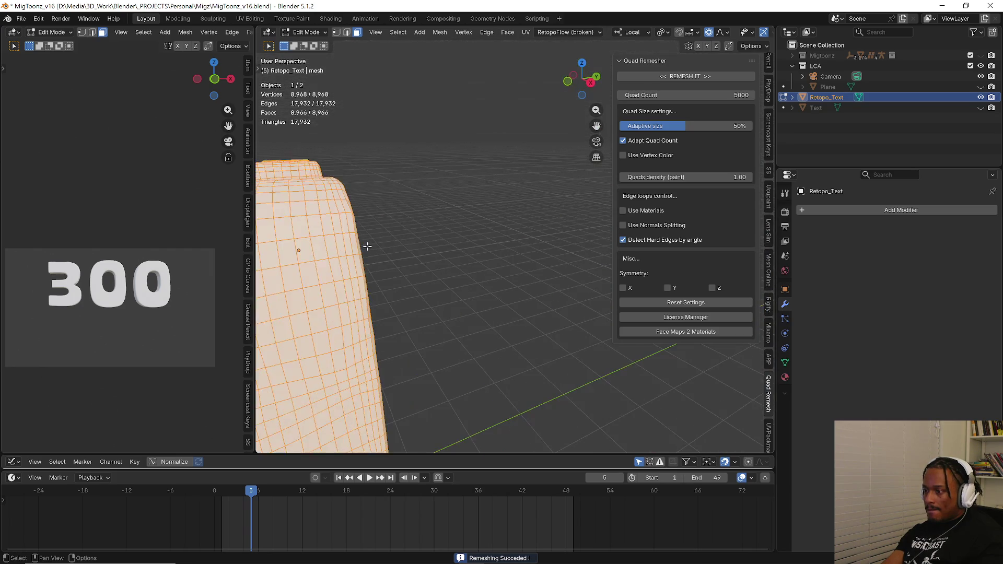
key(Tab)
mouse_move(367, 245)
middle_down()
mouse_move(447, 224)
mouse_move(511, 226)
mouse_move(430, 285)
mouse_move(489, 251)
middle_up()
click(489, 257)
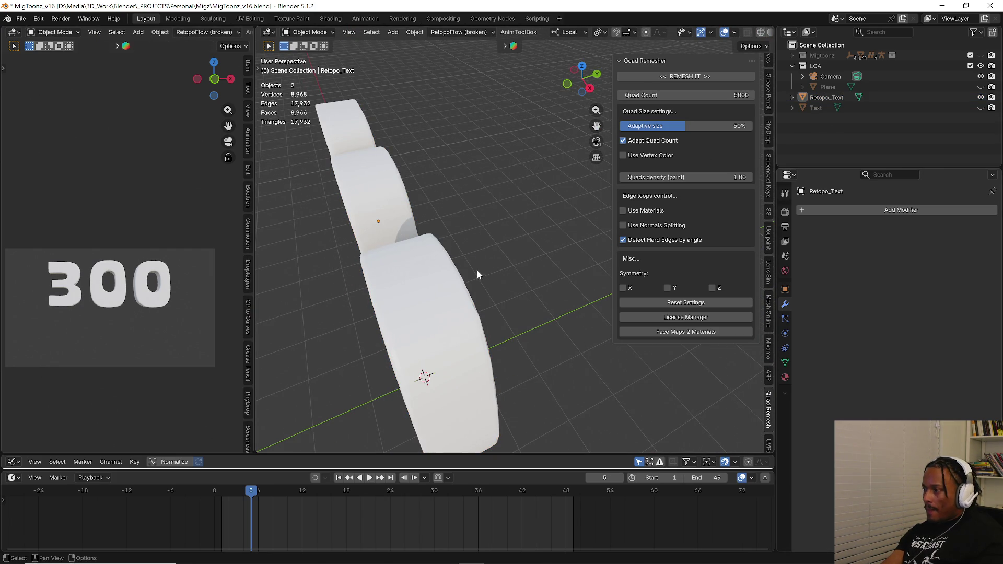
click(438, 304)
key(KP_1)
- Create a new material on Retopo_Text with a dark purple base colour and slightly higher roughness
middle_drag(576, 286, 486, 312)
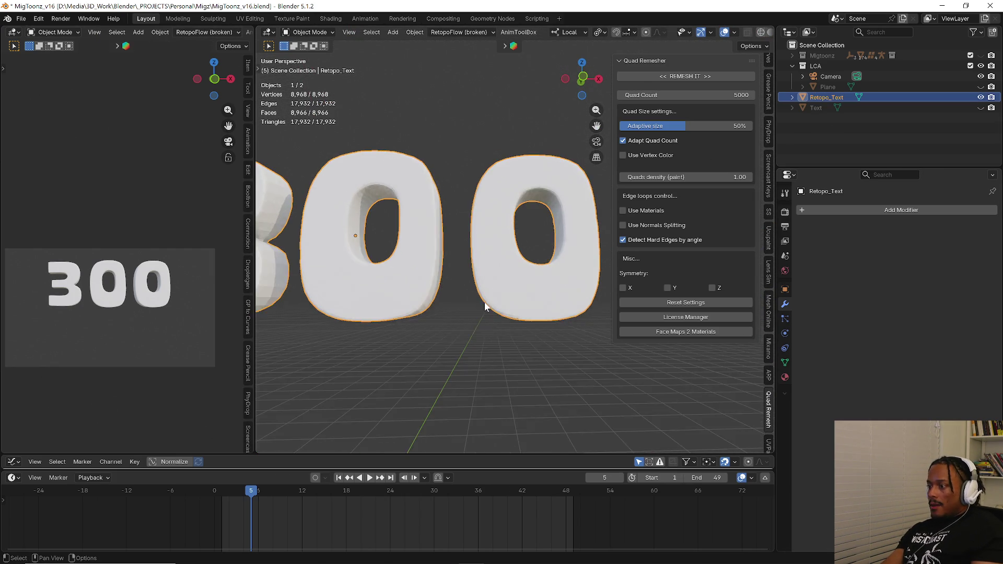
scroll(487, 313, up, 2)
click(785, 377)
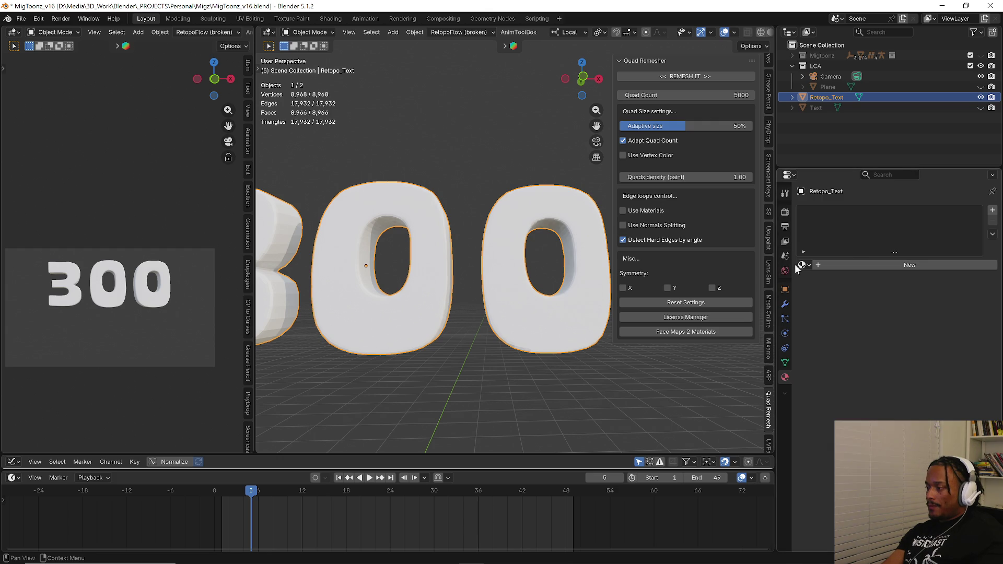
click(812, 268)
click(932, 330)
mouse_move(925, 195)
mouse_down()
mouse_move(968, 218)
mouse_move(974, 209)
mouse_up()
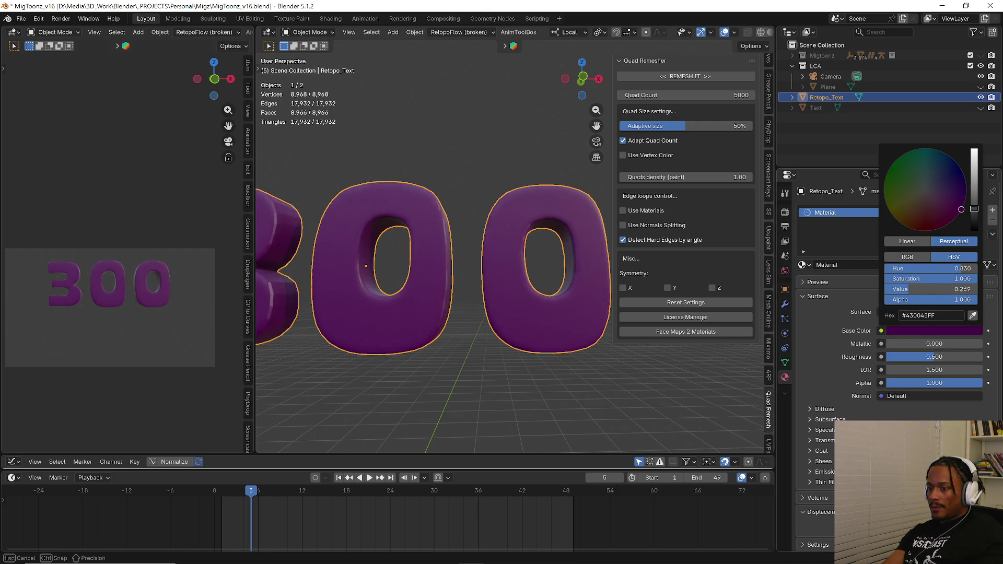
drag(909, 356, 922, 357)
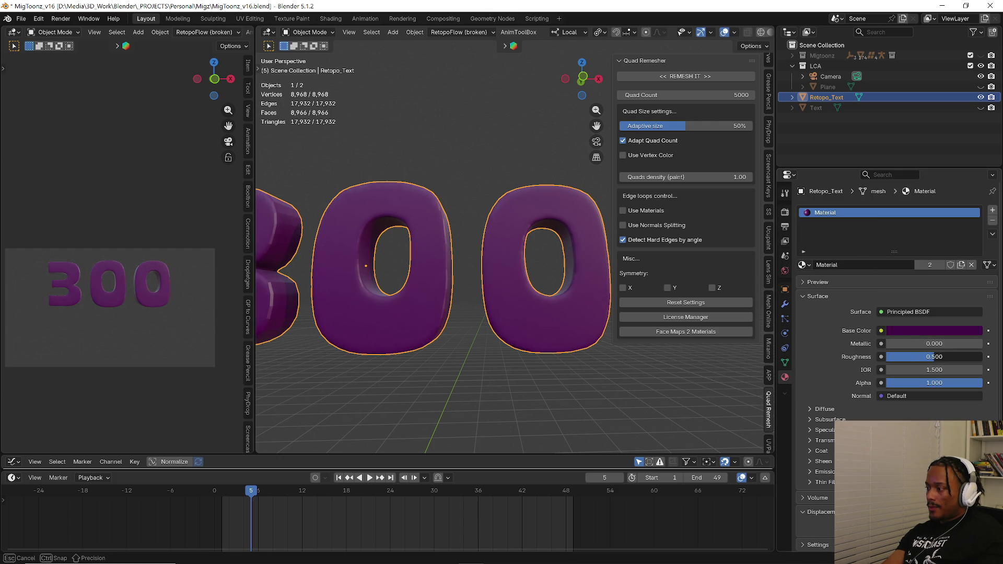
- Shade Retopo_Text smooth and add a Subdivision Surface modifier from quick favourites
click(452, 338)
click(404, 321)
right_click(404, 321)
click(384, 289)
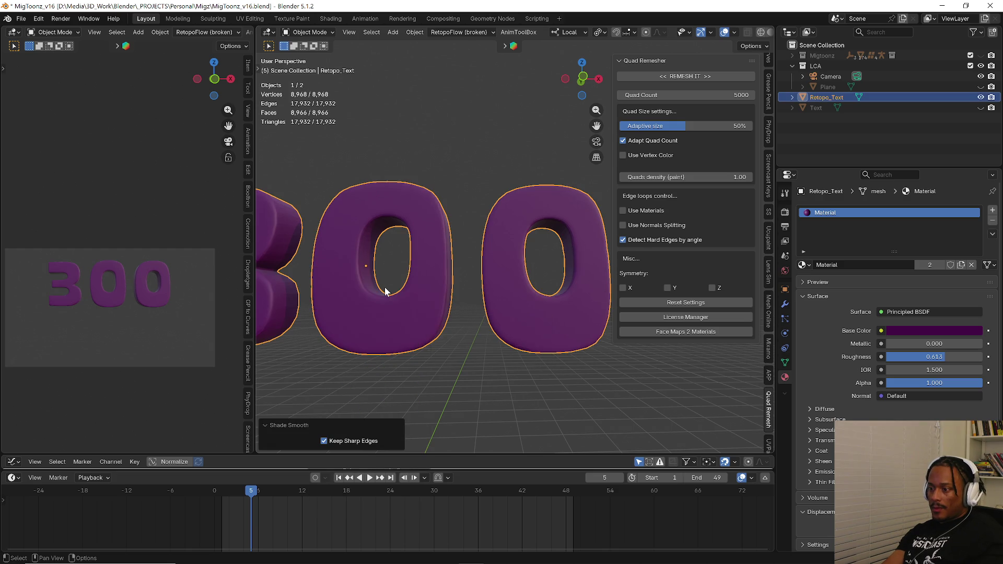
middle_drag(387, 310, 512, 278)
key(ctrl+shift+a)
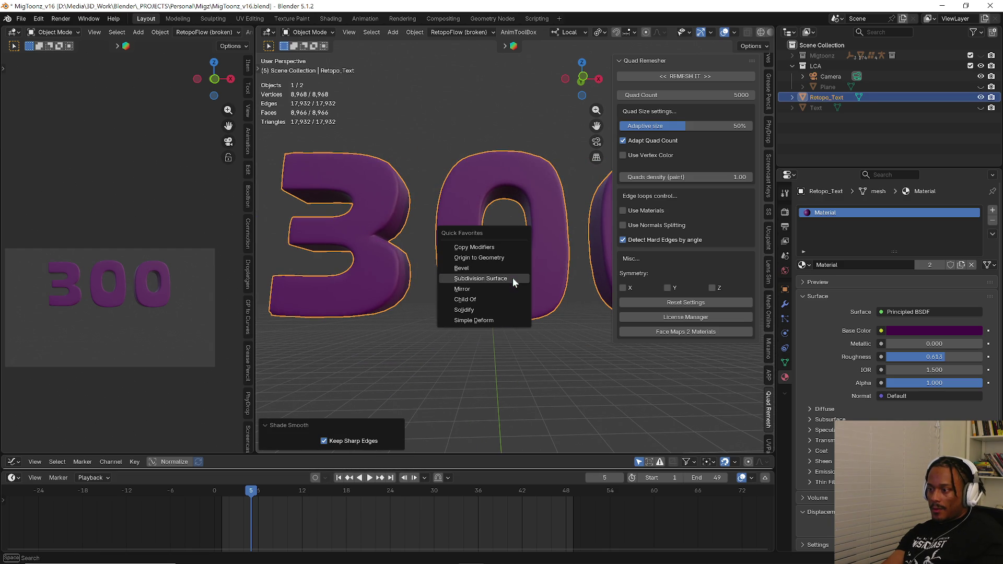
click(512, 280)
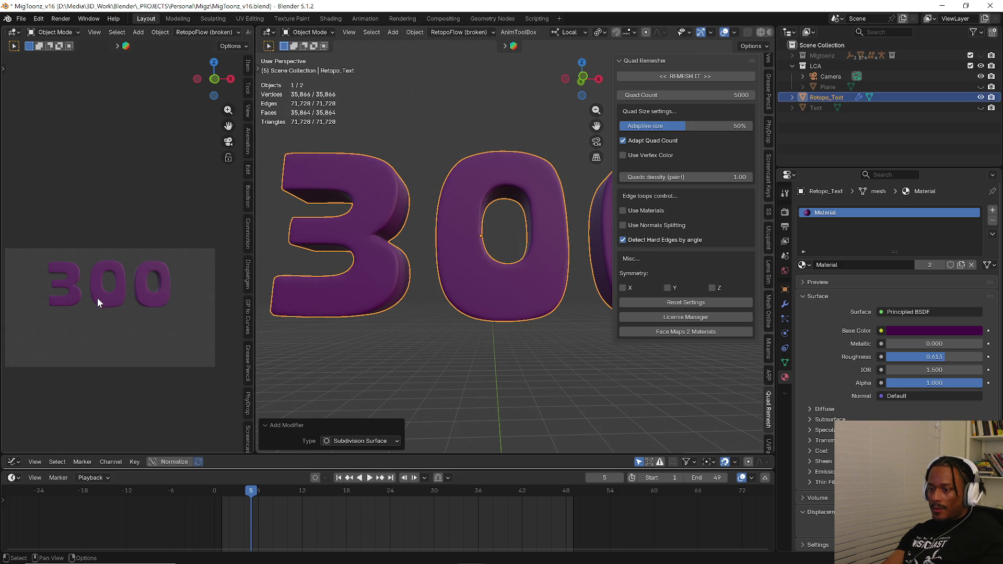
- Show the Migtoonz character collection and orbit to a front view of the character beside the text
click(172, 338)
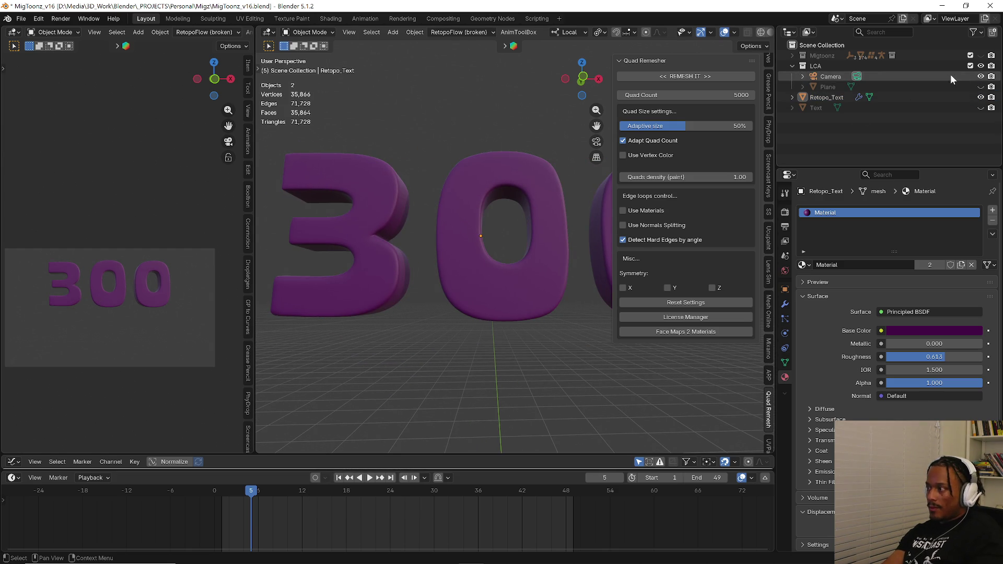
click(980, 56)
scroll(374, 185, down, 3)
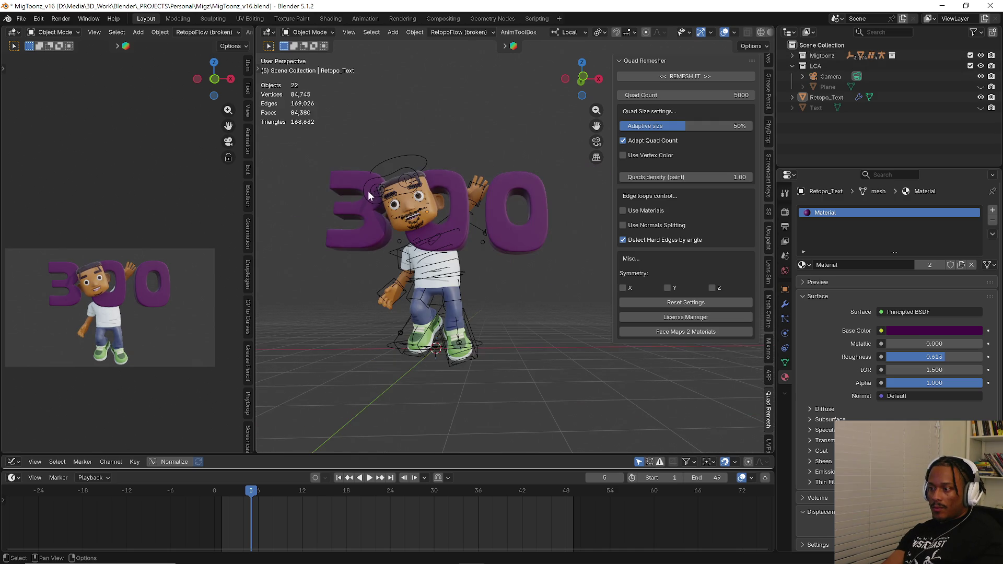
click(358, 199)
mouse_move(358, 199)
middle_down()
mouse_move(474, 224)
mouse_move(472, 171)
middle_up()
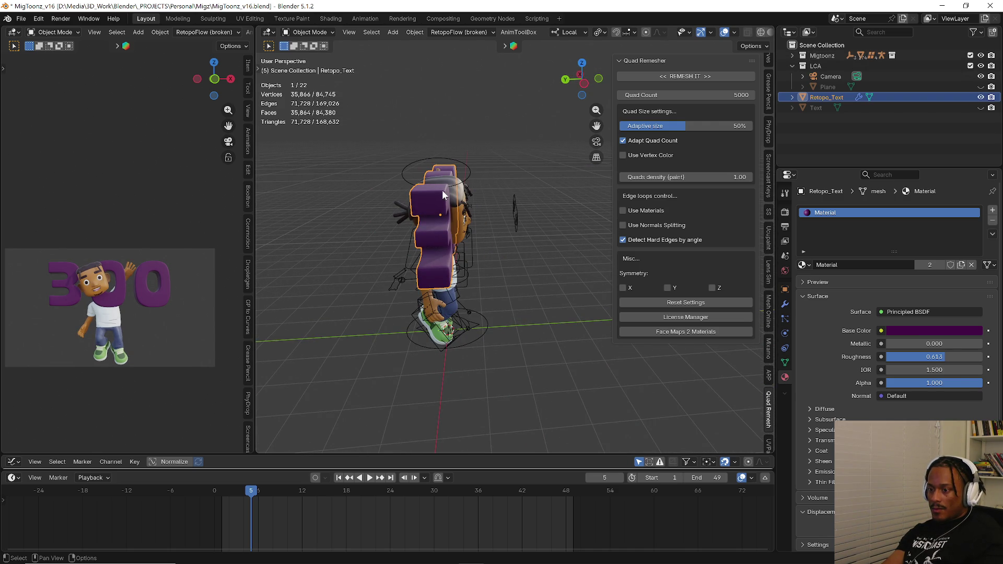
middle_drag(442, 190, 433, 230)
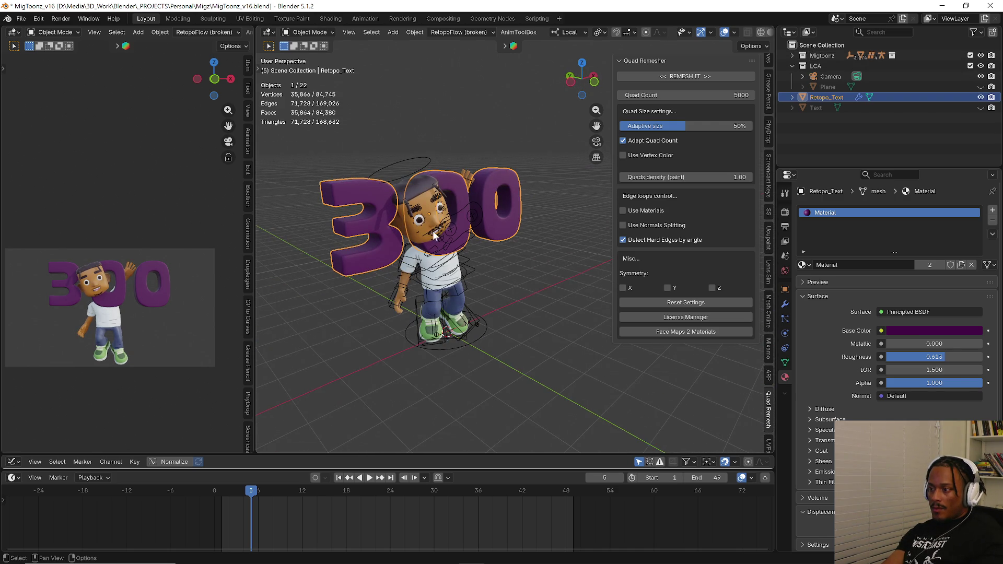
- Move the text back along Y and raise it 2.24 m along Z so it floats above the character in camera view
key(g)
key(x)
key(y)
key(y)
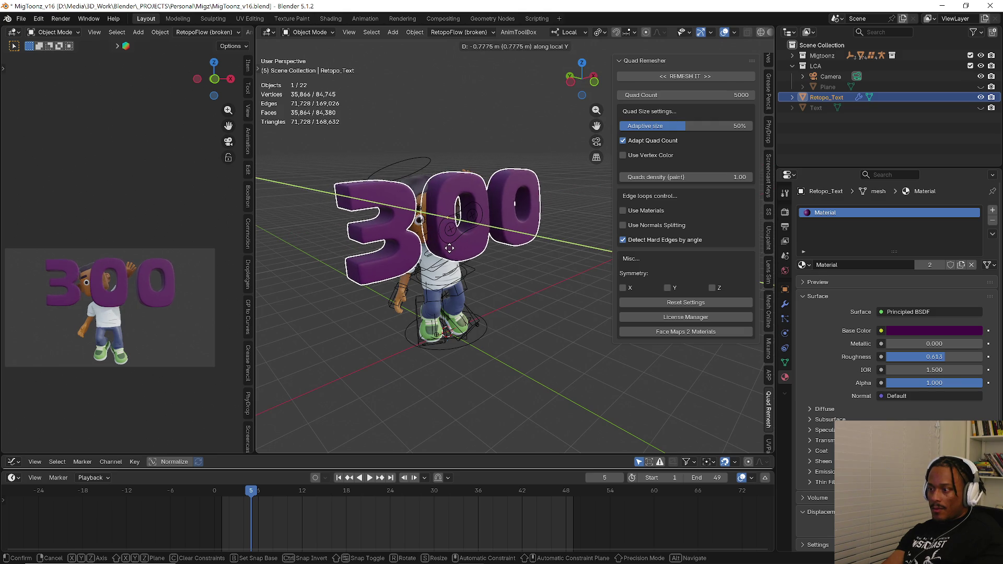
click(449, 247)
key(g)
key(z)
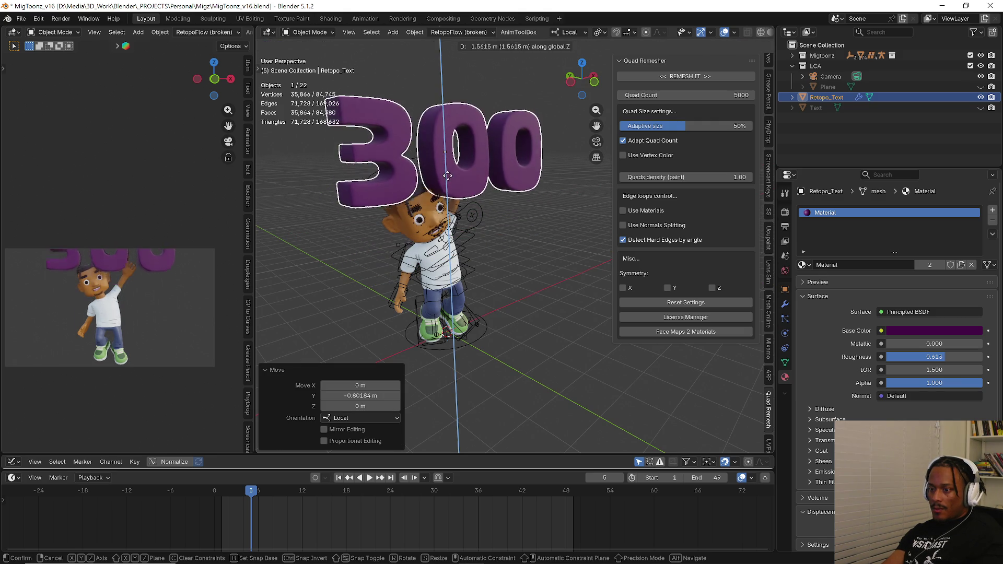
click(383, 178)
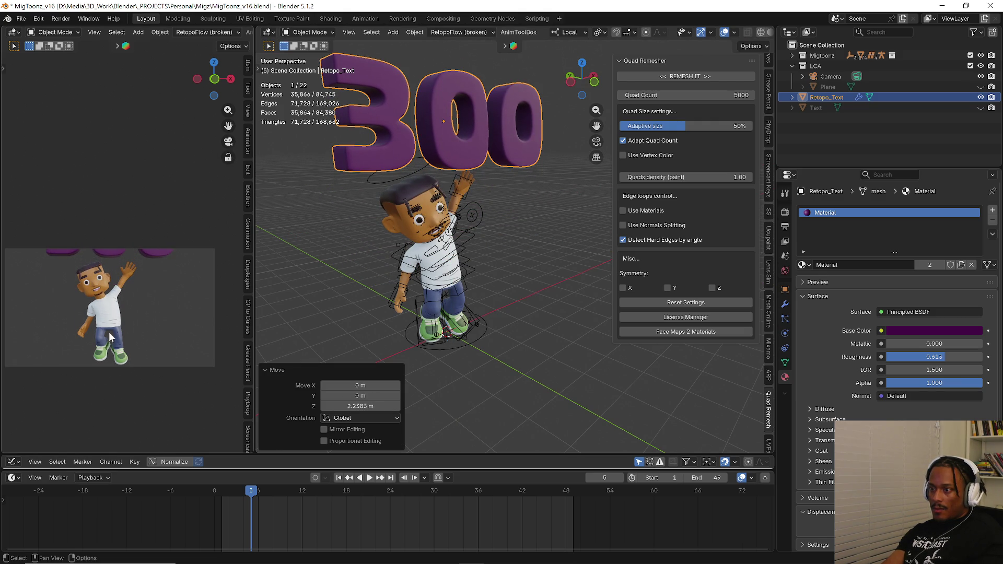
scroll(112, 329, down, 3)
shift+middle_drag(119, 324, 121, 316)
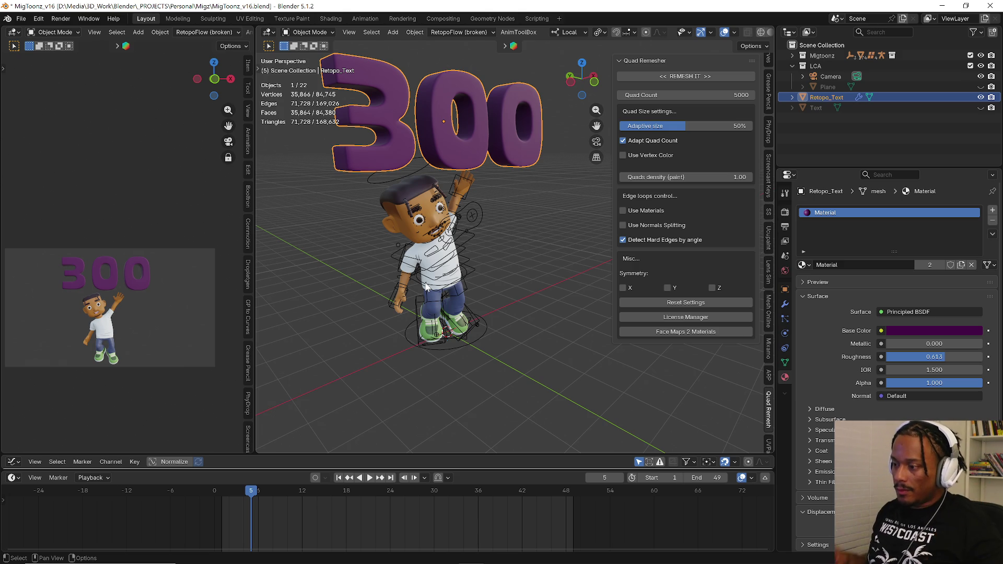
scroll(429, 117, up, 3)
- Inspect the 300 text mesh from above and the side, then apply Shade Smooth to it
middle_drag(447, 101, 415, 149)
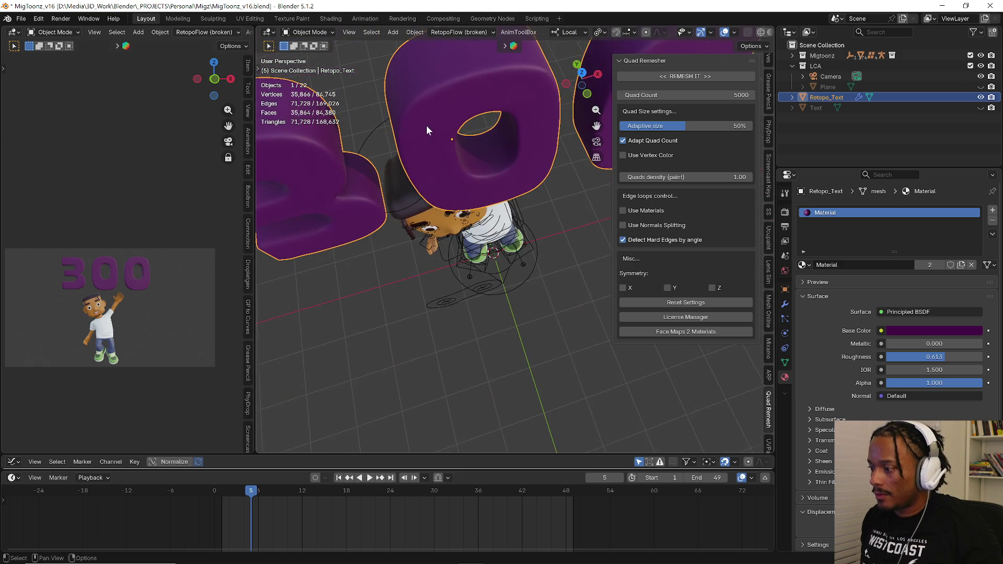
key(Tab)
mouse_move(435, 112)
middle_down()
mouse_move(500, 98)
mouse_move(462, 141)
mouse_move(469, 175)
mouse_move(472, 158)
middle_up()
key(Tab)
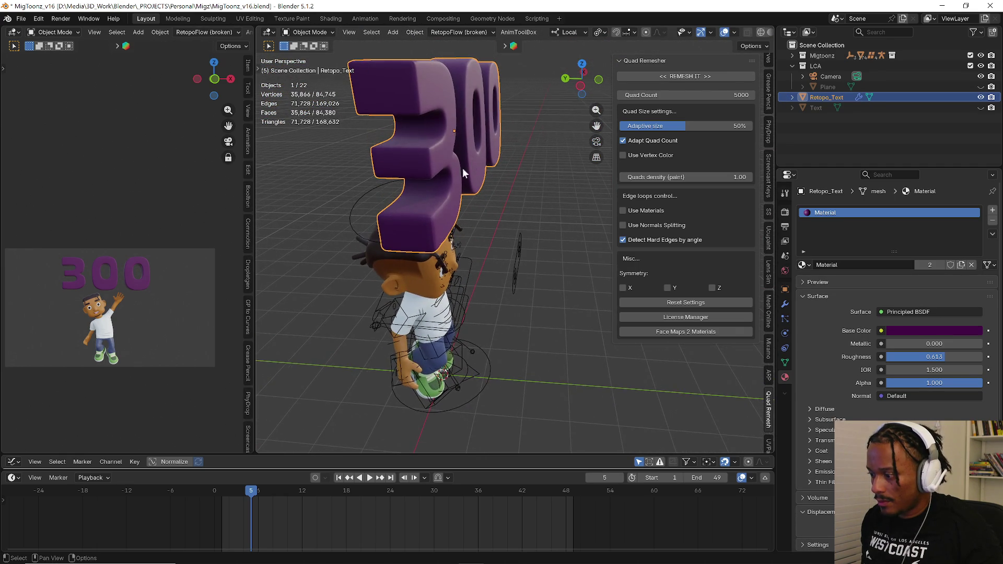
scroll(470, 162, up, 3)
right_click(432, 216)
click(431, 216)
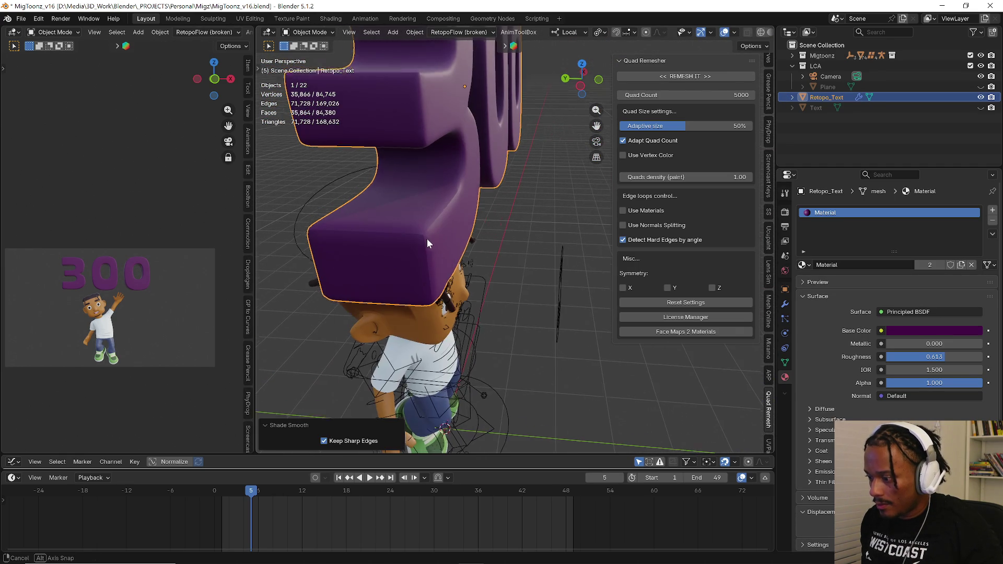
- Apply Shade Auto Smooth at a 30° angle to the text and bring up its modifier settings
middle_drag(428, 234, 382, 245)
right_click(373, 242)
click(375, 234)
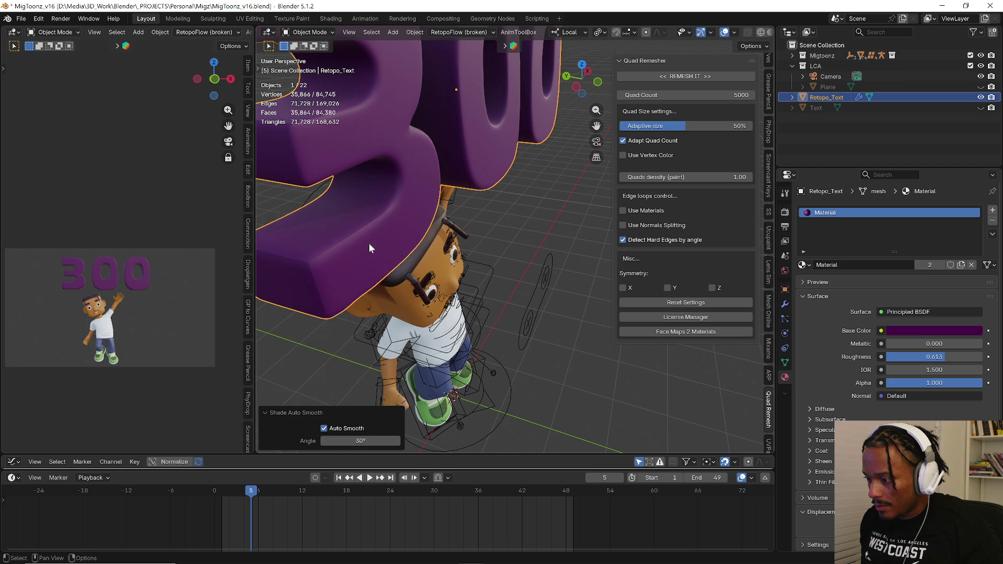
right_click(369, 241)
click(369, 233)
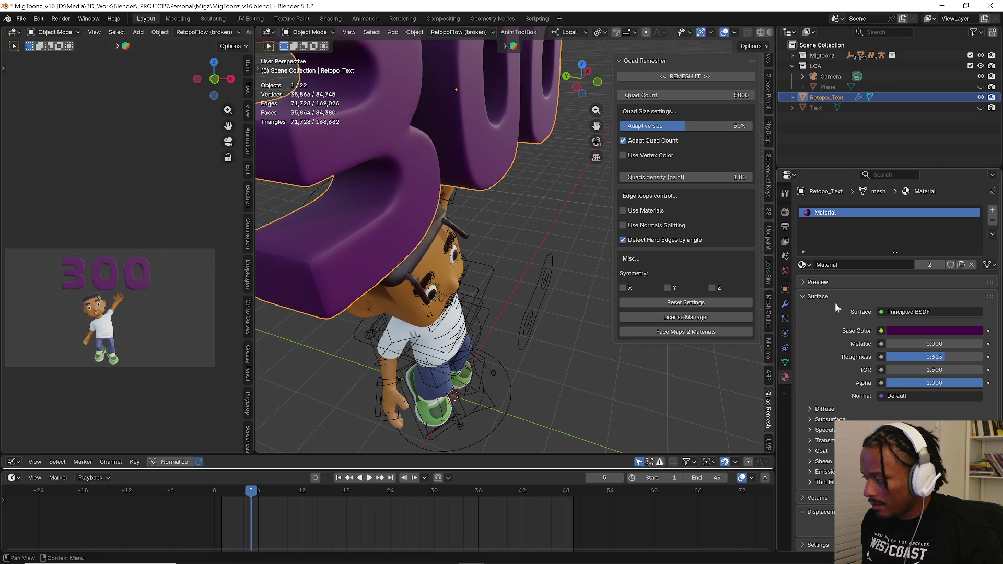
click(785, 307)
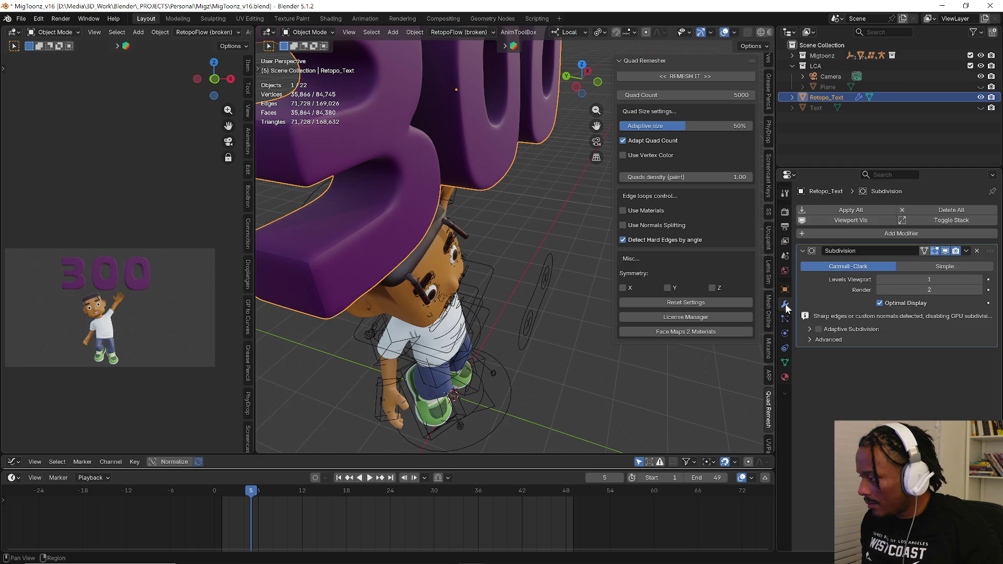
- Raise the Subdivision viewport level to 2, reapply smooth shading keeping sharp edges, and review the advanced settings
click(981, 280)
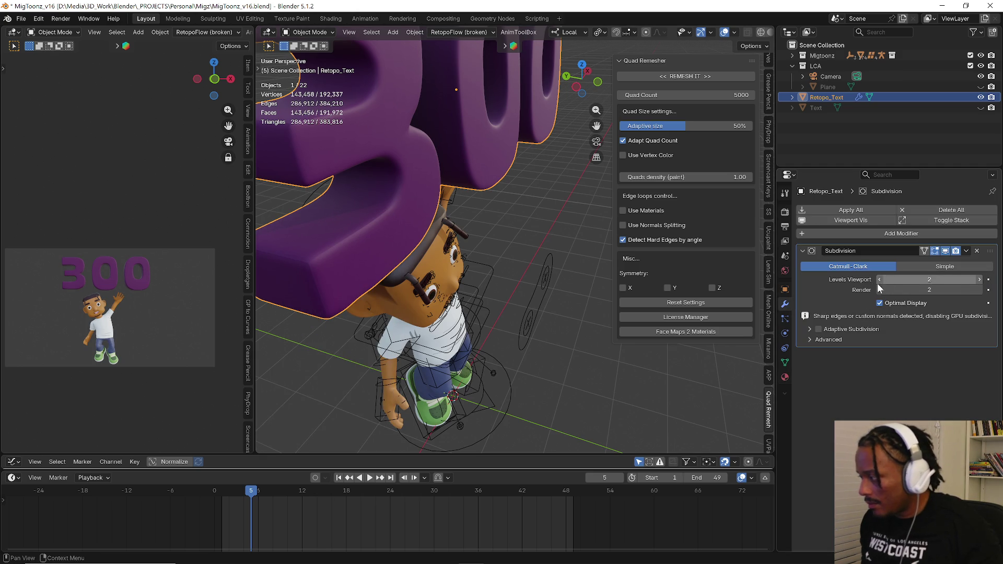
mouse_move(370, 225)
middle_down()
mouse_move(345, 217)
mouse_move(373, 223)
middle_up()
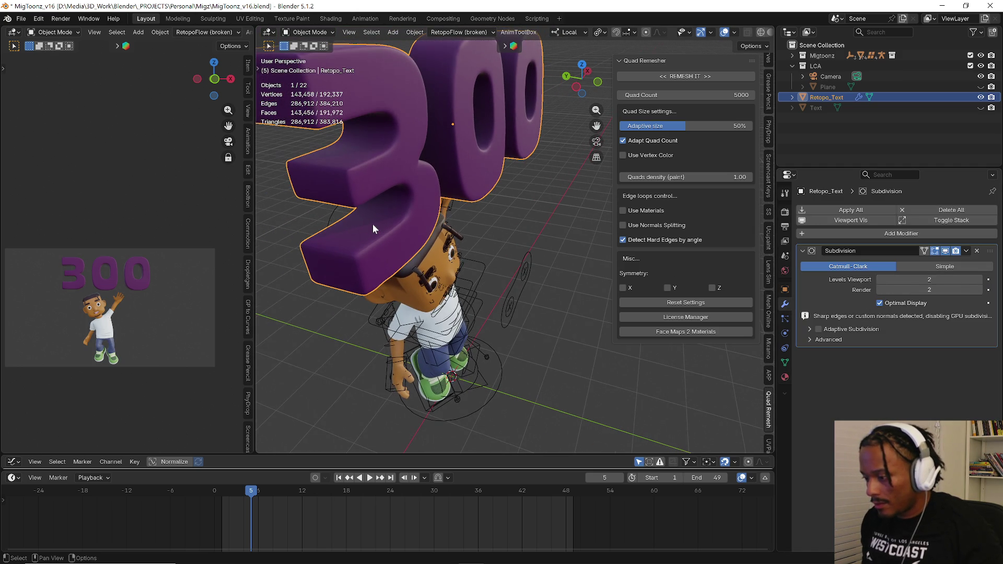
right_click(373, 223)
click(371, 226)
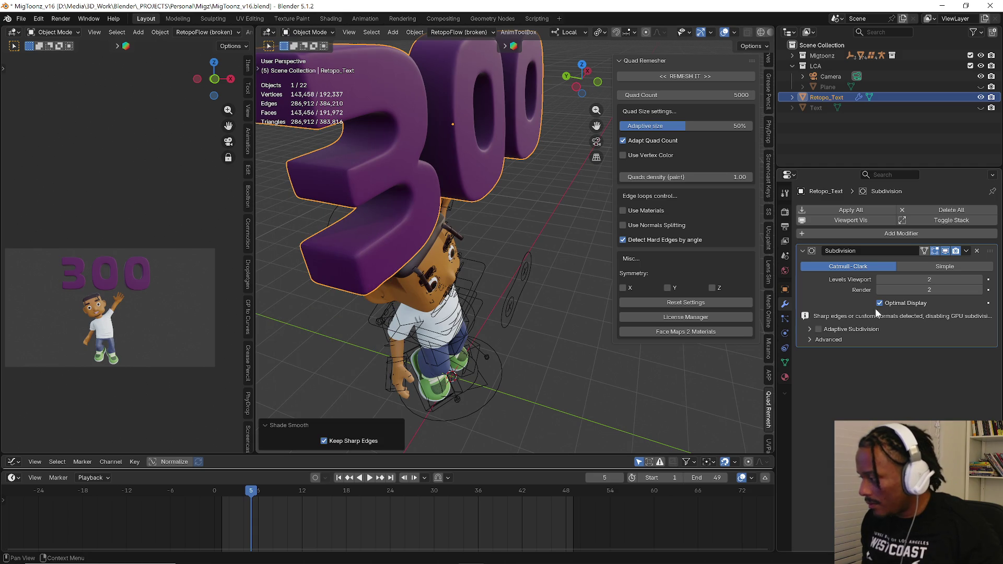
click(810, 340)
click(809, 329)
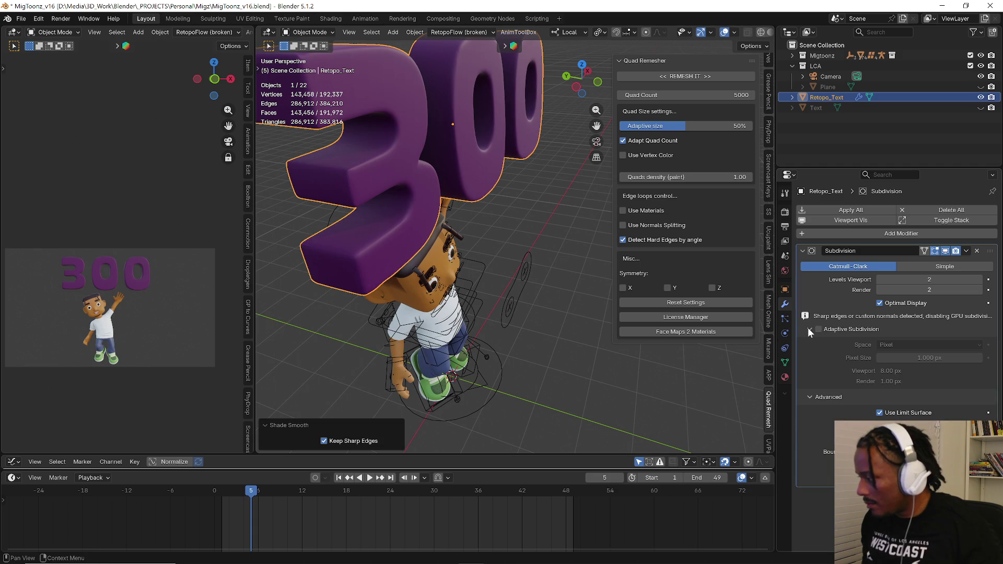
click(807, 328)
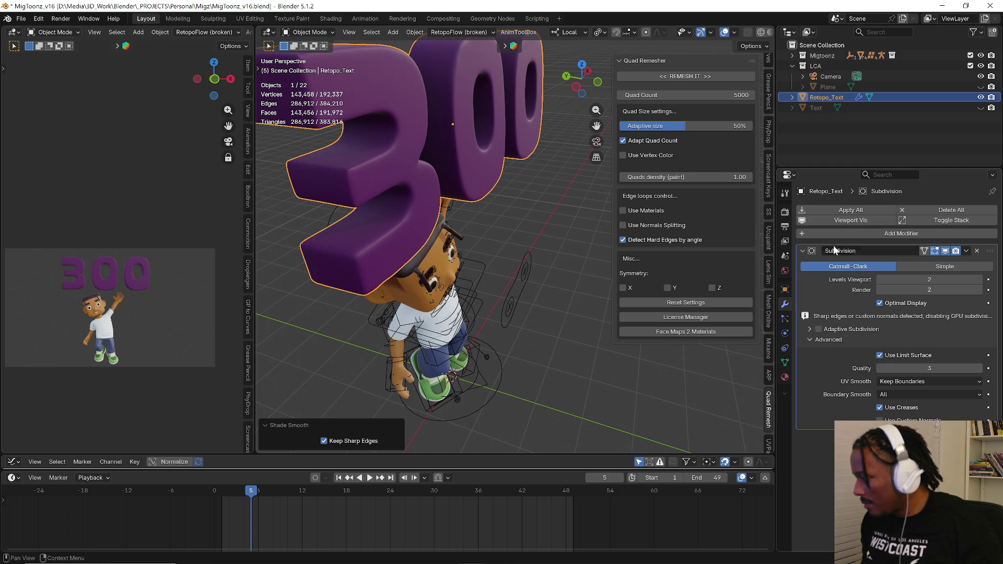
- Add a Weighted Normal modifier, move it above Subdivision in the stack and set its weight to 100
click(862, 231)
text(no)
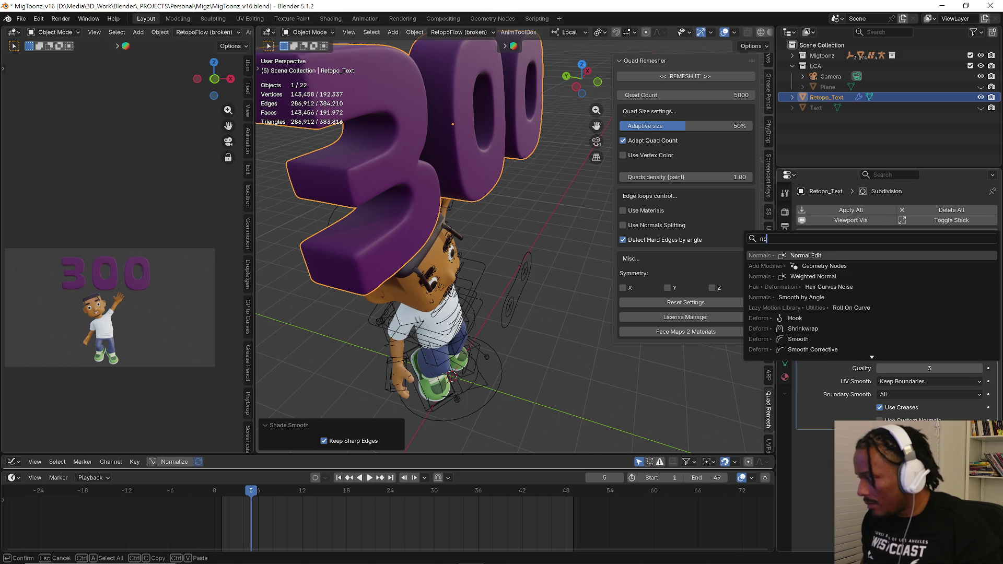
click(828, 277)
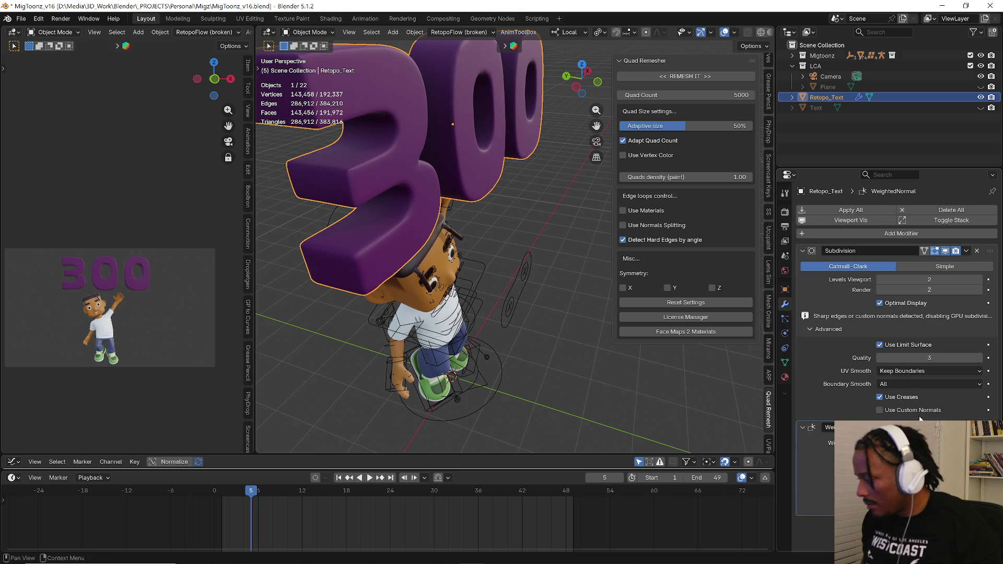
drag(989, 427, 975, 238)
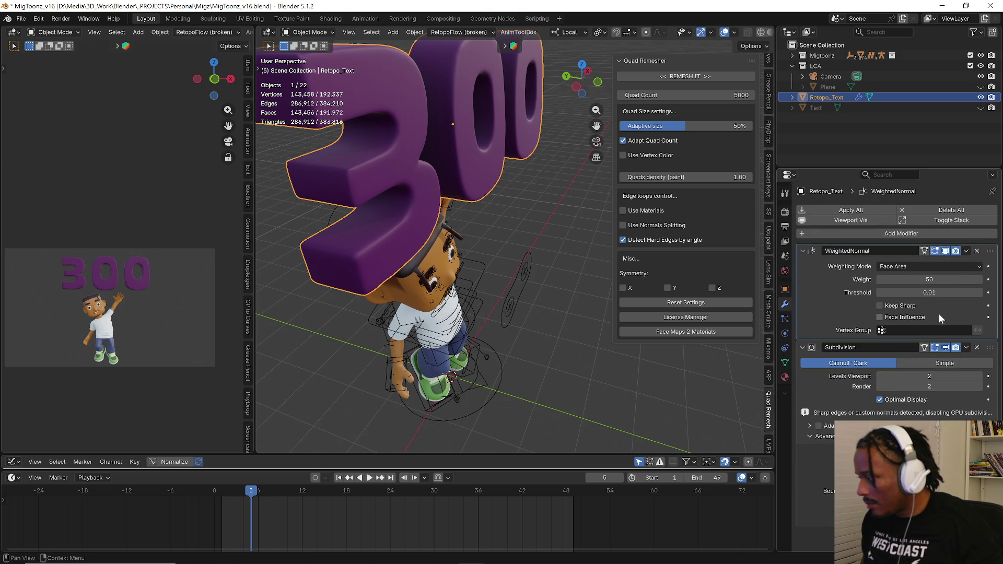
drag(917, 280, 918, 280)
text(100)
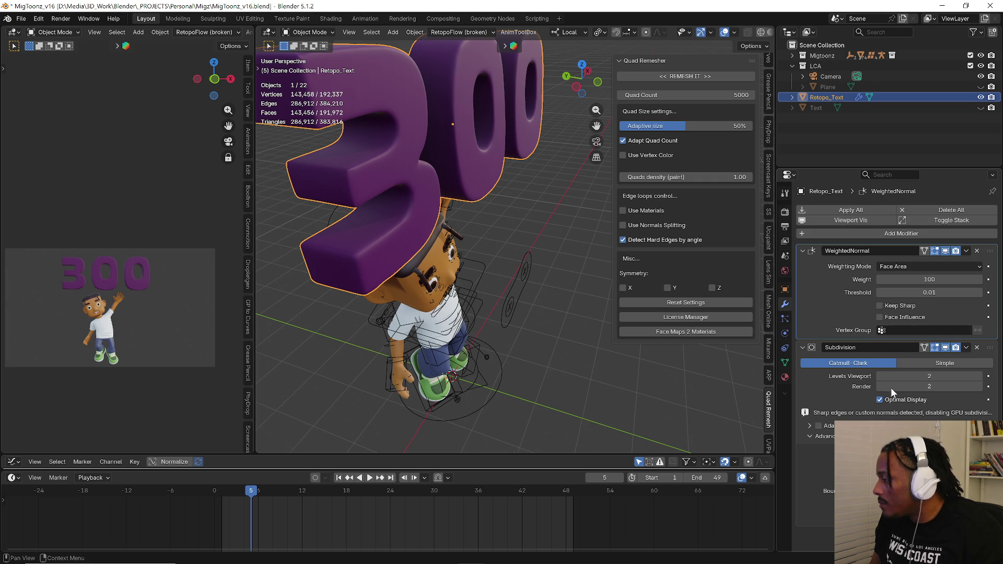
middle_drag(438, 329, 433, 263)
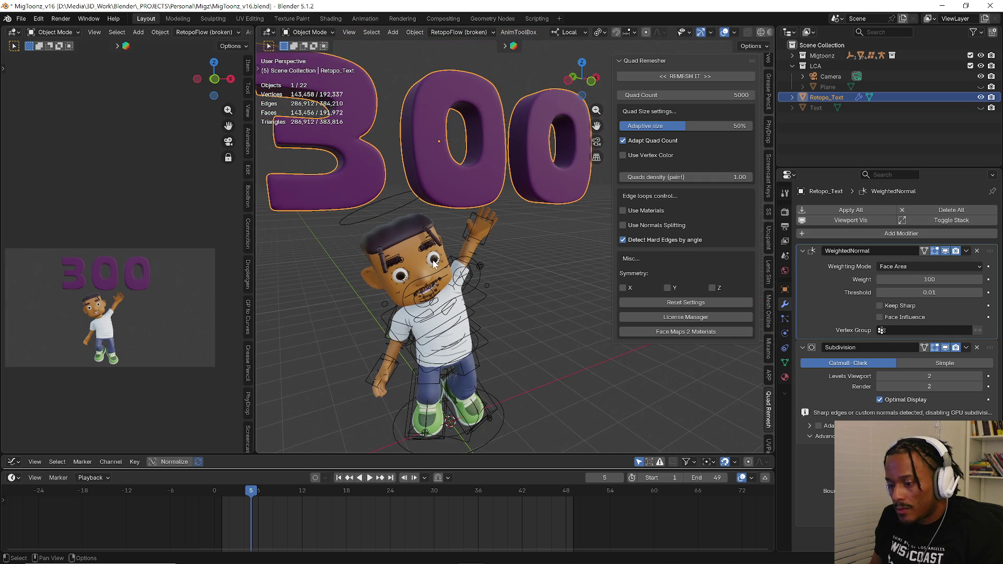
scroll(443, 300, down, 3)
scroll(423, 313, down, 2)
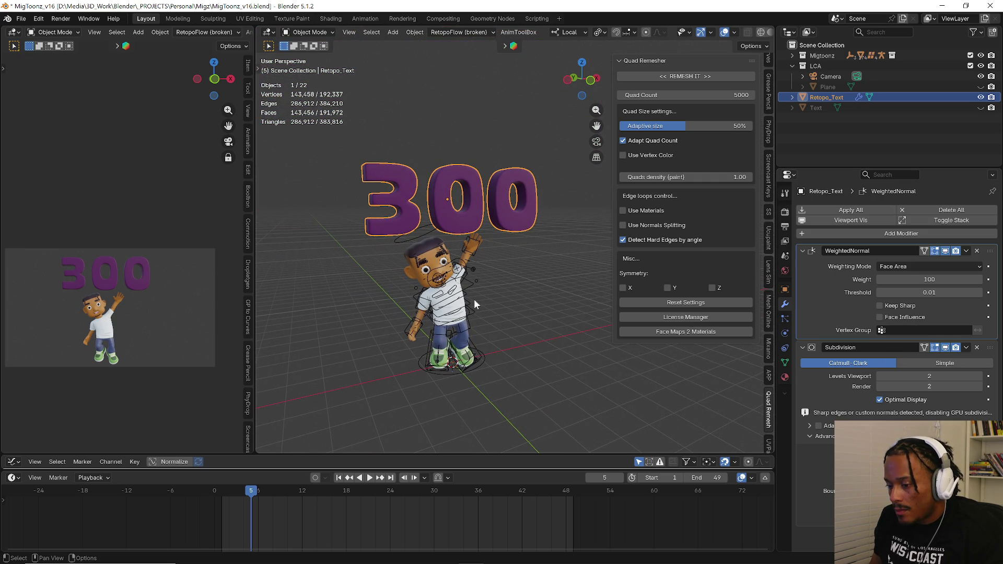
- Orbit to frame the whole scene, deselect everything and bring up the Add menu for mesh objects
middle_drag(472, 301, 501, 309)
middle_drag(453, 299, 543, 315)
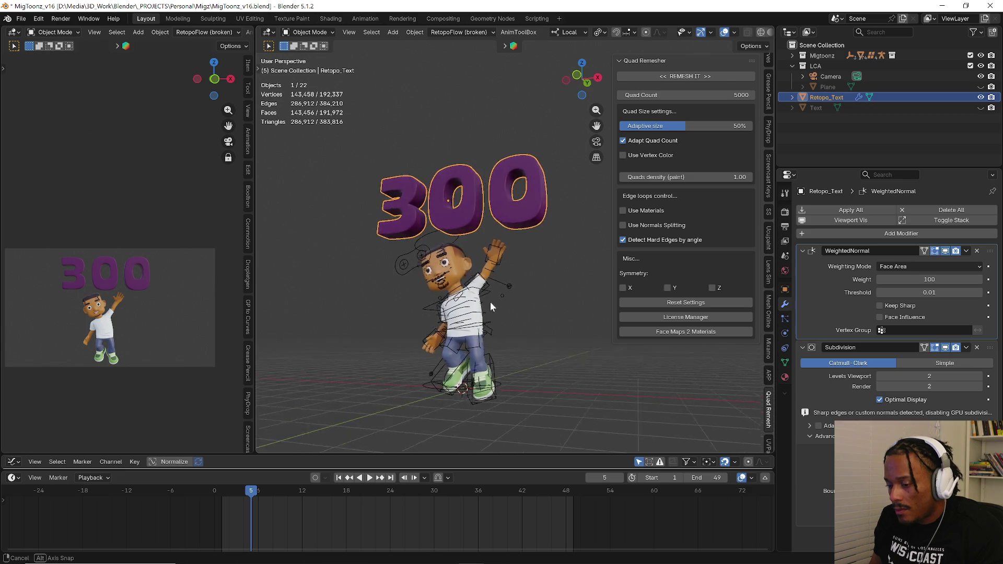
click(495, 336)
click(505, 233)
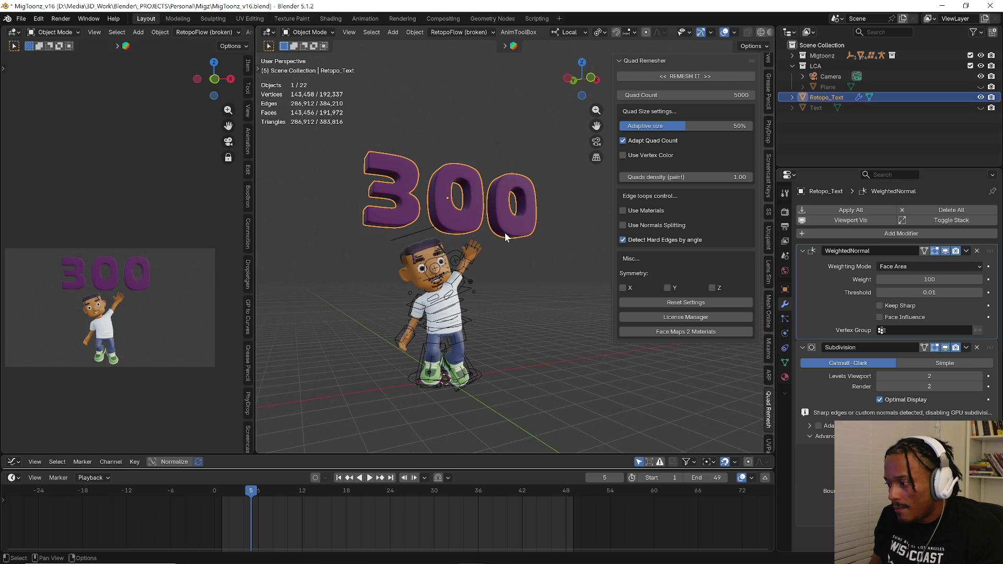
click(518, 317)
key(shift+a)
mouse_move(467, 277)
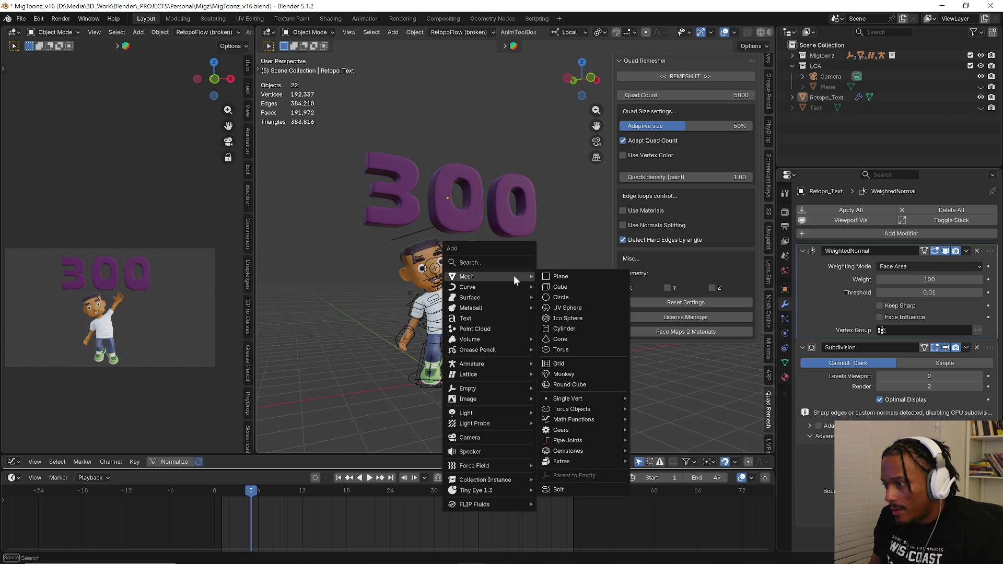
- Add a plane mesh and scale it up twice into a large ground plane under the character
click(558, 278)
key(s)
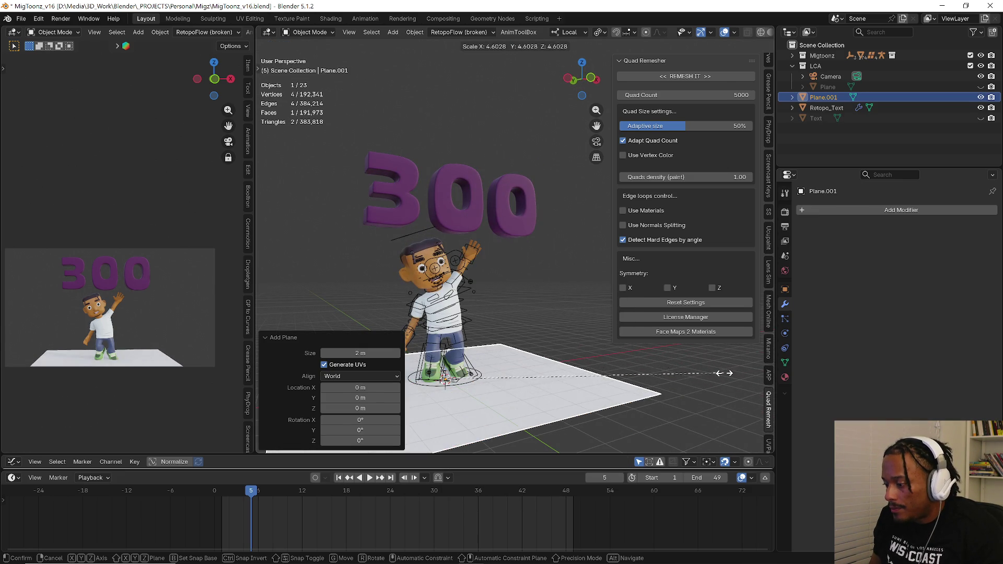
click(536, 374)
key(s)
click(679, 382)
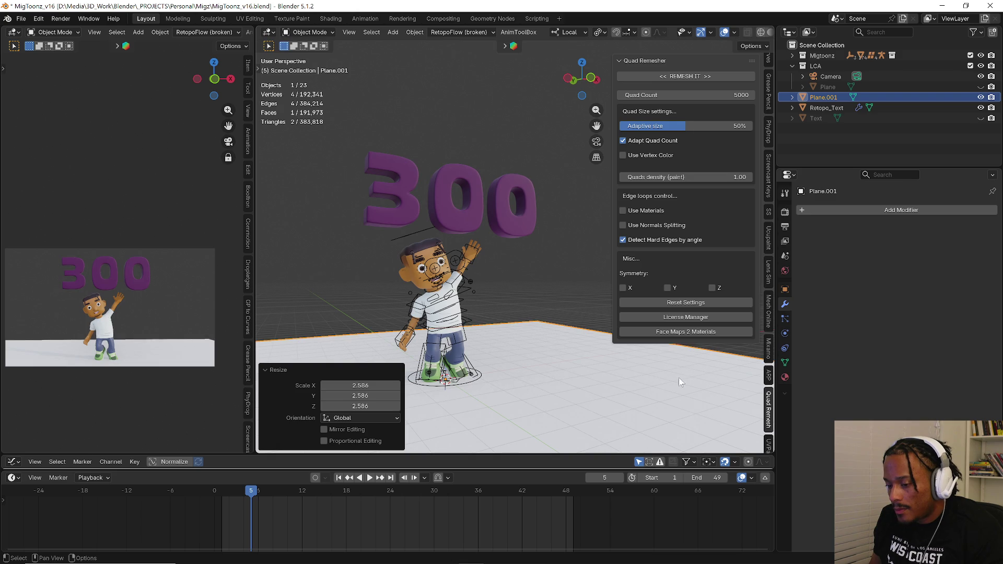
- Lower the 300 text toward the plane, scale it to about double size and raise it to rest on the plane
click(514, 232)
key(g)
key(z)
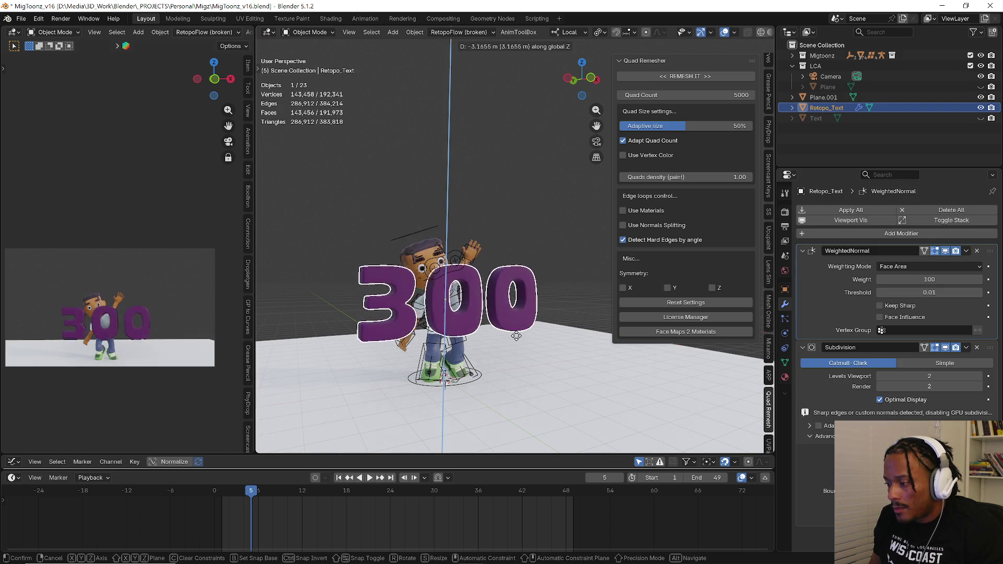
click(526, 372)
key(s)
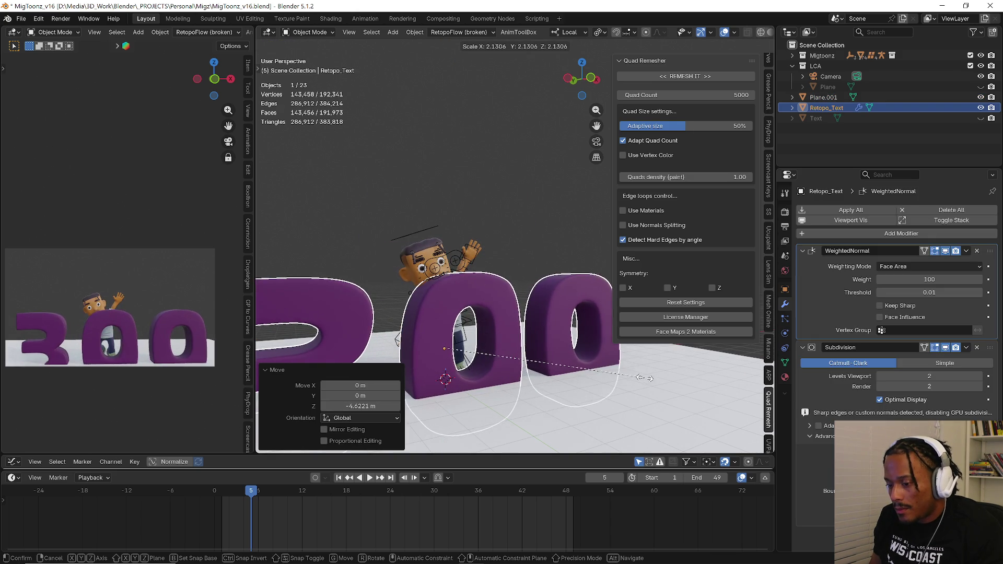
click(631, 378)
key(g)
key(z)
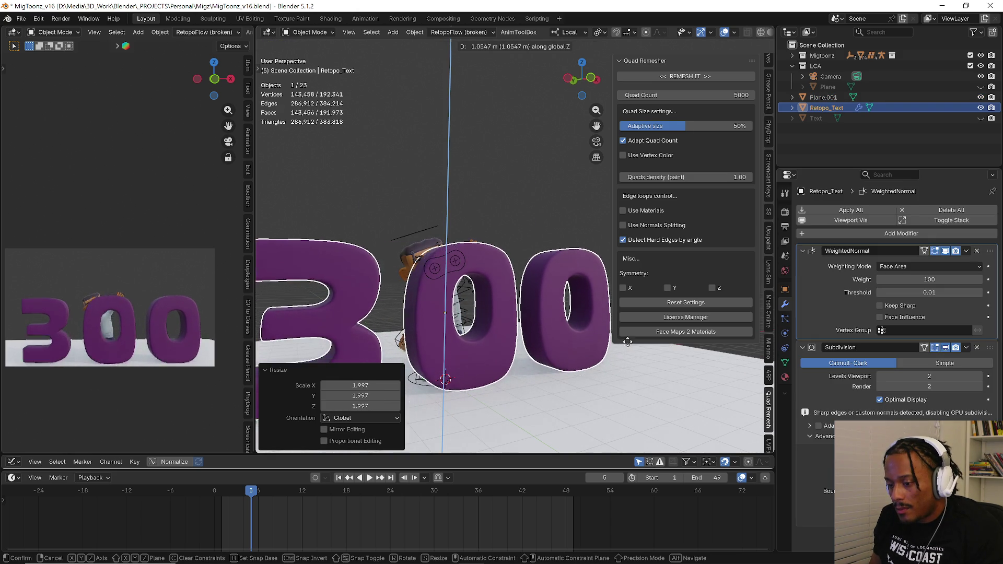
click(627, 345)
- Select the MigToonz rig and move it in steps until it sits on top of the enlarged purple 300
middle_drag(548, 318, 435, 386)
click(435, 387)
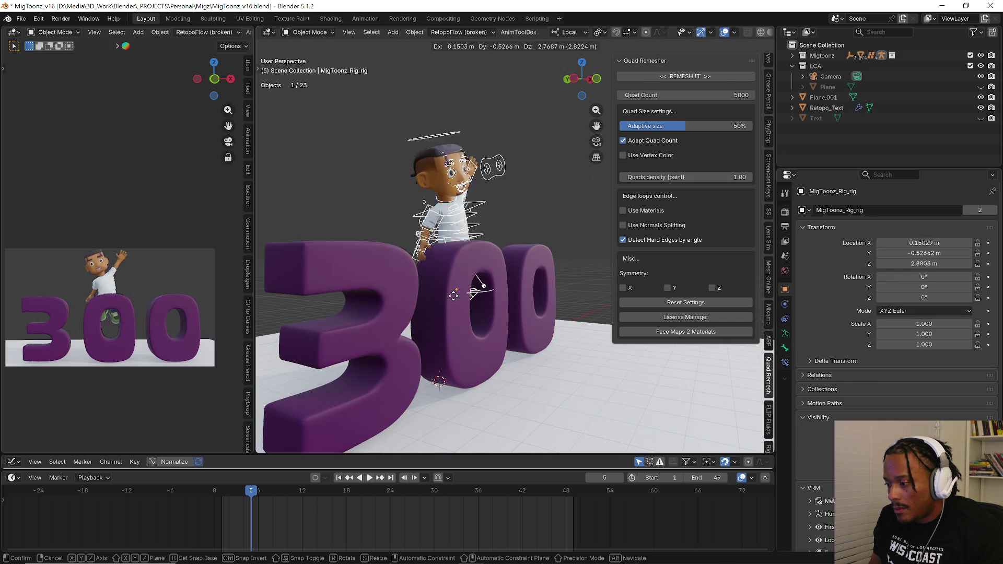
click(494, 300)
mouse_move(495, 299)
middle_down()
mouse_move(380, 292)
mouse_move(515, 302)
middle_up()
key(g)
click(524, 306)
key(g)
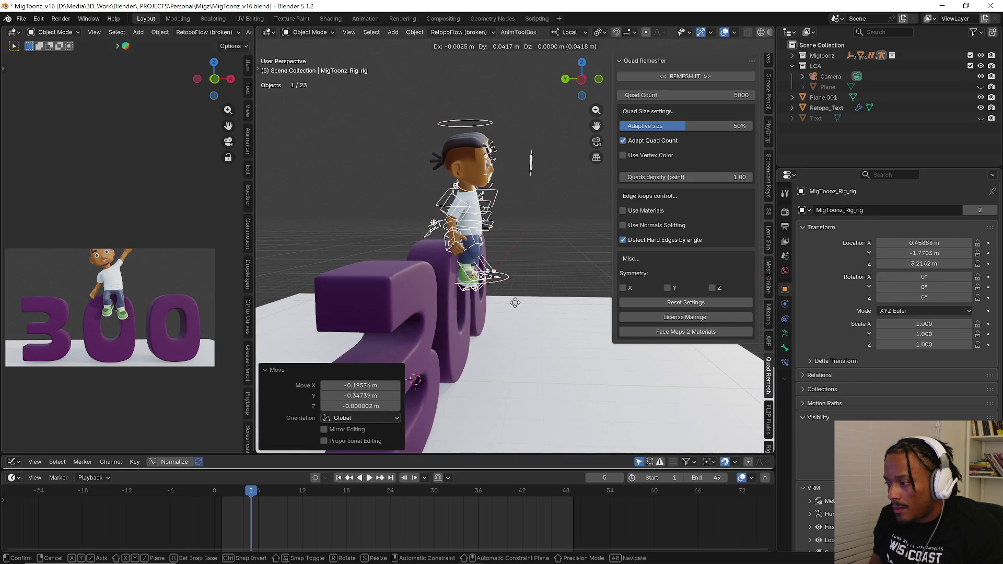
click(512, 306)
scroll(510, 313, up, 3)
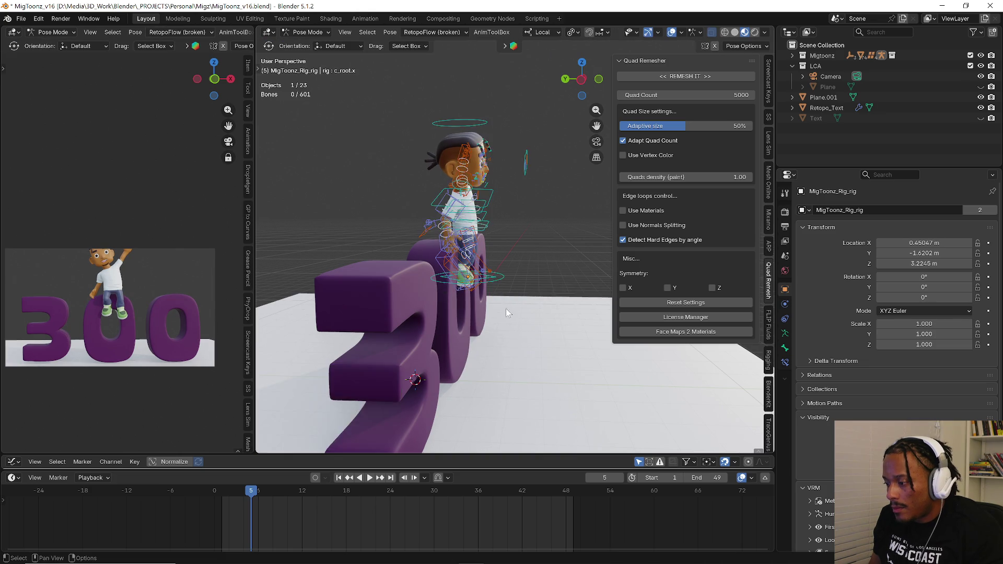
- In Pose Mode, move the root control so the character sits down onto the 300
key(ctrl+Tab)
click(508, 210)
key(g)
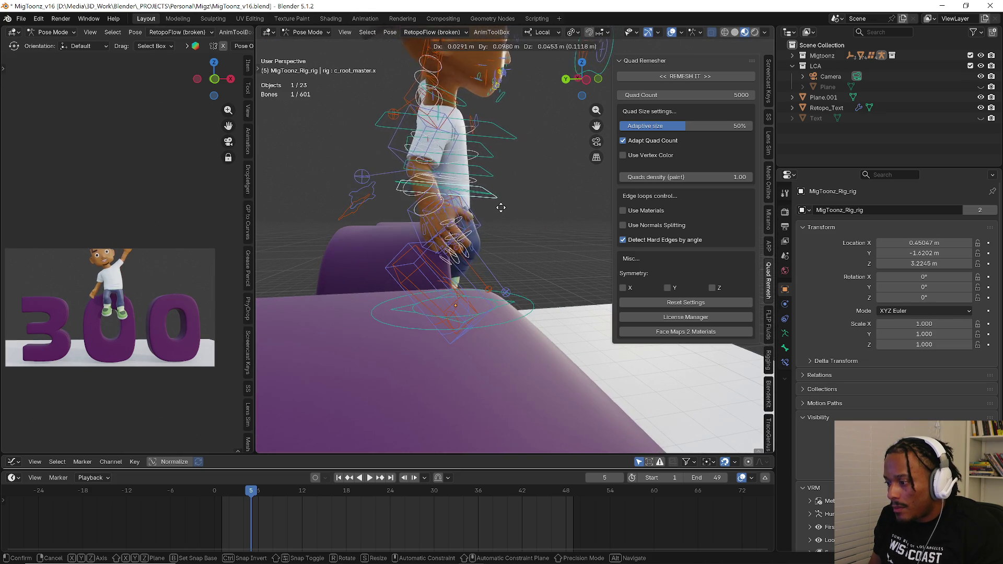
click(481, 217)
mouse_move(482, 216)
middle_down()
mouse_move(428, 306)
mouse_move(468, 302)
mouse_move(416, 299)
mouse_move(384, 208)
middle_up()
key(g)
click(455, 305)
key(g)
click(435, 309)
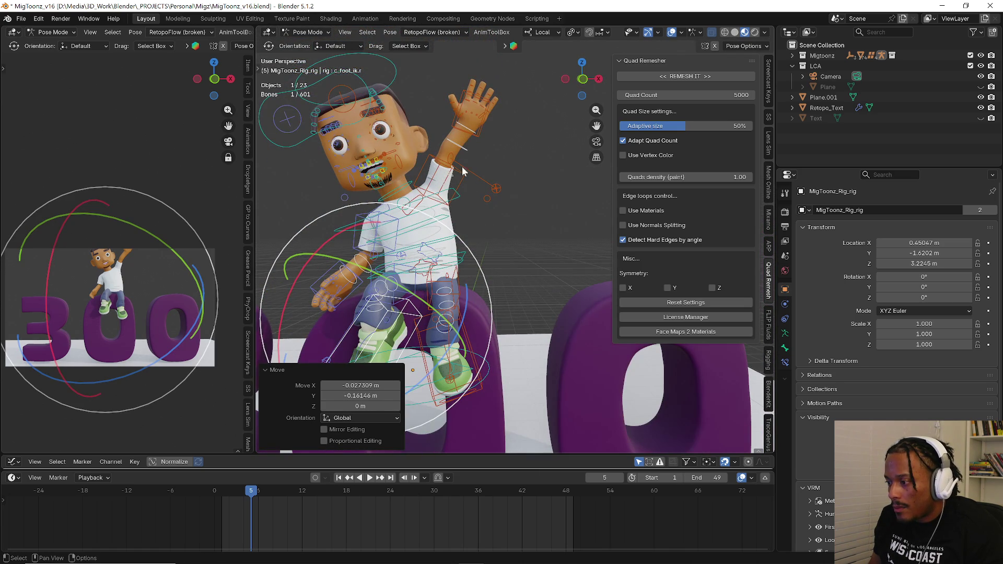
- Rotate the raised right hand, including a free trackball rotation, into a waving angle
click(483, 133)
middle_drag(186, 266, 169, 274)
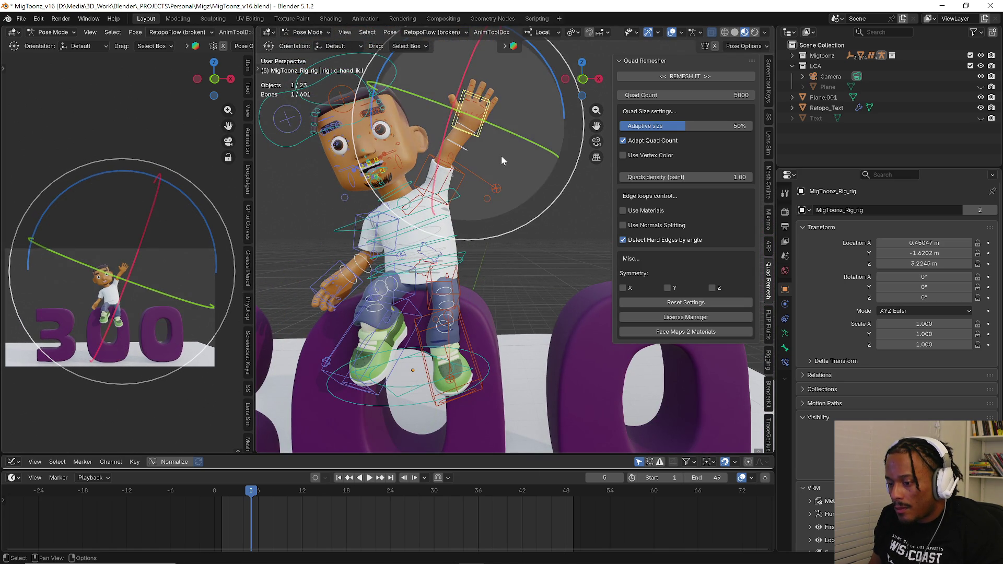
middle_drag(511, 134, 373, 254)
mouse_move(343, 307)
middle_down()
mouse_move(326, 305)
mouse_move(354, 319)
mouse_move(348, 333)
middle_up()
click(325, 302)
key(r)
key(r)
click(320, 302)
key(r)
key(r)
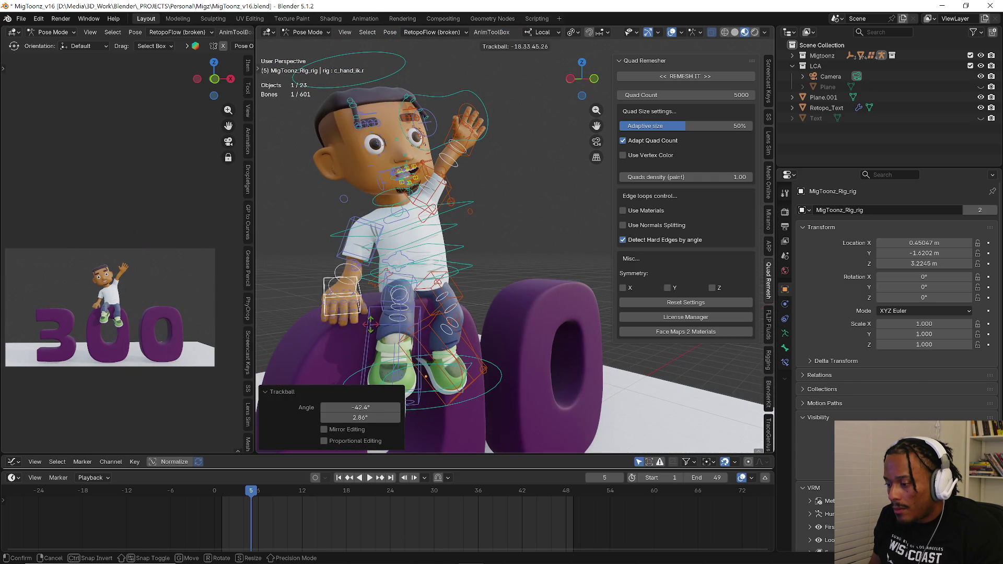
click(373, 291)
- Fine-tune the raised hand with alternating moves and rotations until the wave reads naturally
key(r)
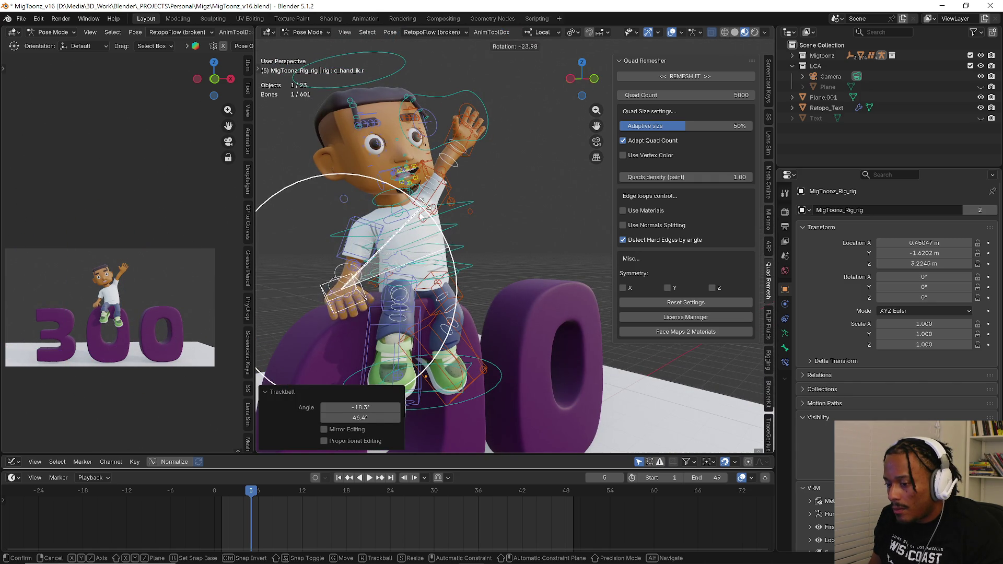
middle_drag(421, 199, 481, 303)
key(g)
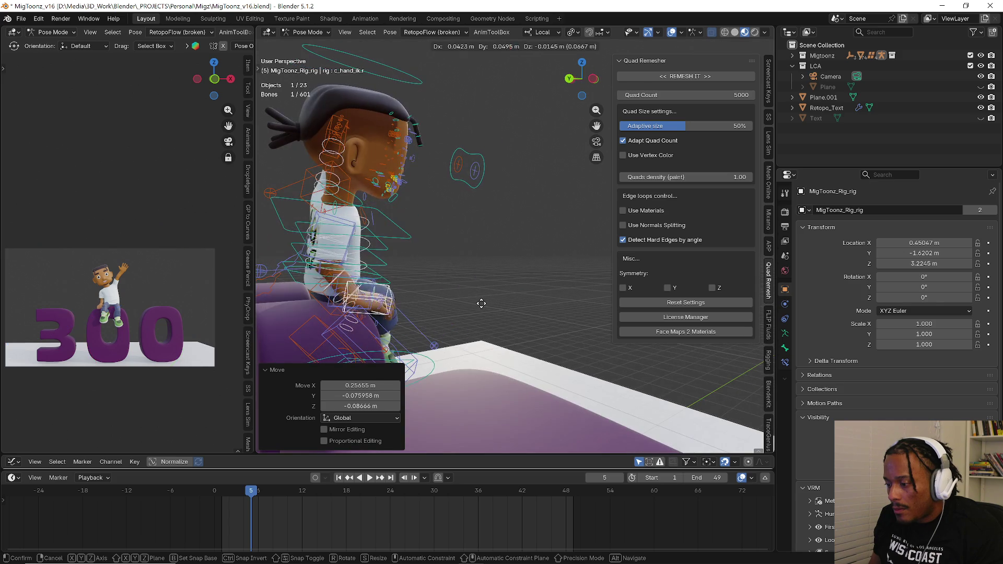
click(469, 299)
mouse_move(469, 299)
middle_down()
mouse_move(376, 294)
mouse_move(406, 308)
middle_up()
key(r)
key(r)
click(383, 296)
key(g)
click(387, 298)
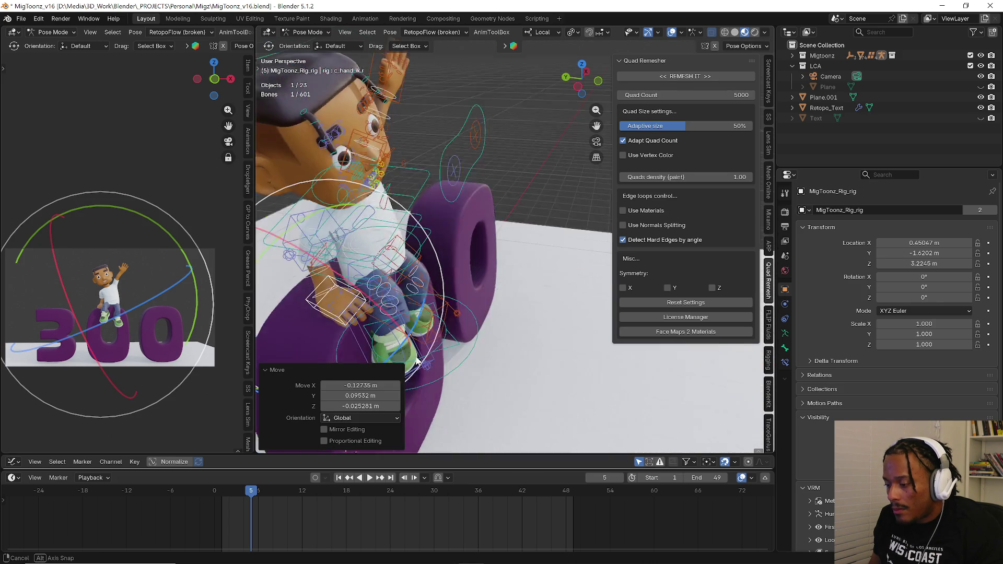
key(g)
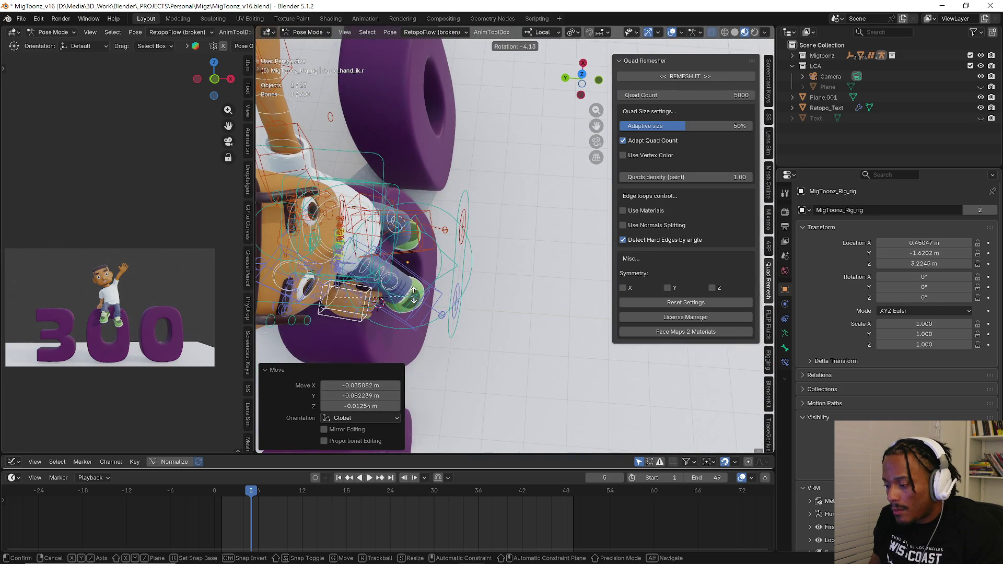
key(r)
click(406, 307)
mouse_move(405, 308)
middle_down()
mouse_move(428, 233)
mouse_move(454, 266)
middle_up()
key(r)
click(427, 232)
- Shift the whole character's placement on the 300 and reposition the right foot
click(453, 266)
key(g)
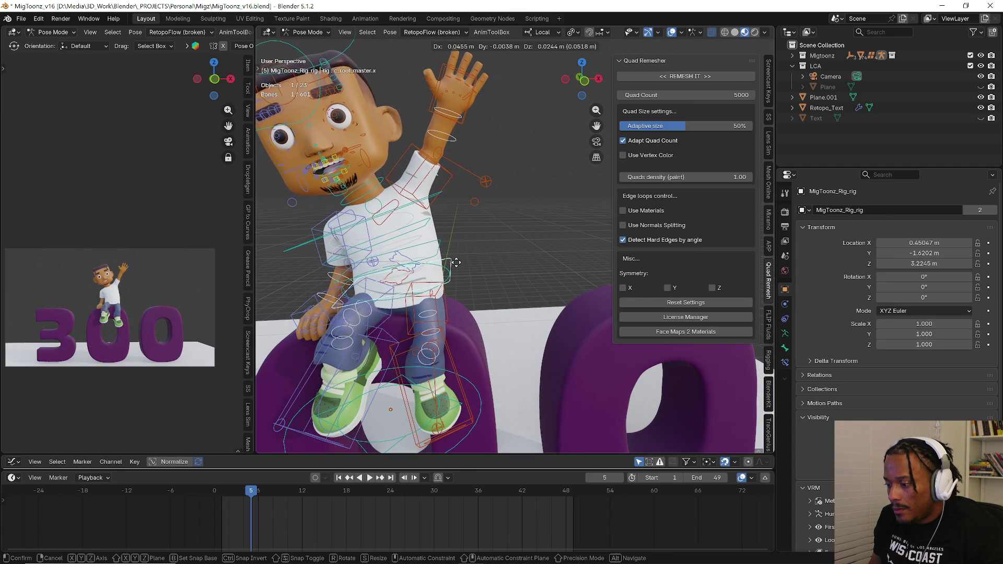
click(405, 330)
mouse_move(405, 331)
middle_down()
mouse_move(392, 299)
mouse_move(353, 306)
middle_up()
key(g)
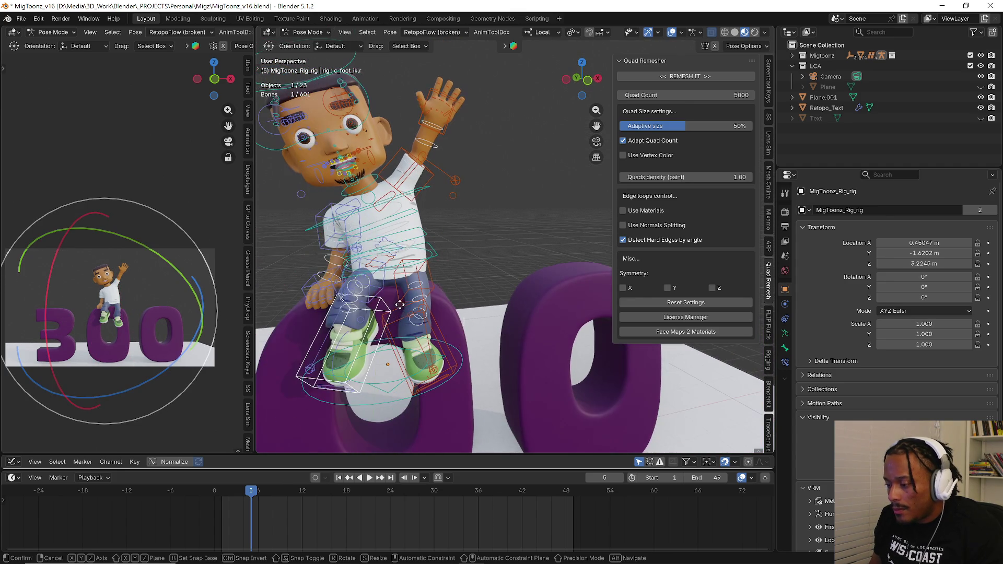
click(328, 312)
scroll(337, 306, up, 2)
scroll(347, 296, up, 2)
scroll(353, 294, up, 2)
- Move the leg and both foot controls so the knees bend over the seat edge
click(366, 288)
key(g)
click(402, 322)
mouse_move(401, 323)
middle_down()
mouse_move(437, 326)
mouse_move(455, 355)
mouse_move(469, 344)
middle_up()
click(397, 315)
key(g)
click(397, 315)
key(g)
click(452, 344)
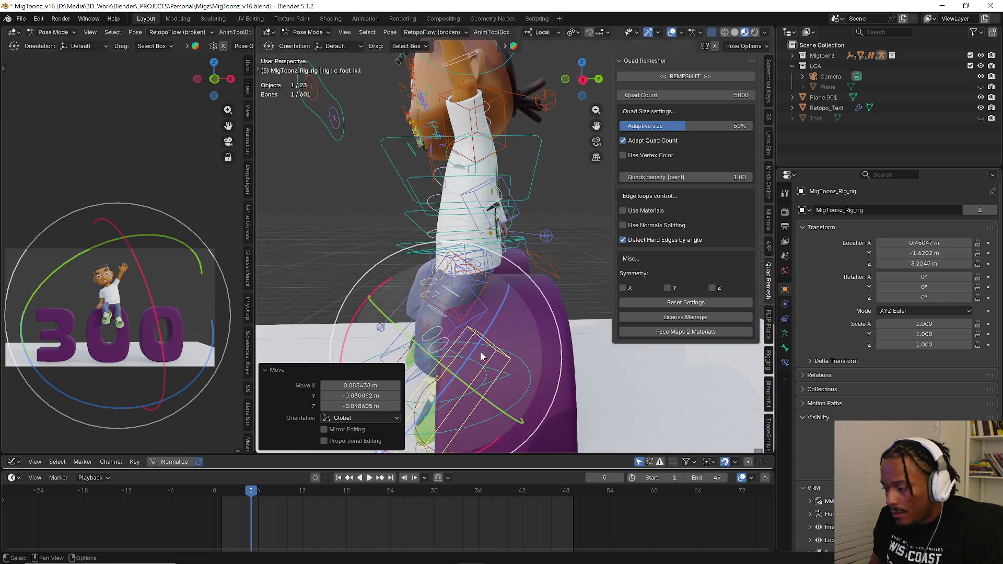
key(g)
click(467, 342)
- Adjust the left leg stretch control and rotate the foot to rest naturally
mouse_move(420, 316)
middle_down()
mouse_move(418, 309)
mouse_move(469, 341)
mouse_move(455, 336)
mouse_move(549, 316)
middle_up()
click(417, 309)
key(g)
click(428, 319)
click(468, 342)
key(r)
key(r)
click(218, 267)
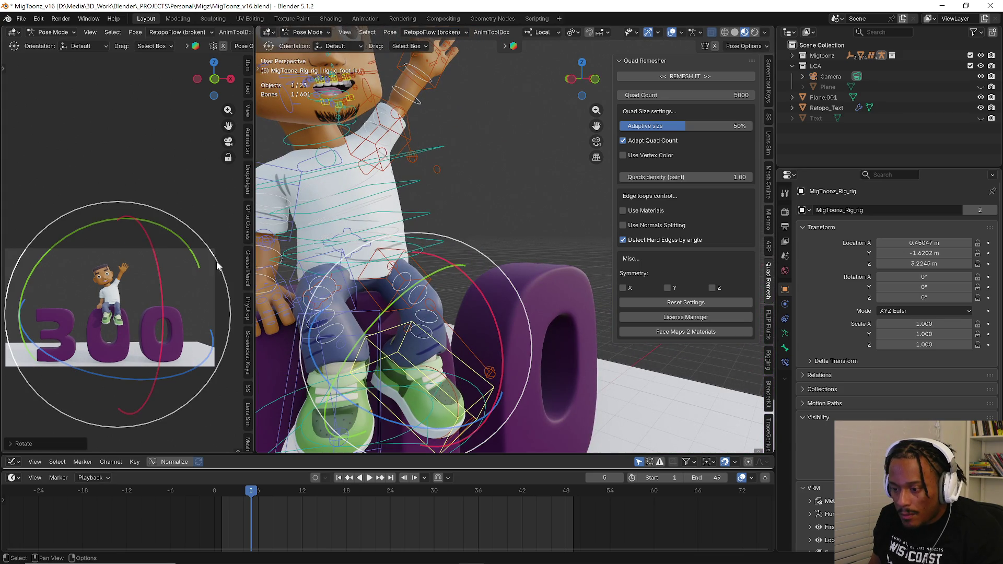
- Rotate the left arm and reposition the left hand to finish the seated pose
mouse_move(467, 118)
middle_down()
mouse_move(476, 159)
mouse_move(433, 174)
mouse_move(384, 102)
mouse_move(528, 136)
mouse_move(476, 124)
mouse_move(405, 151)
mouse_move(337, 146)
mouse_move(394, 187)
middle_up()
click(433, 174)
key(r)
click(382, 100)
key(g)
key(r)
click(510, 147)
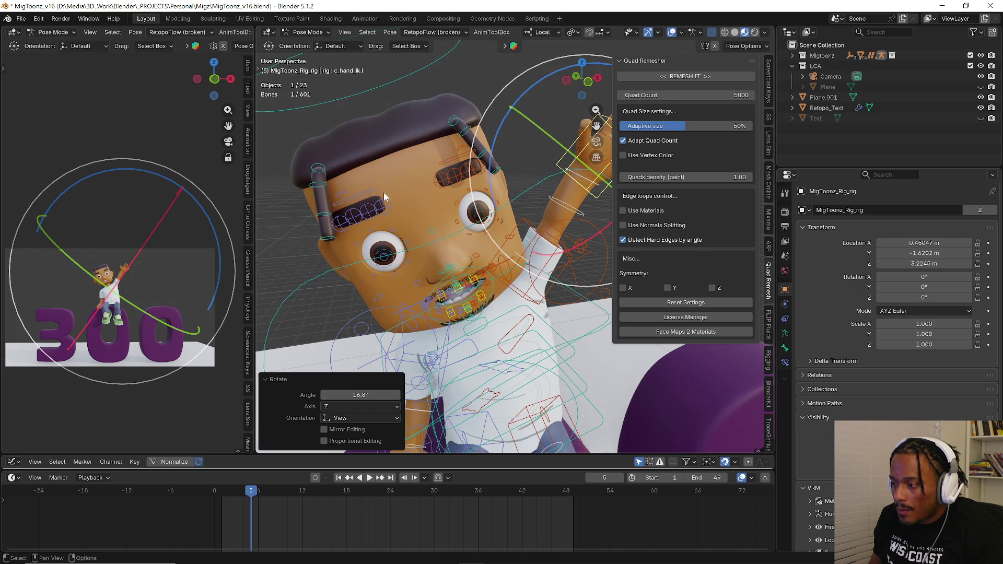
- Rotate both eyebrow controls and nudge the left eyebrow's middle section
click(344, 197)
key(r)
click(486, 169)
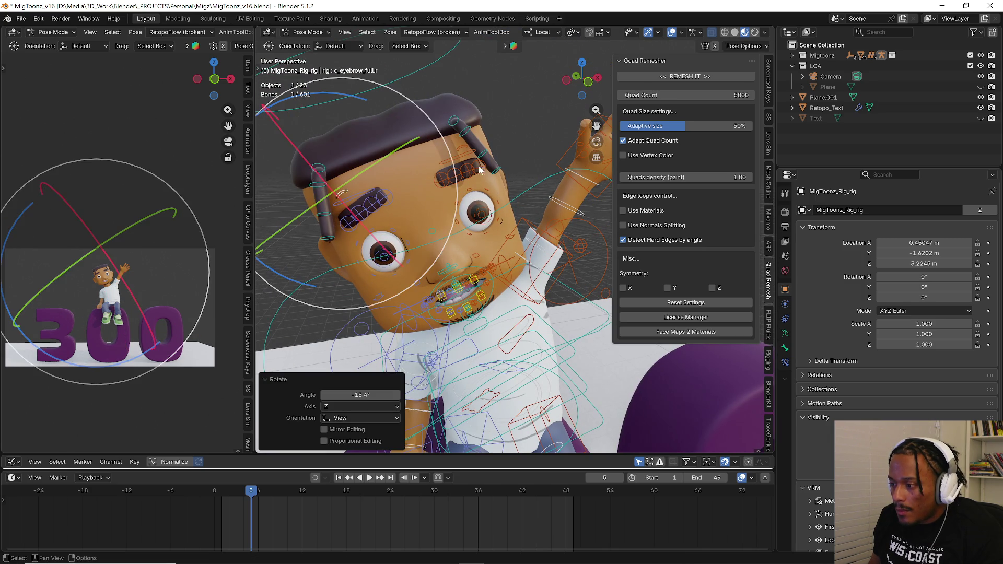
middle_drag(457, 151, 443, 168)
click(454, 171)
key(r)
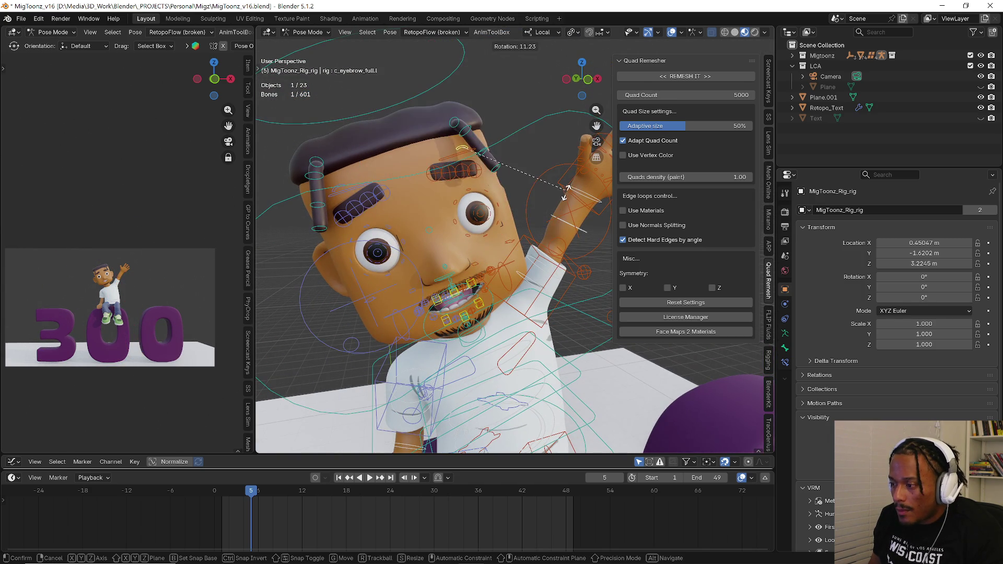
click(451, 172)
key(g)
key(g)
click(462, 170)
- Shift and tilt the right eyebrow's middle and inner sections into a new expression
click(366, 203)
key(g)
key(g)
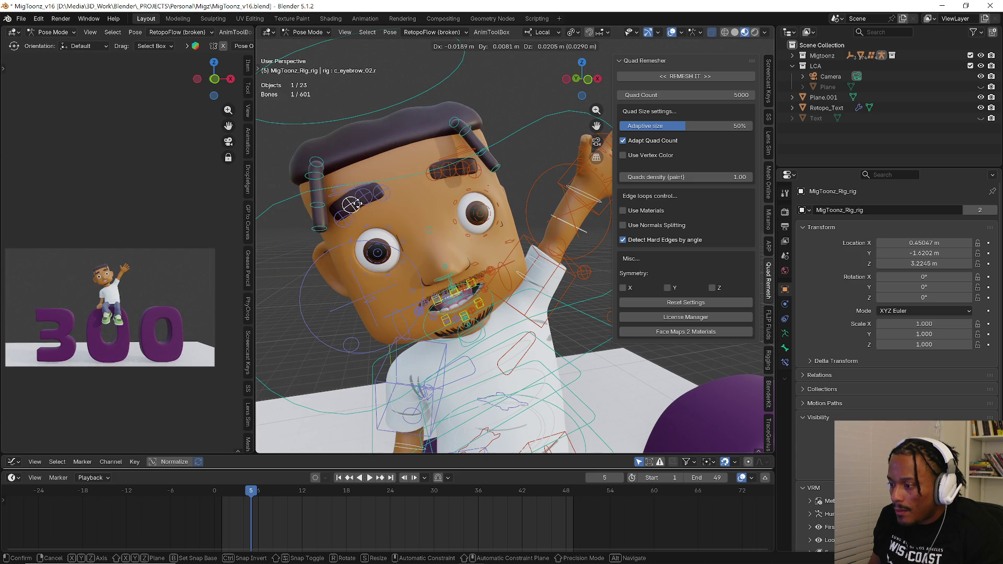
click(353, 204)
click(346, 225)
key(g)
click(346, 221)
key(r)
click(353, 213)
click(363, 196)
key(r)
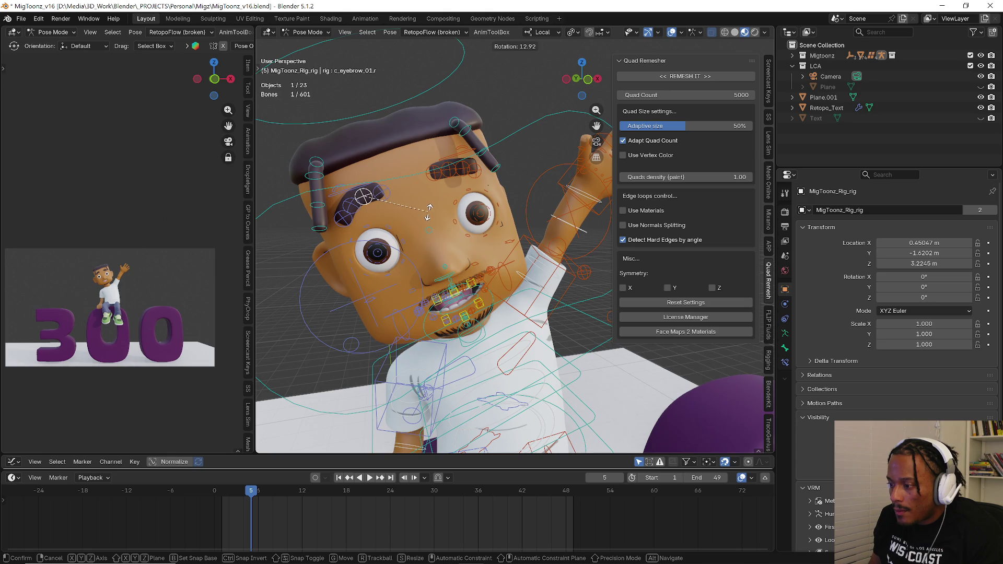
click(430, 210)
- Rotate the left eyebrow's middle section about -7°, checking it from the side view
click(462, 168)
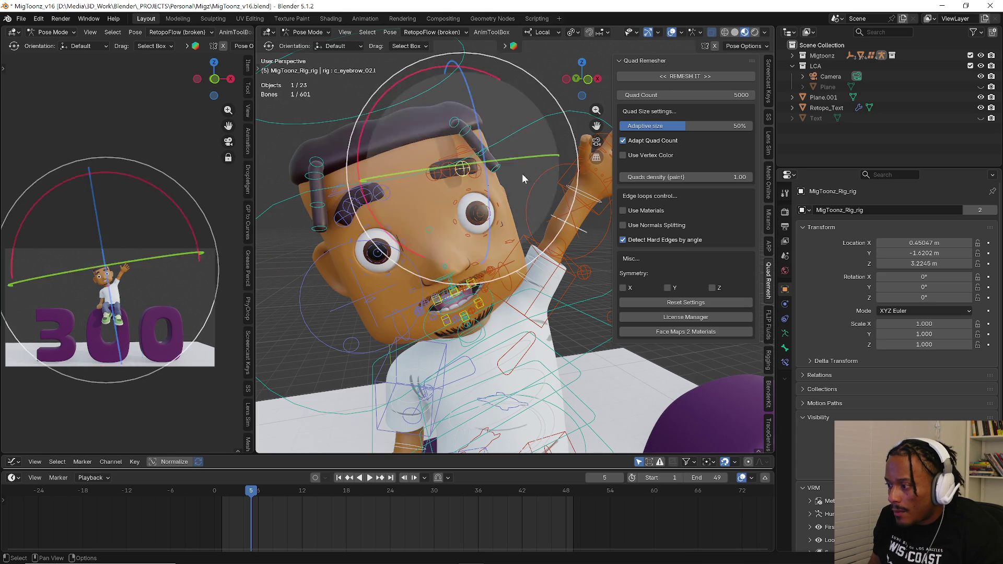
key(r)
click(518, 195)
key(r)
click(516, 180)
key(r)
click(514, 172)
mouse_move(513, 173)
middle_down()
mouse_move(437, 211)
mouse_move(490, 118)
middle_up()
key(r)
key(r)
click(470, 156)
key(r)
click(535, 92)
mouse_move(535, 92)
middle_down()
mouse_move(498, 156)
mouse_move(535, 163)
mouse_move(460, 178)
middle_up()
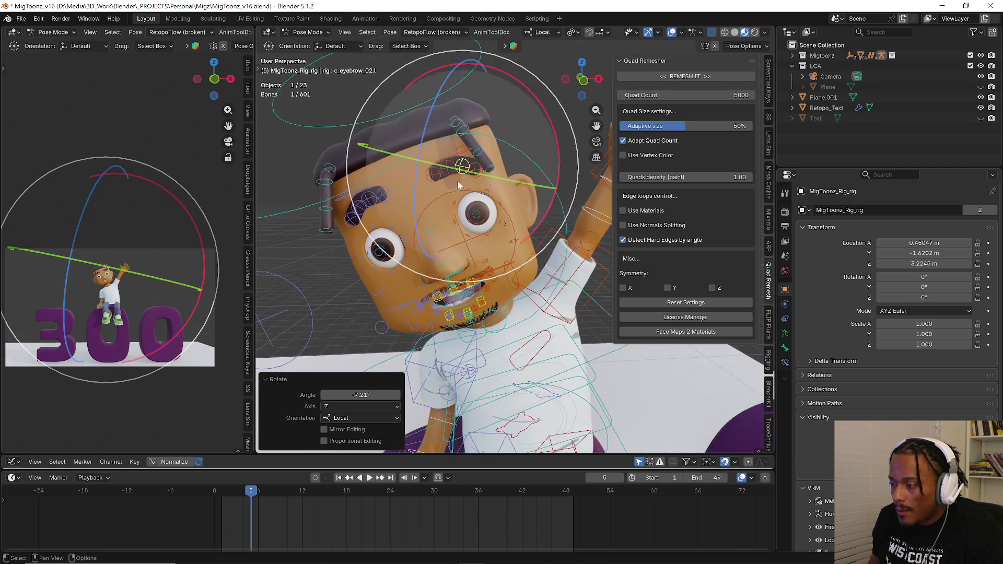
key(ctrl+Tab)
- In Object Mode, set the Head's Blink_bot shape key to 0.781, then reselect the rig
click(334, 205)
click(415, 203)
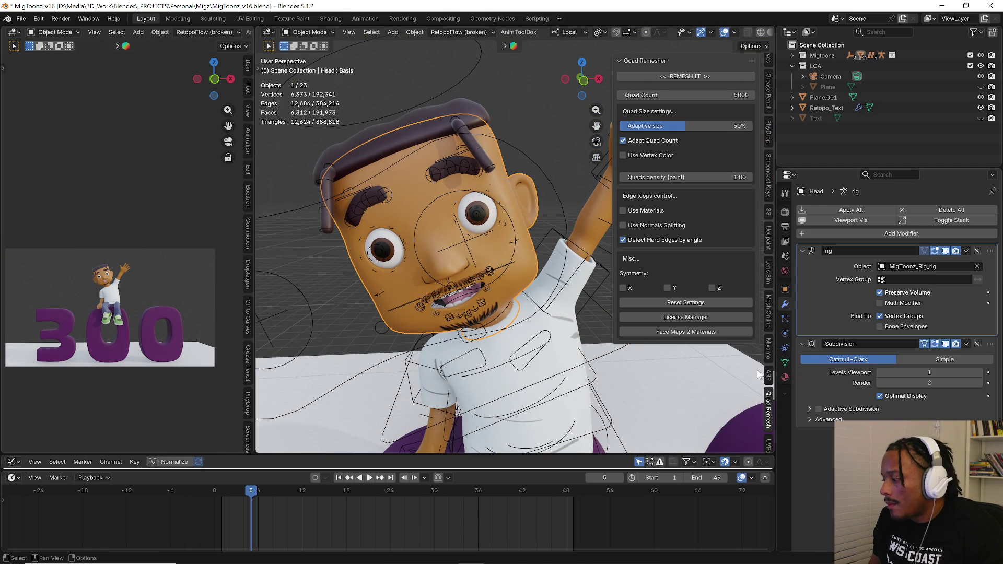
click(785, 362)
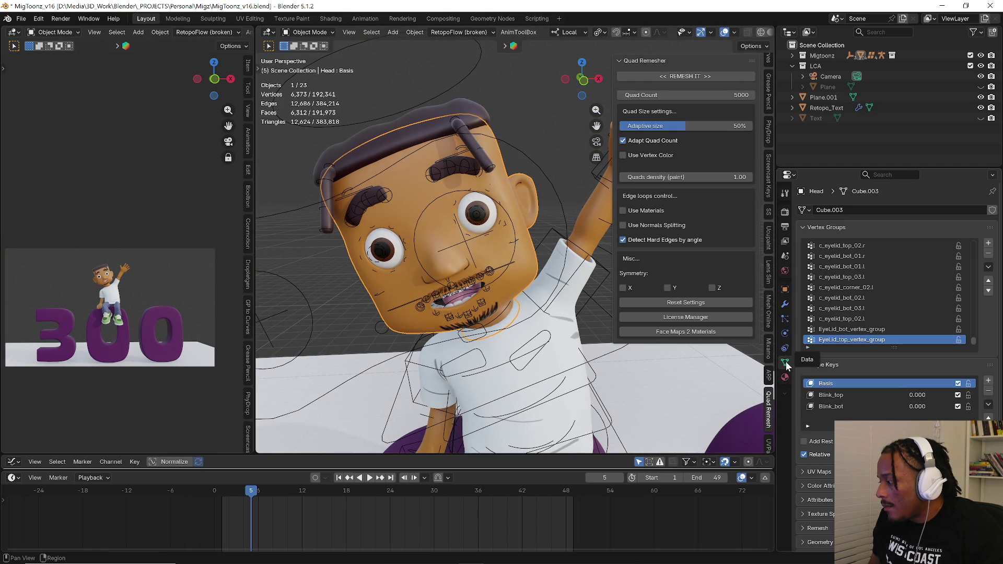
click(856, 406)
drag(917, 406, 933, 406)
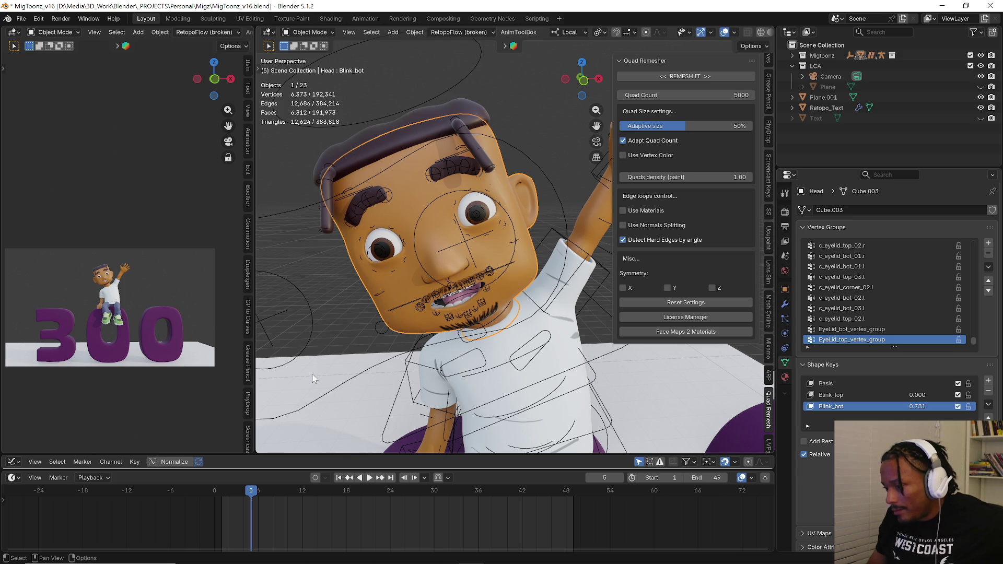
click(517, 156)
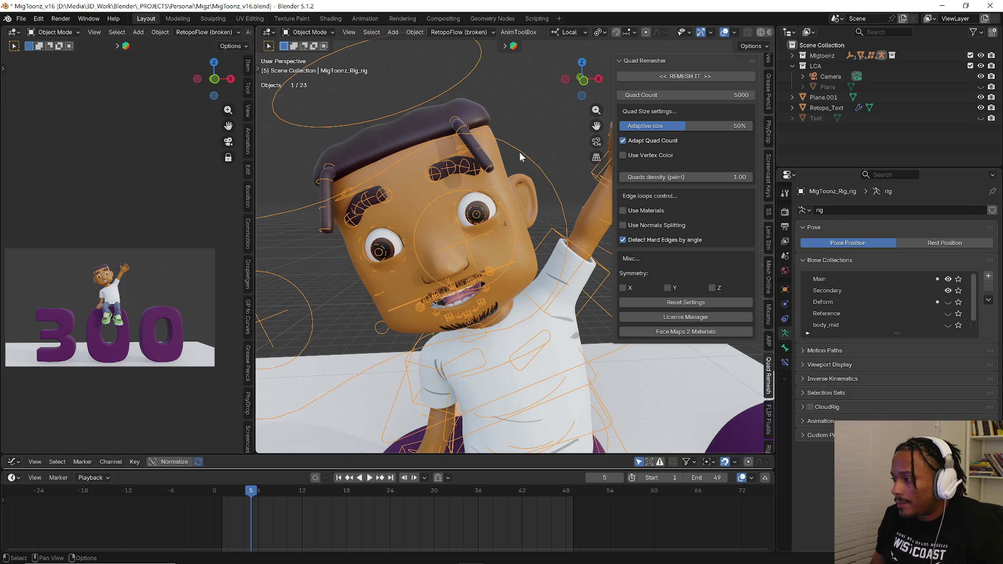
key(ctrl+Tab)
- In Pose Mode, raise the c_eye_target.x control about 0.22 m to redirect the gaze
click(473, 238)
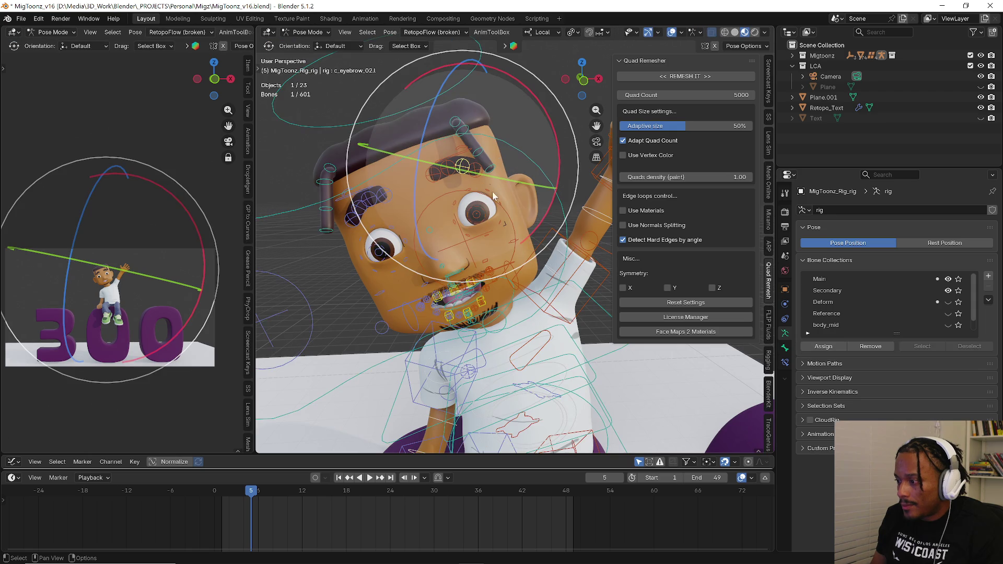
click(525, 187)
key(g)
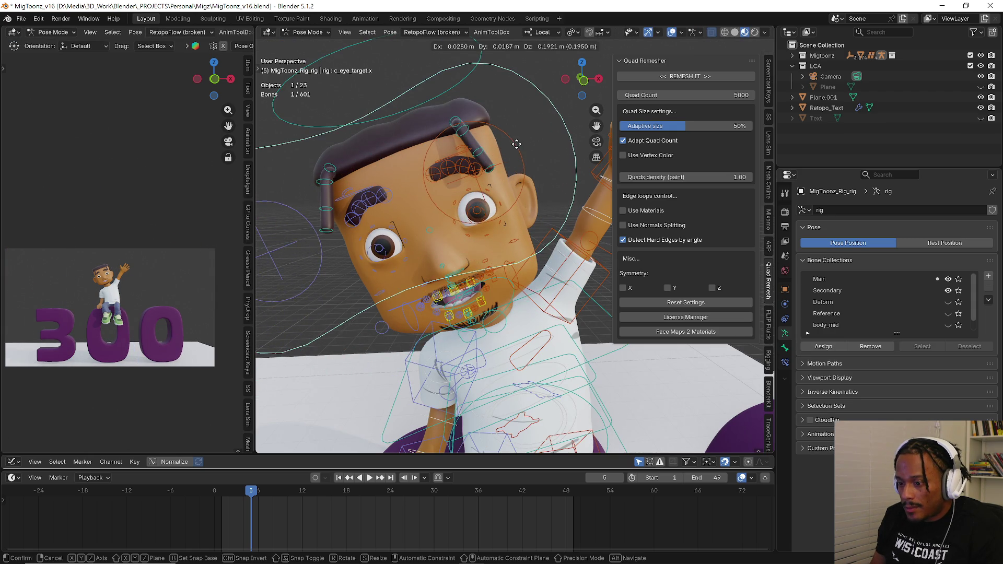
click(509, 136)
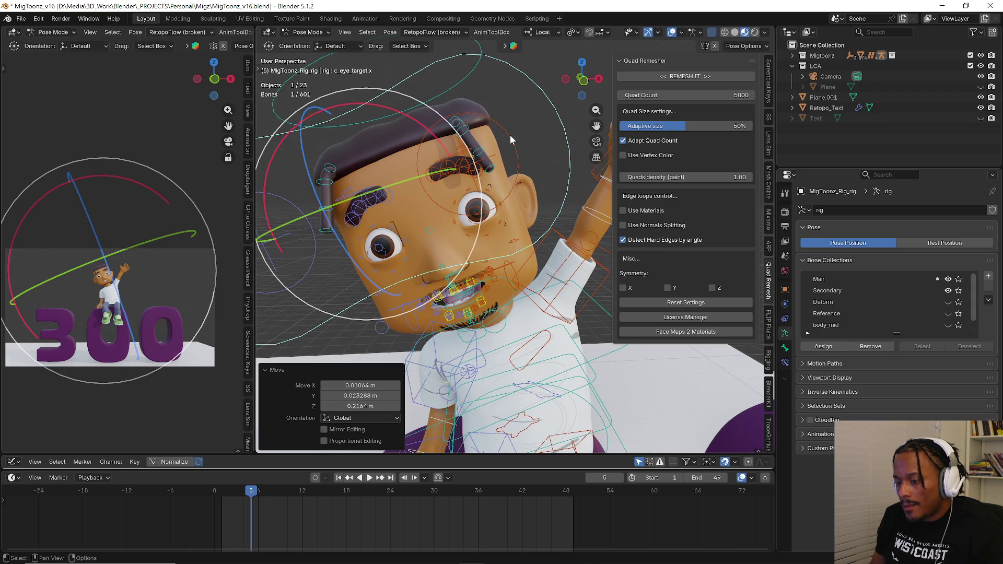
mouse_move(510, 135)
middle_down()
mouse_move(447, 325)
mouse_move(470, 234)
middle_up()
scroll(447, 326, down, 3)
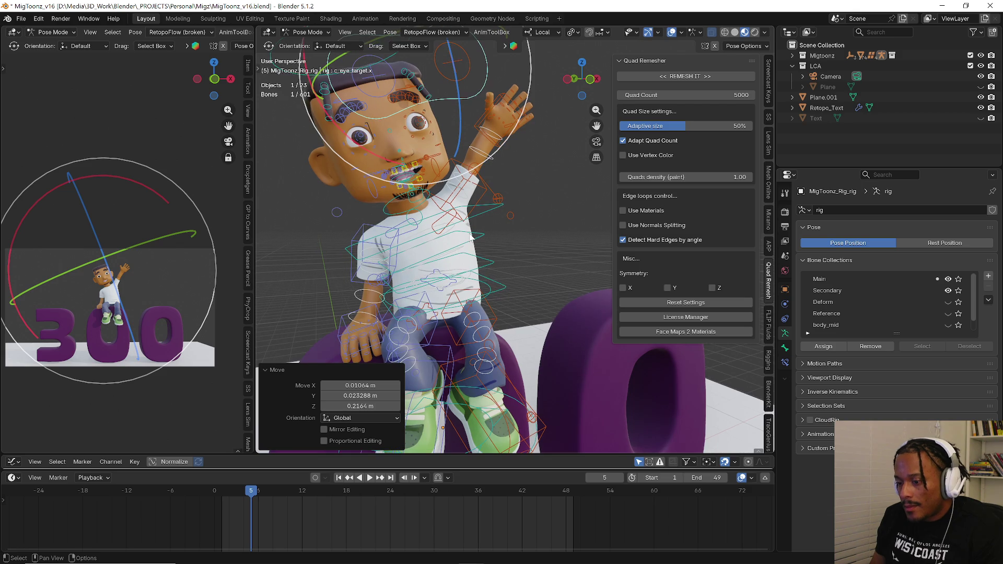
scroll(465, 281, down, 2)
scroll(464, 281, down, 3)
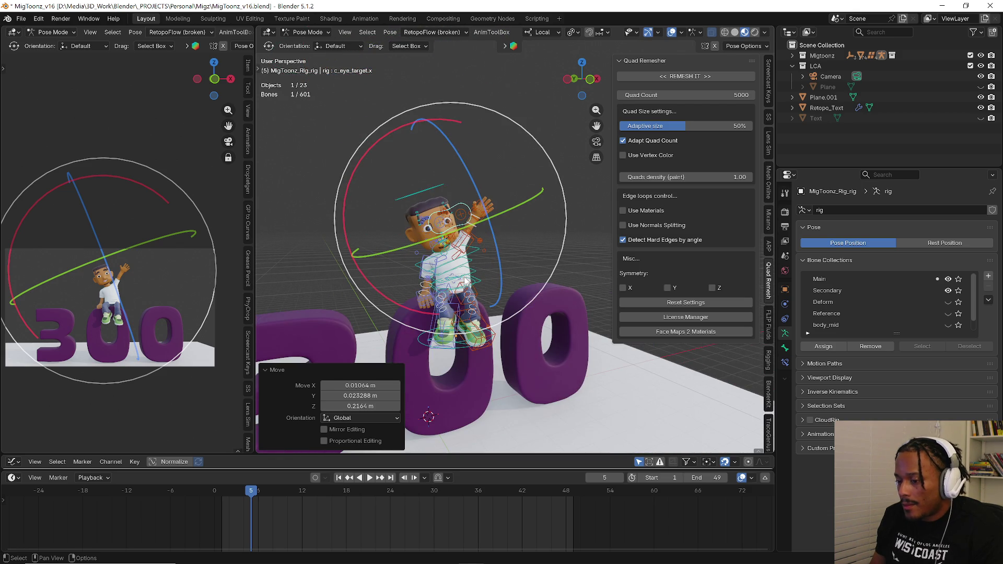
scroll(465, 281, down, 2)
scroll(465, 282, down, 1)
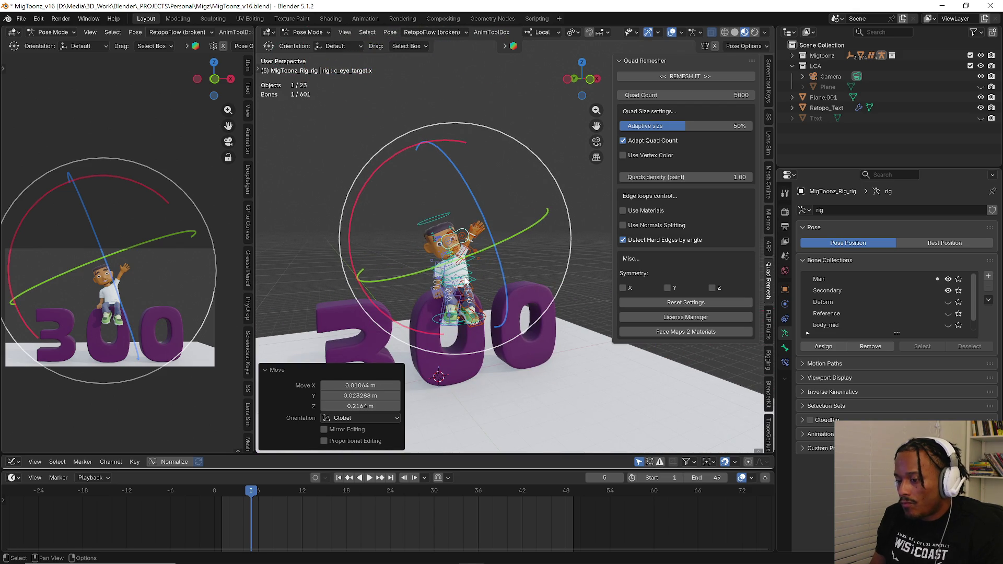
scroll(466, 279, down, 3)
mouse_move(455, 330)
middle_down()
mouse_move(585, 353)
mouse_move(526, 326)
middle_up()
- In Object Mode, scale up the ground plane beneath the scene
key(ctrl+Tab)
click(463, 330)
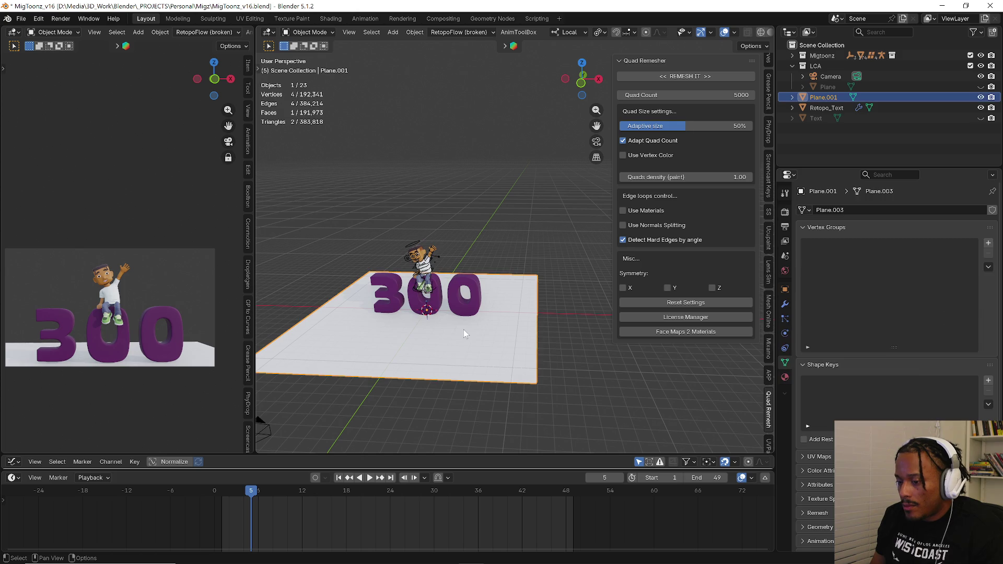
key(s)
click(532, 343)
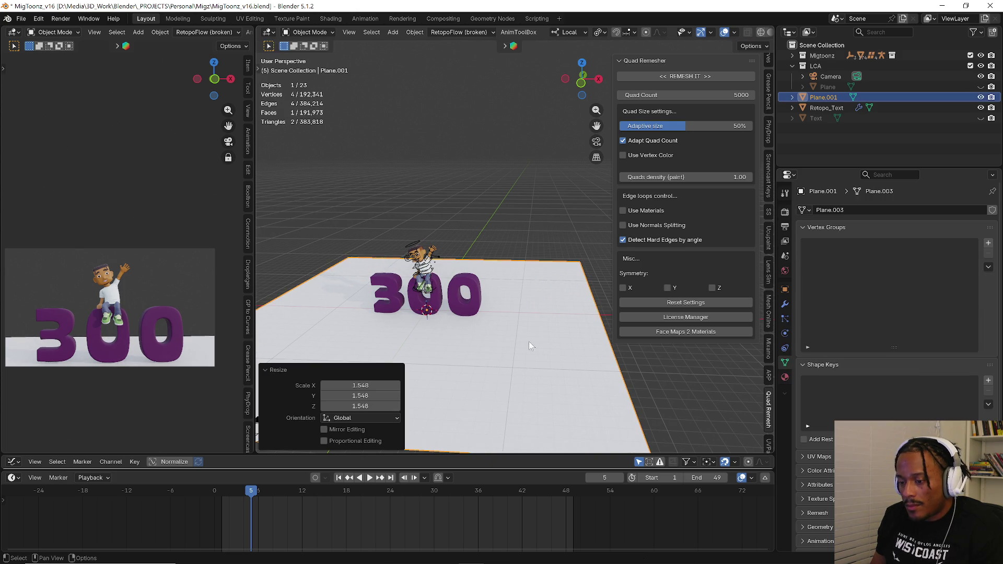
- Extrude the plane's back edge up along Z and bevel the floor-wall corner into a curve
key(ctrl+Tab)
click(527, 266)
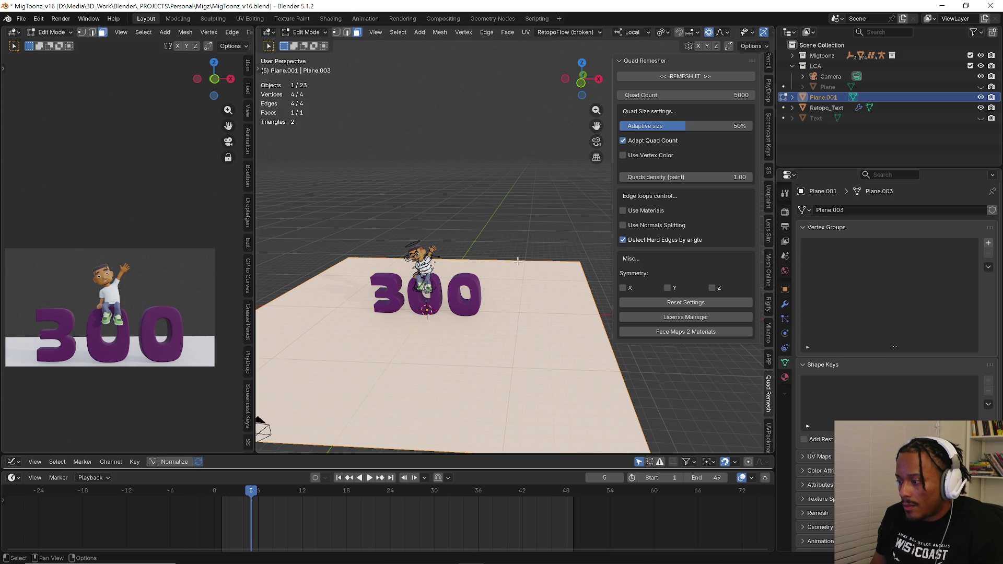
key(e)
key(z)
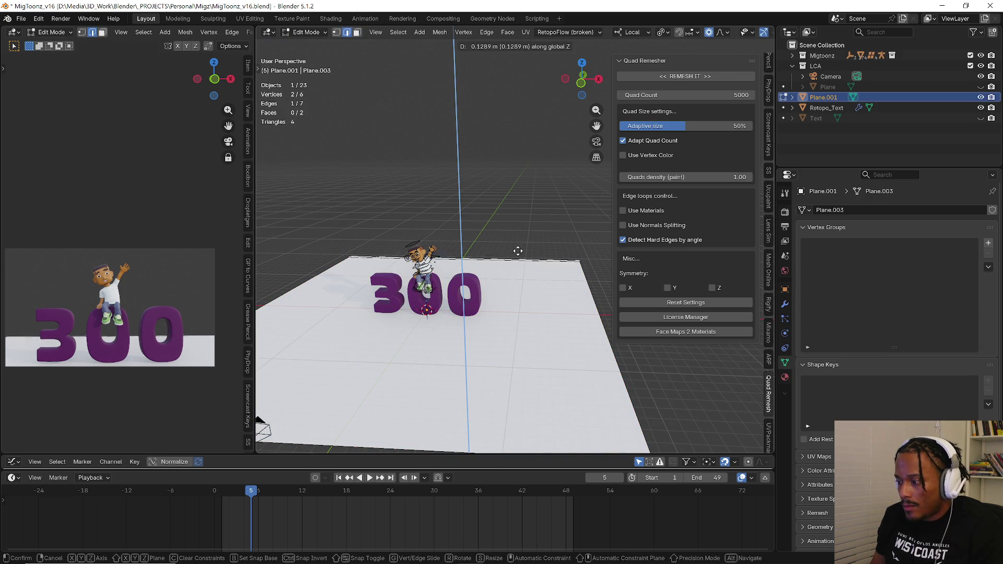
click(513, 248)
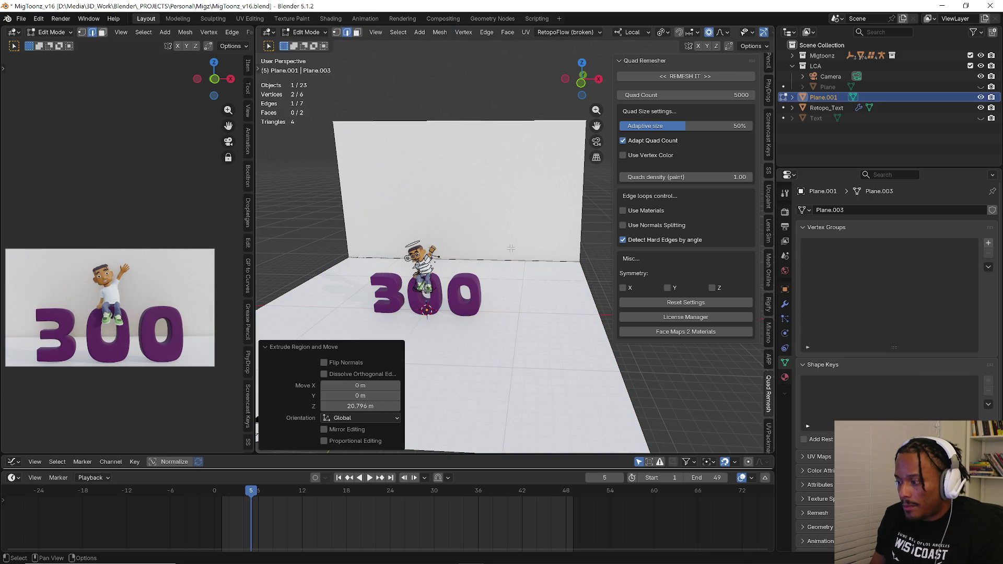
key(ctrl+b)
scroll(517, 268, up, 8)
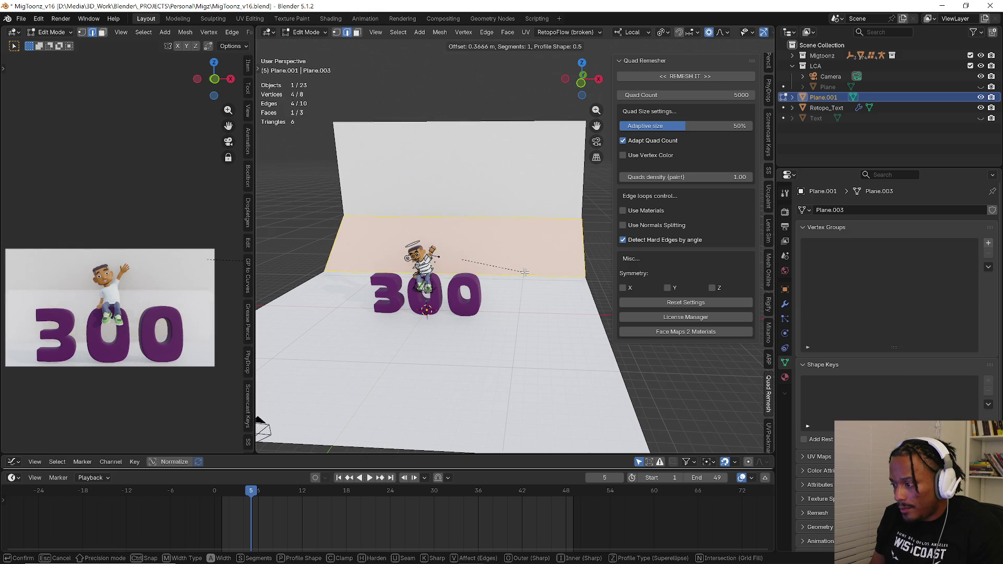
click(524, 273)
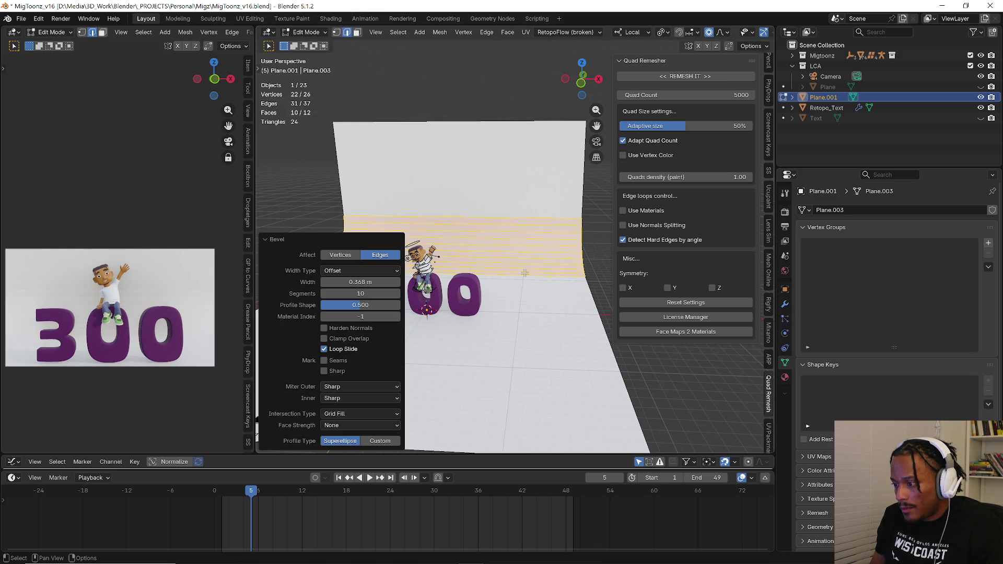
- Return to Object Mode and create a new material for the curved backdrop
key(ctrl+Tab)
click(501, 340)
key(ctrl+Tab)
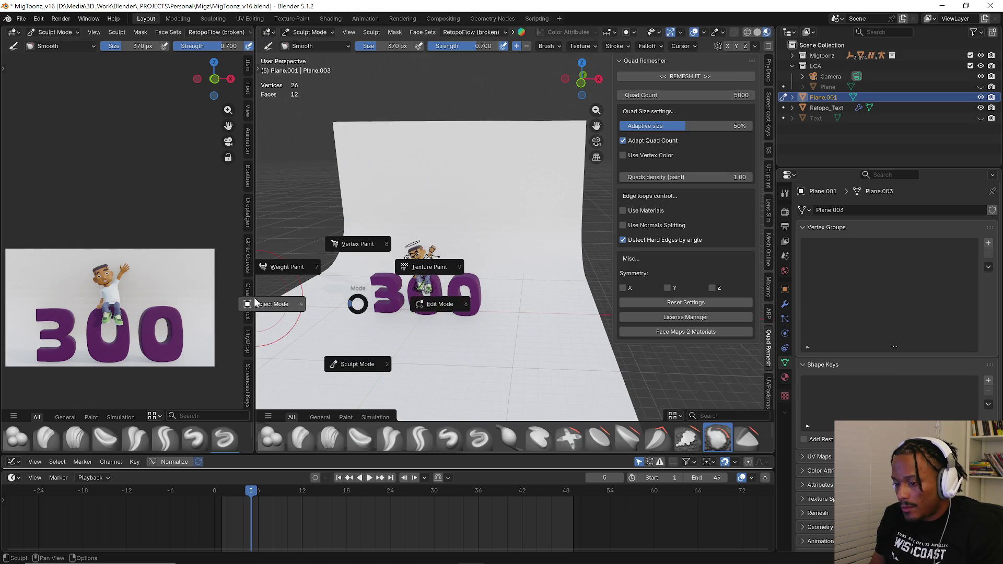
click(255, 303)
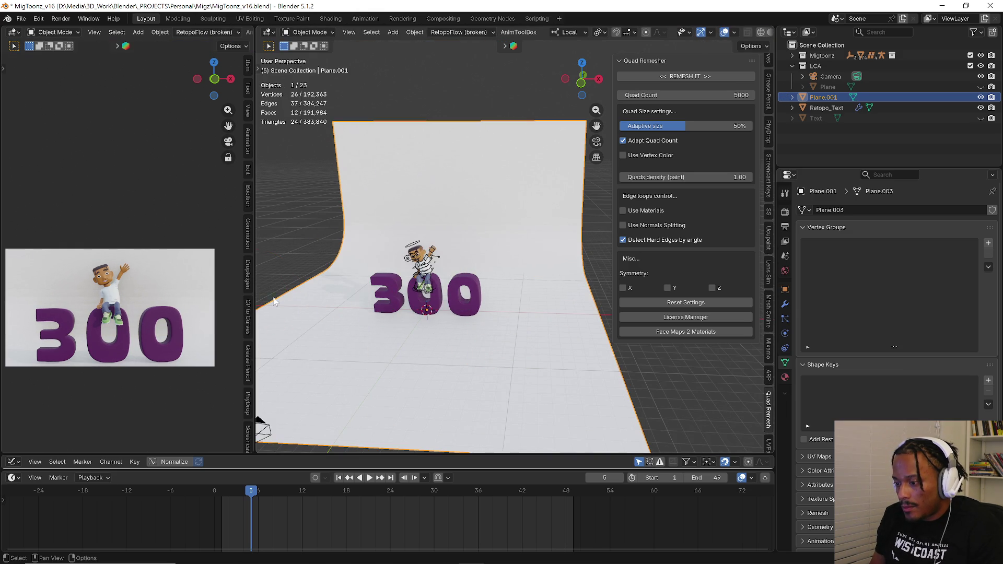
click(785, 376)
click(871, 265)
click(911, 330)
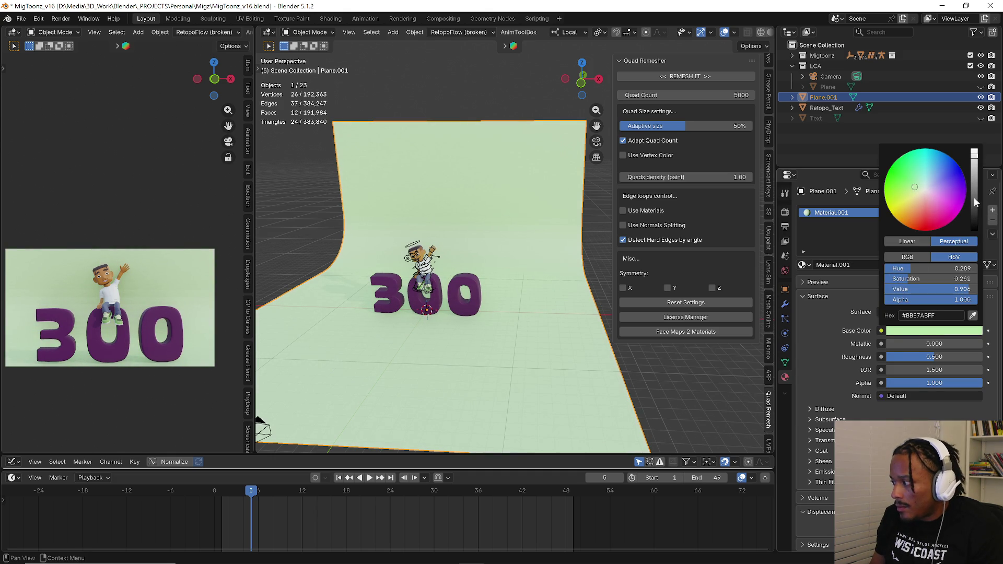
- Darken the backdrop's green base colour and set the object to Shade Smooth
drag(974, 204, 973, 185)
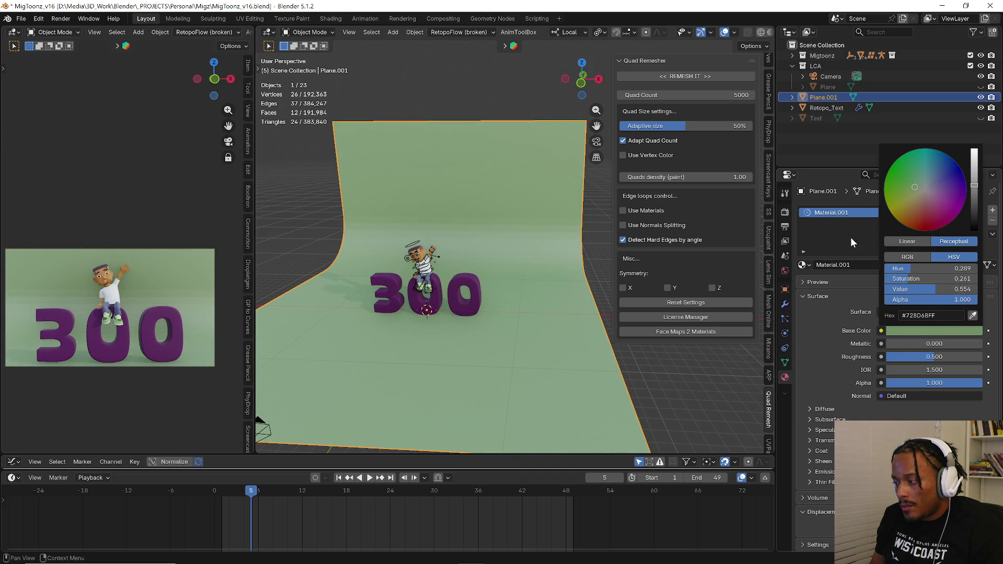
right_click(506, 234)
click(500, 234)
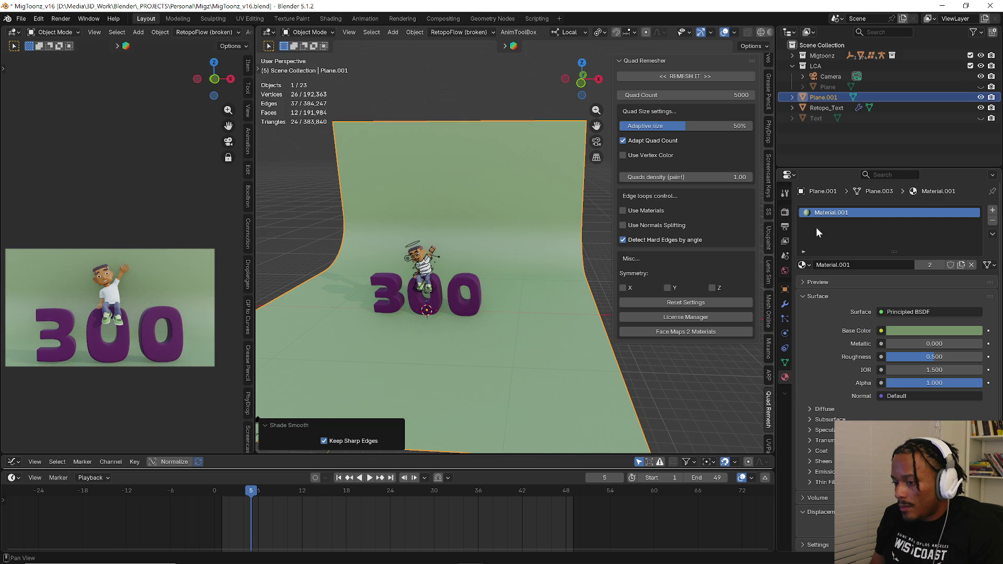
click(927, 330)
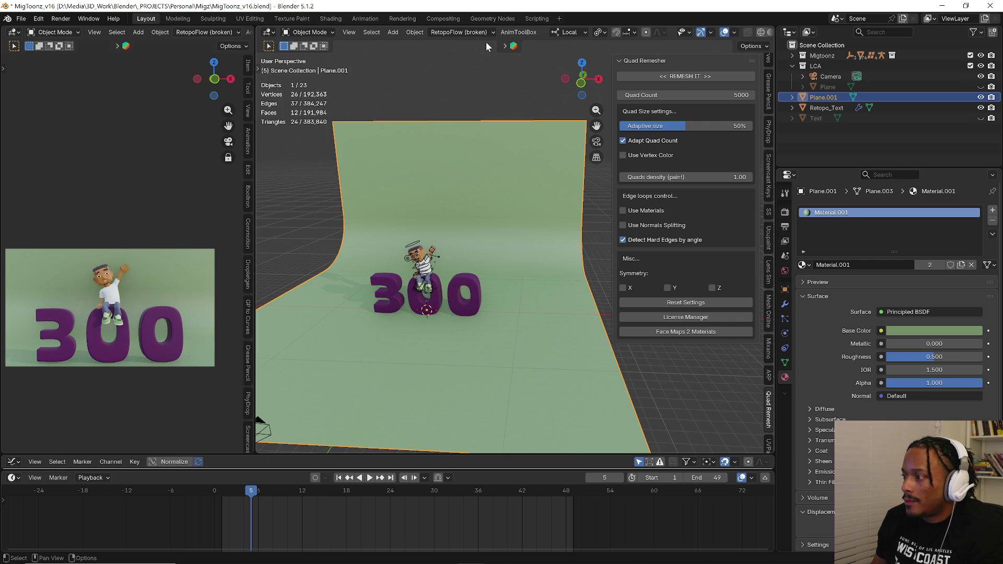
- Search the asset library for 'material' and page through the thumbnail results
click(504, 46)
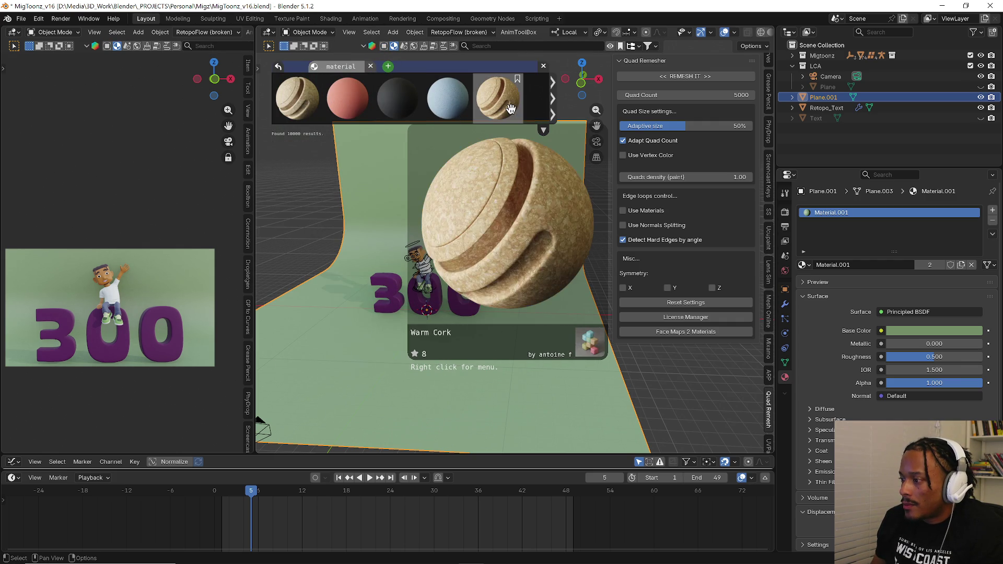
click(552, 97)
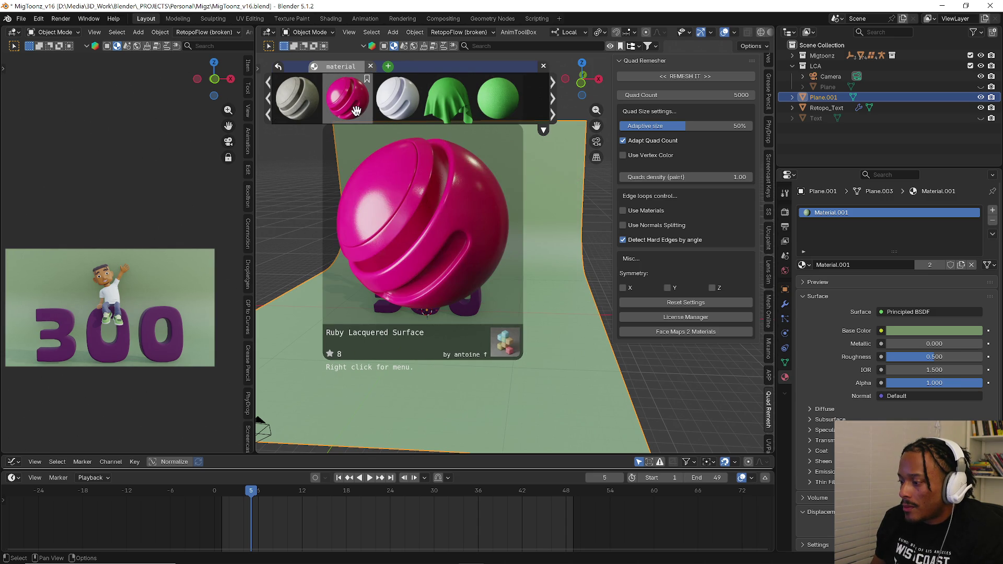
scroll(455, 99, down, 2)
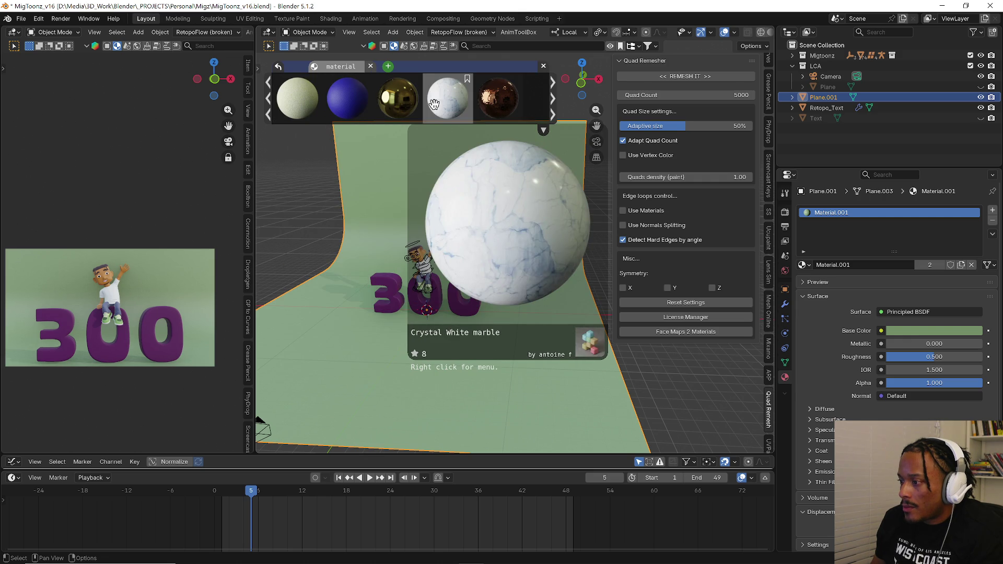
scroll(495, 105, down, 2)
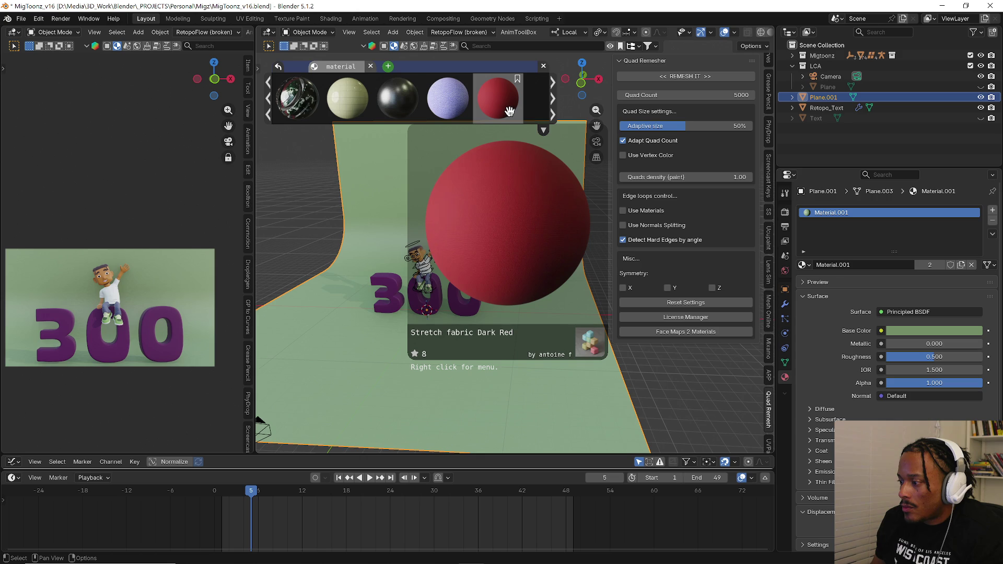
click(551, 104)
mouse_move(346, 98)
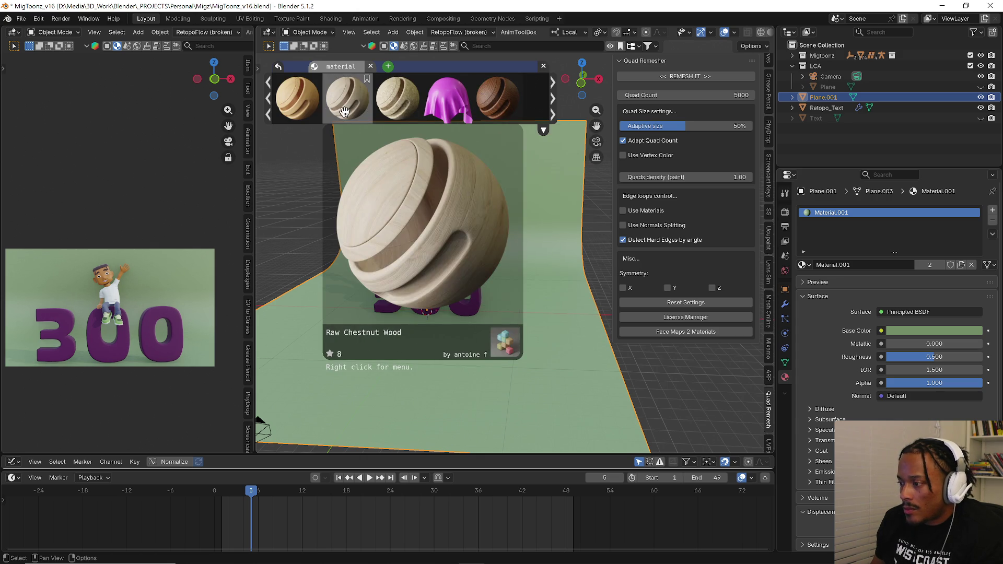
click(552, 102)
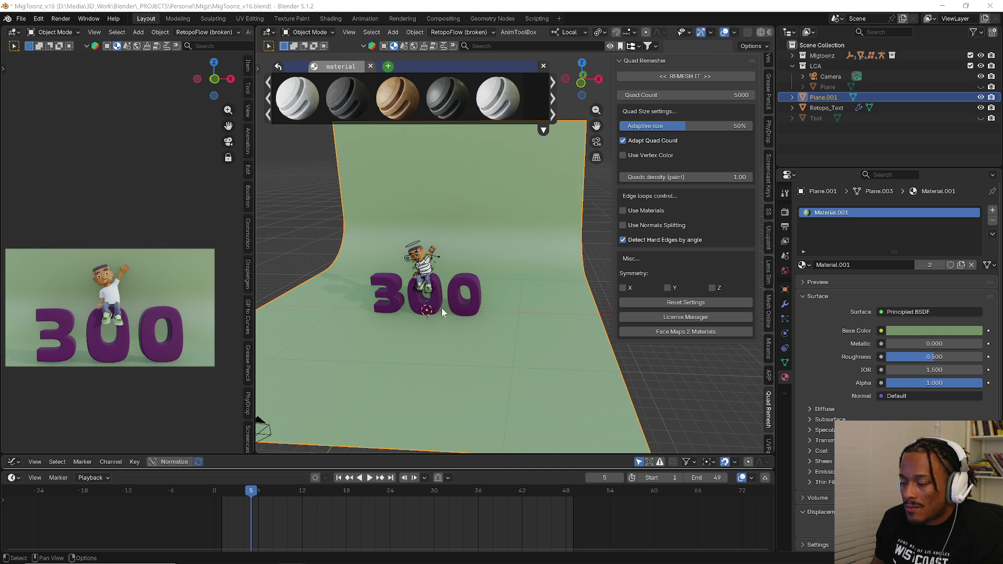
mouse_move(384, 335)
middle_down()
mouse_move(547, 286)
mouse_move(446, 292)
mouse_move(456, 290)
middle_up()
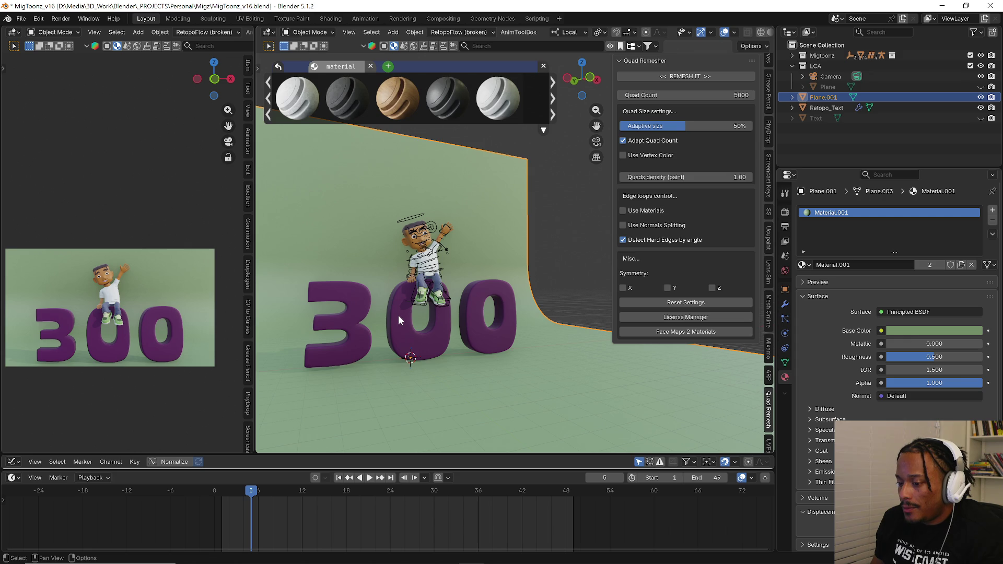
scroll(371, 323, up, 1)
scroll(391, 301, up, 2)
scroll(416, 280, up, 1)
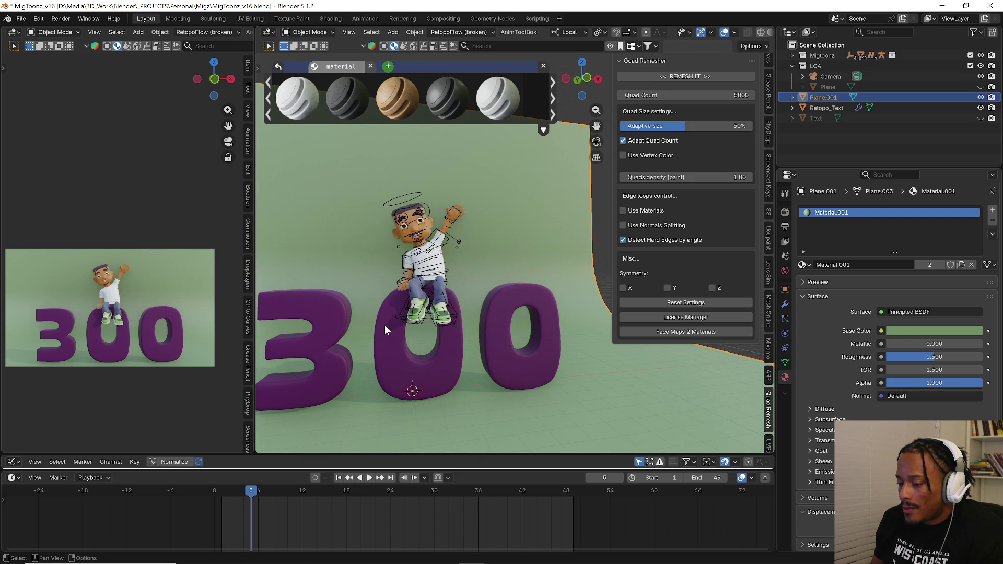
mouse_move(385, 325)
middle_down()
mouse_move(562, 295)
mouse_move(393, 270)
middle_up()
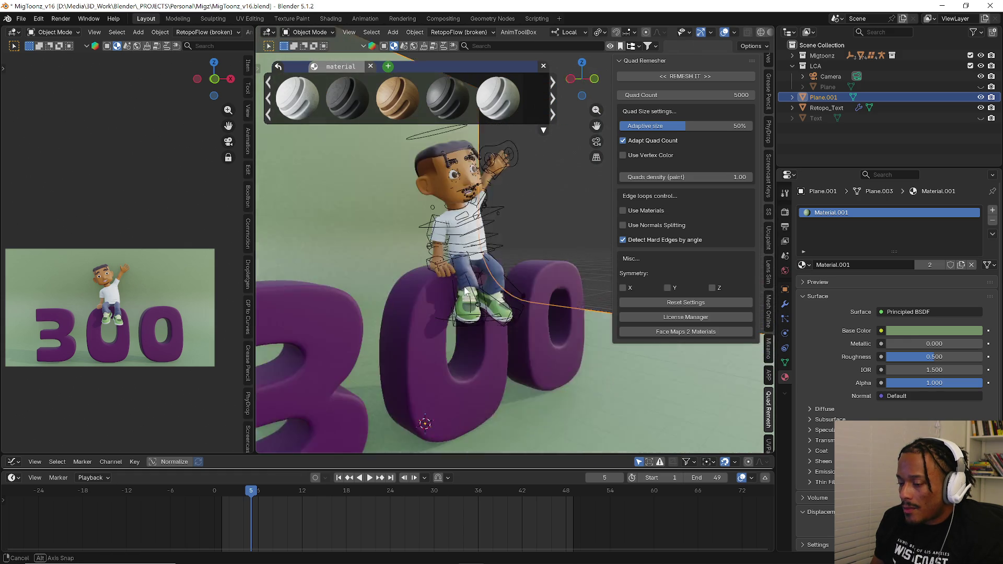
scroll(393, 247, down, 4)
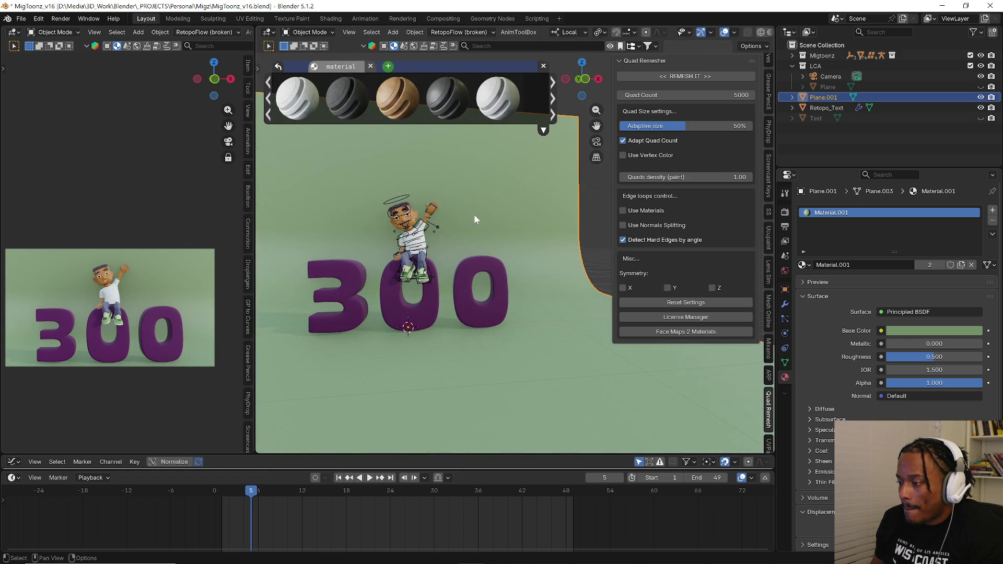
shift+middle_drag(475, 214, 443, 296)
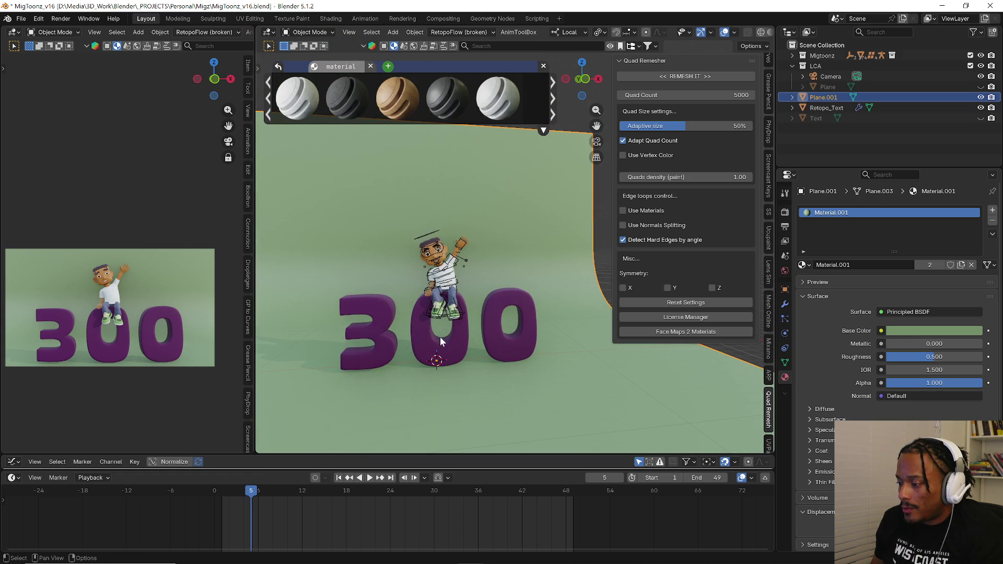
key(shift+a)
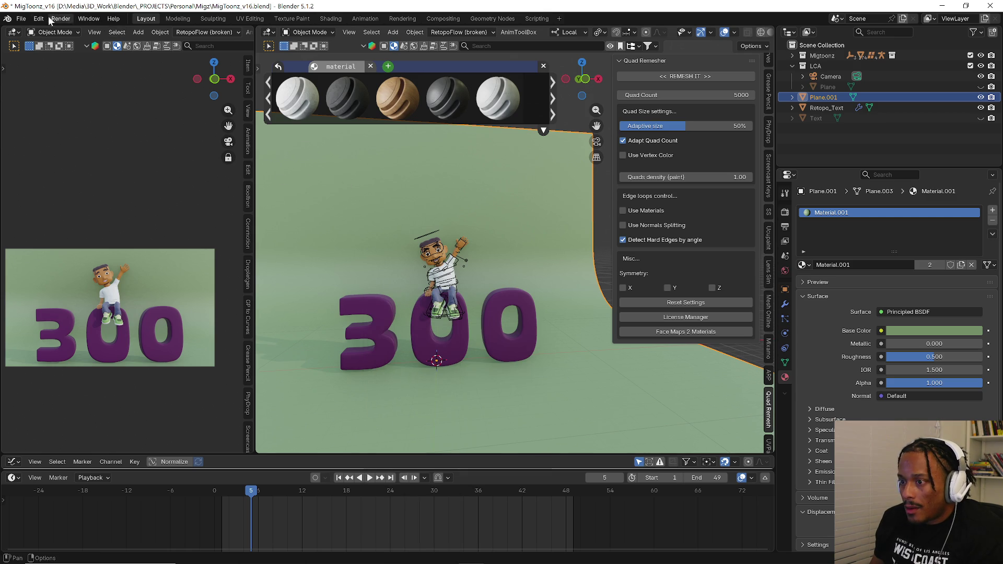
- Add a 10 W square Area light at the origin from the Shift+A add menu
click(38, 18)
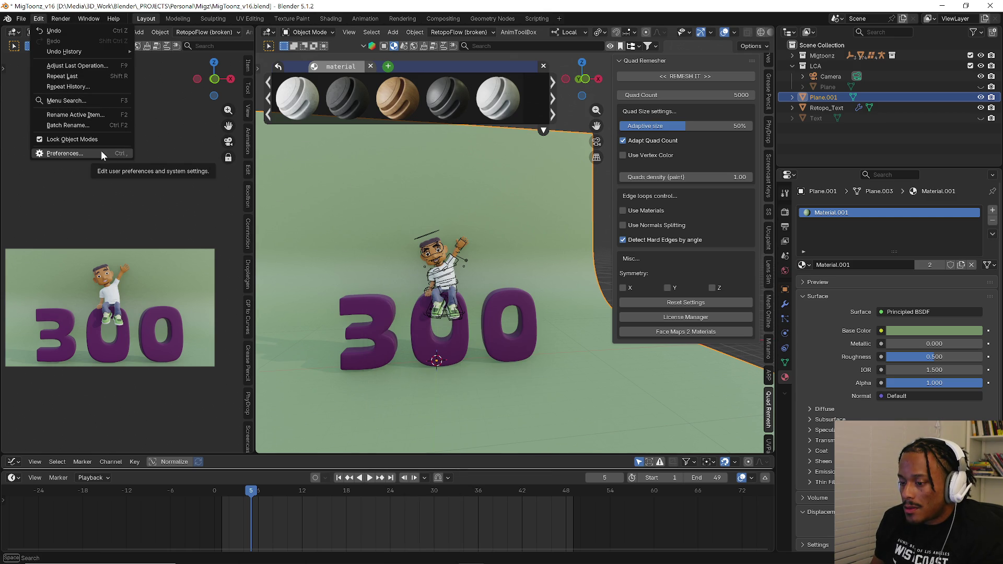
key(shift+a)
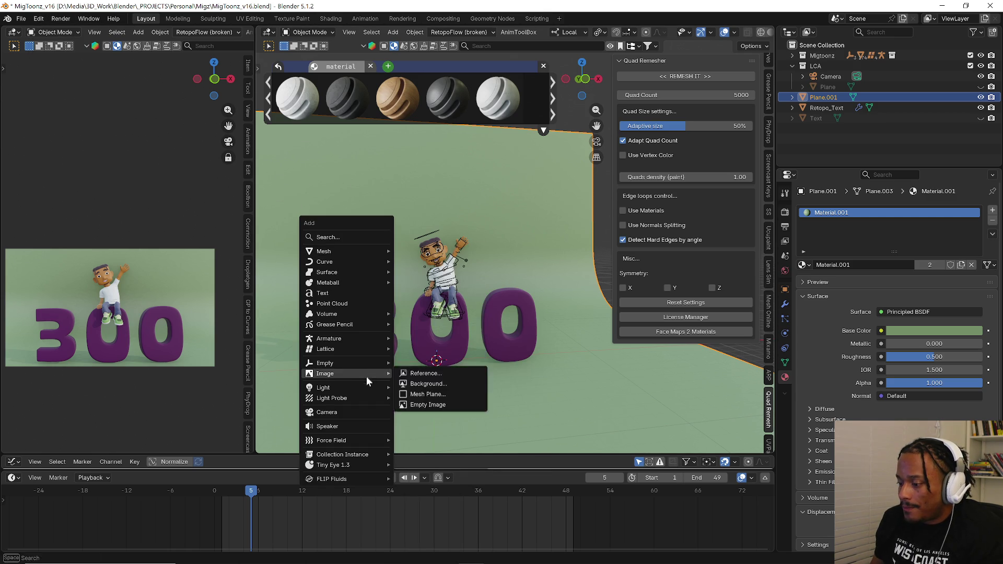
mouse_move(323, 387)
click(416, 422)
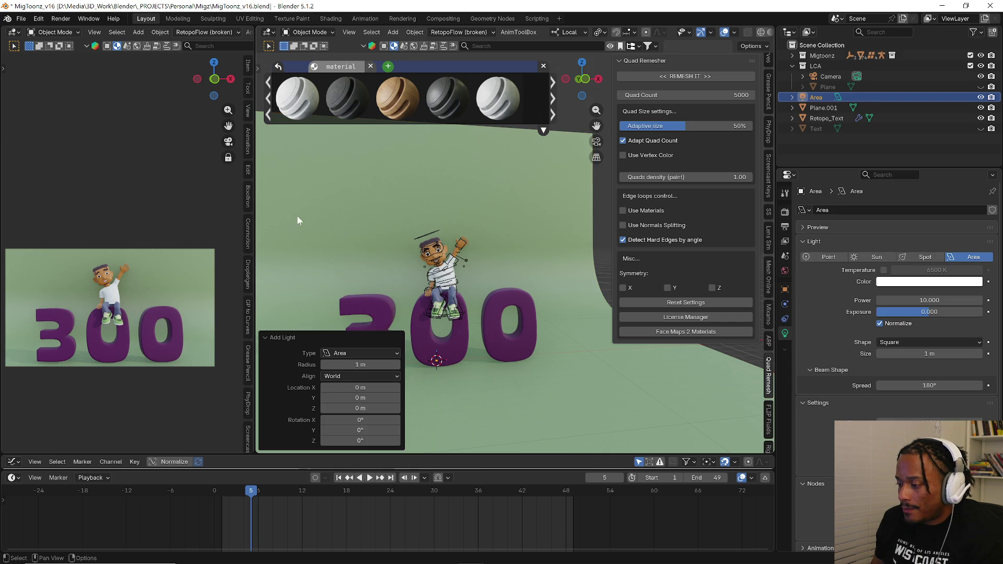
scroll(203, 32, down, 3)
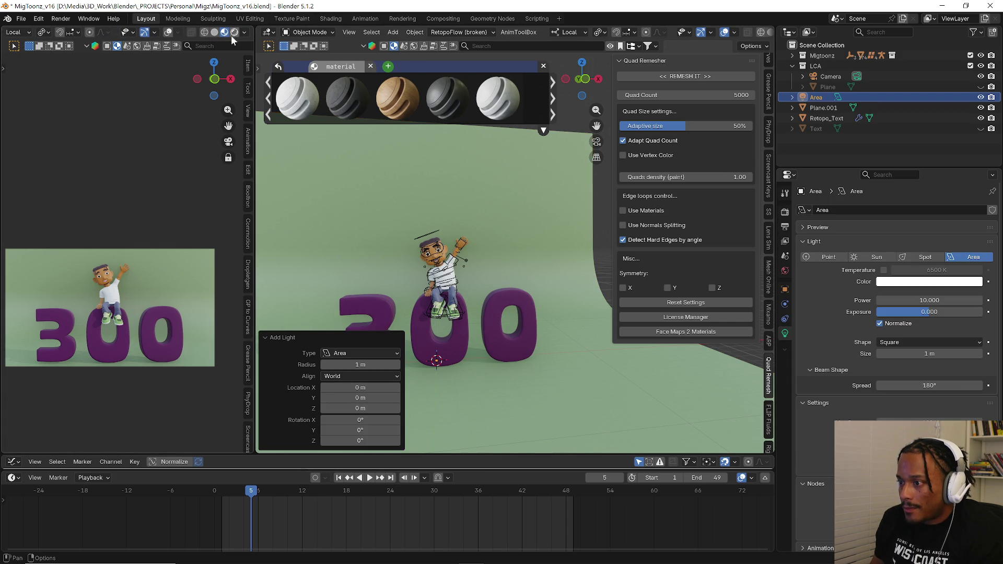
- Switch the preview viewport to rendered shading and show the library's bookmarked items
click(240, 32)
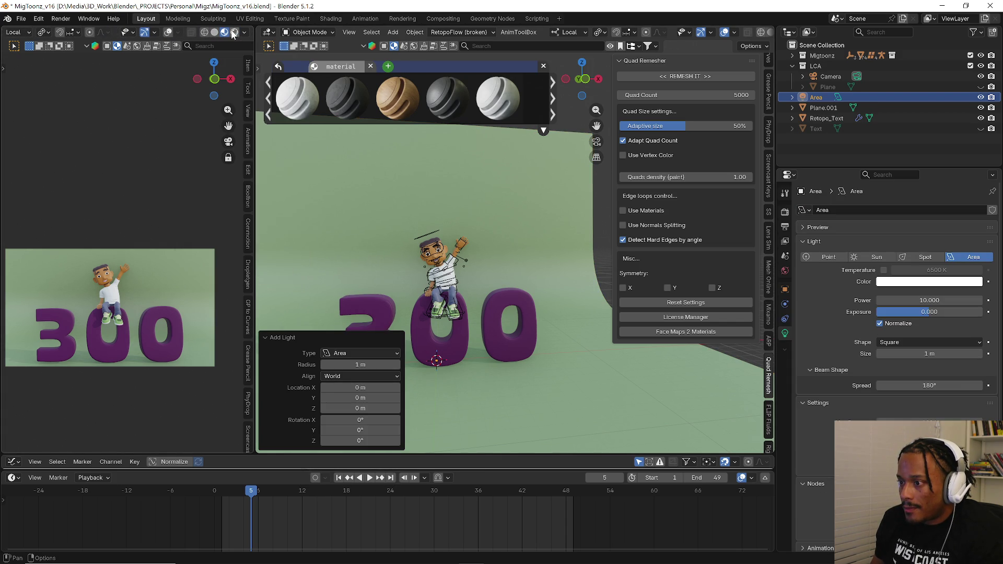
click(237, 32)
click(242, 31)
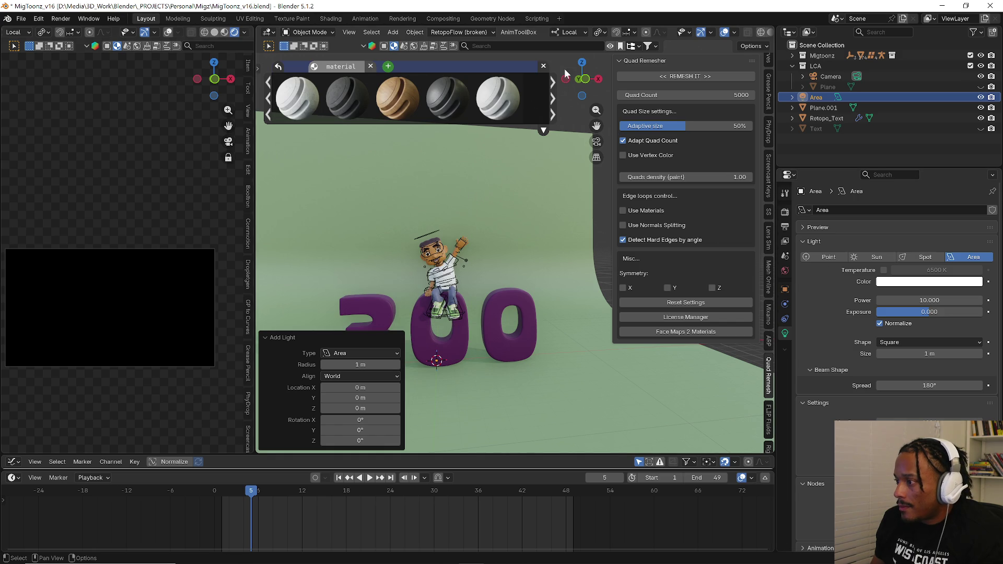
click(622, 49)
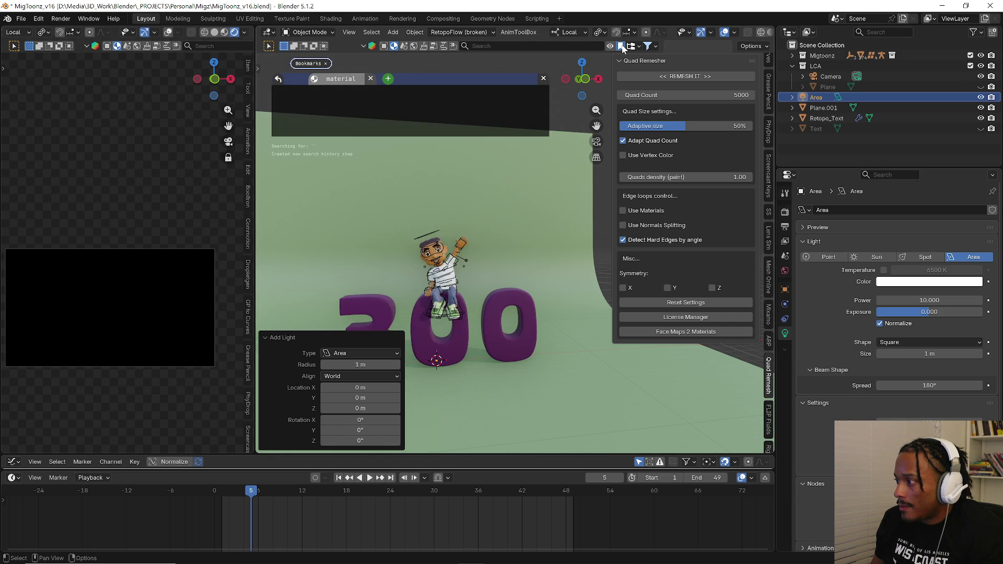
- Download the studio HDRI from the asset library at 2048 resolution to light the scene
click(408, 46)
click(415, 45)
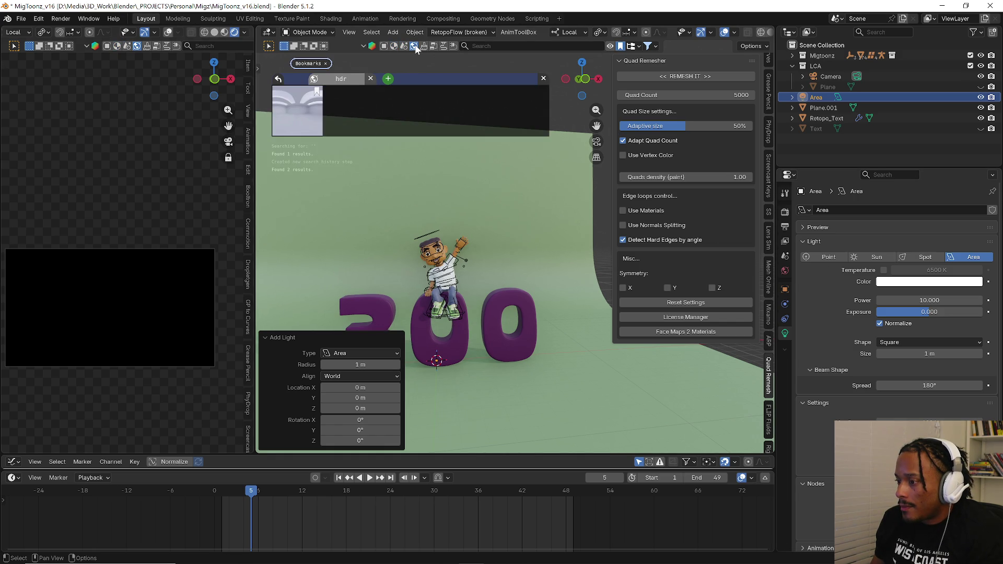
click(297, 113)
click(279, 137)
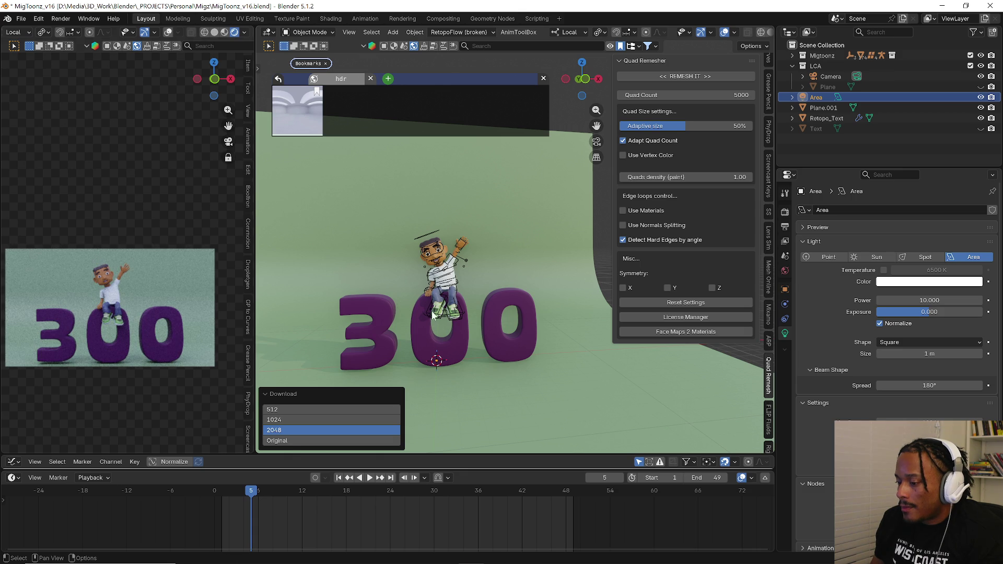
scroll(400, 301, down, 3)
scroll(481, 334, down, 2)
- Orbit to view the backdrop, letters and light from the side and check selectability options
mouse_move(481, 334)
middle_down()
mouse_move(559, 303)
mouse_move(551, 303)
mouse_move(612, 235)
middle_up()
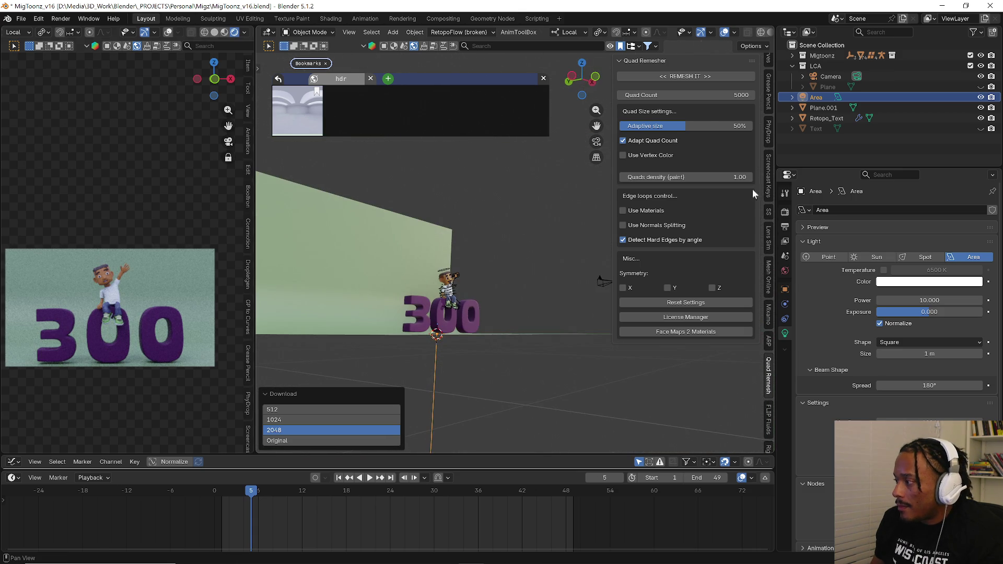
click(685, 33)
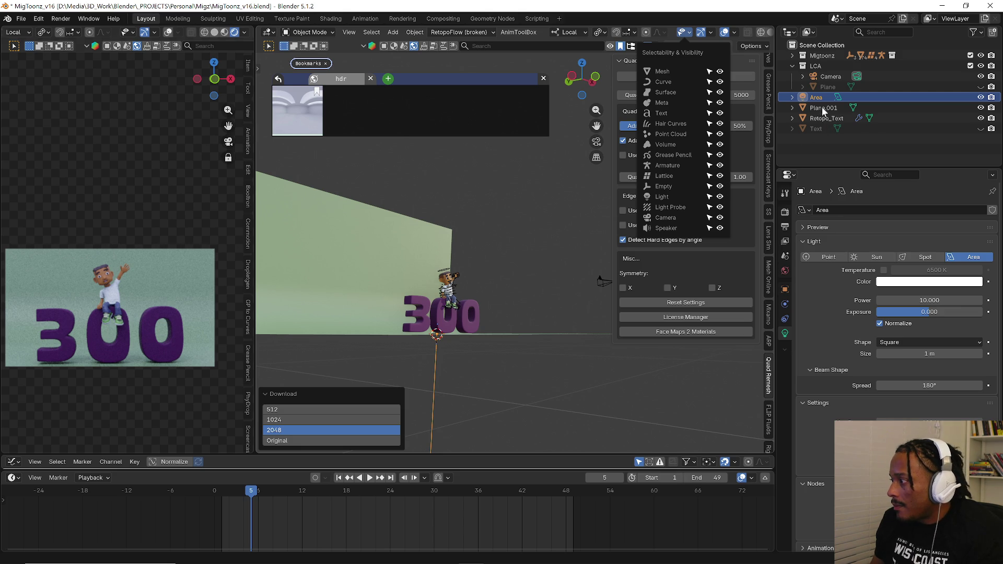
- Lift the Area light above the character and enlarge it
key(g)
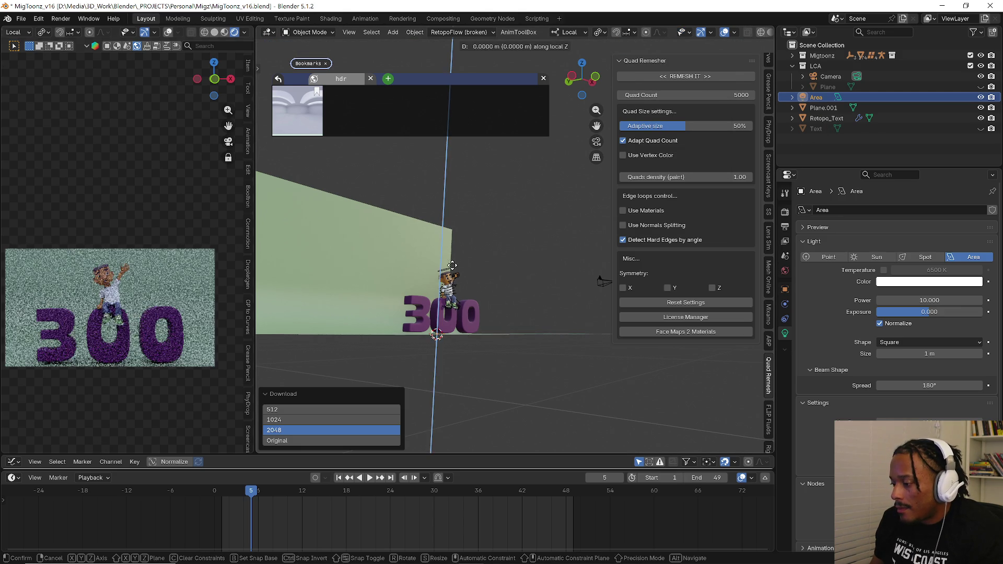
click(463, 196)
key(s)
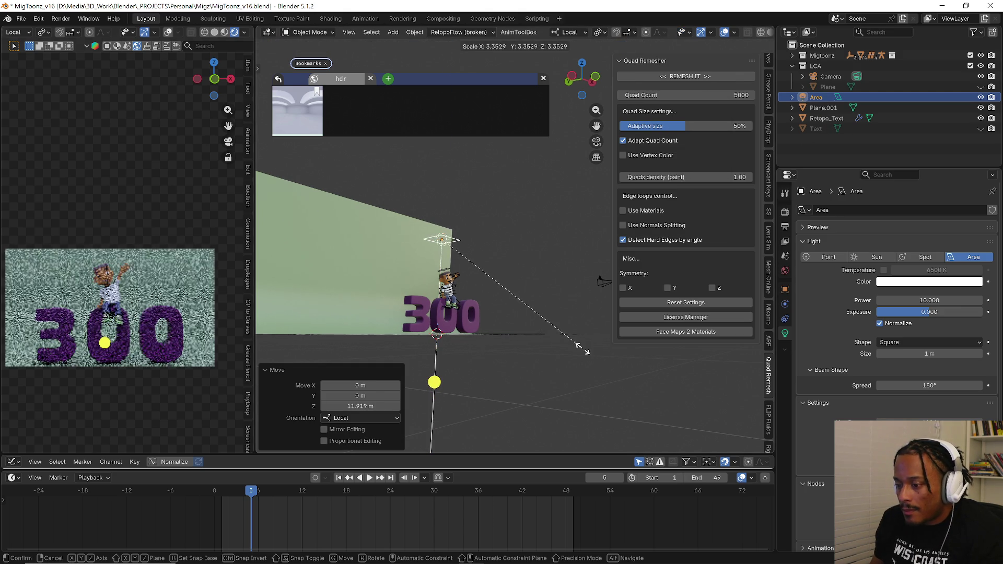
click(506, 310)
- Raise the Area light's power to 725.7 W, then drag it up to 983.4 W
drag(902, 300, 948, 300)
double_click(928, 300)
text(725.7)
key(Return)
drag(929, 300, 959, 300)
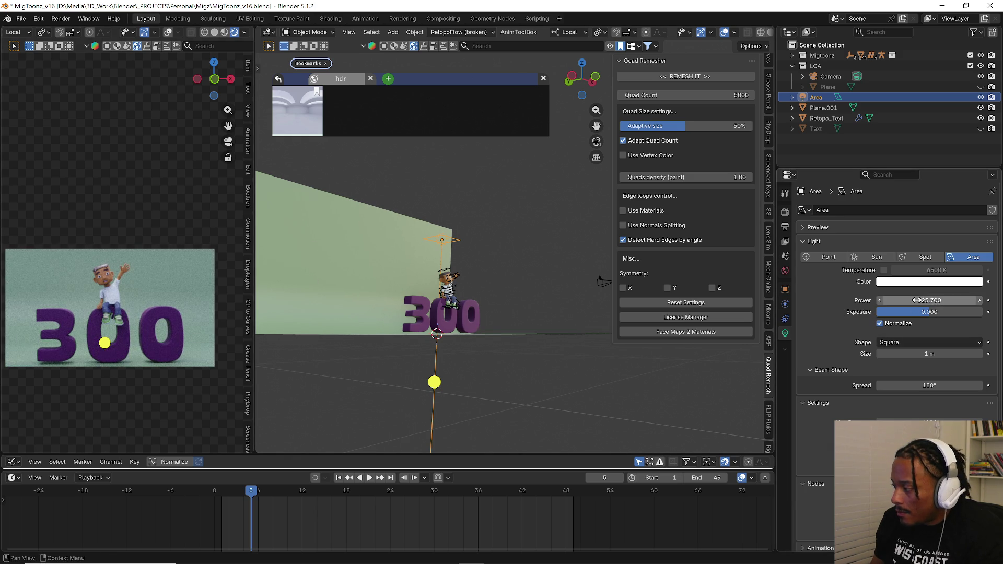
- Rescale the light to about 3.8 times and reposition it over the character, checking from top view
middle_drag(321, 301, 489, 297)
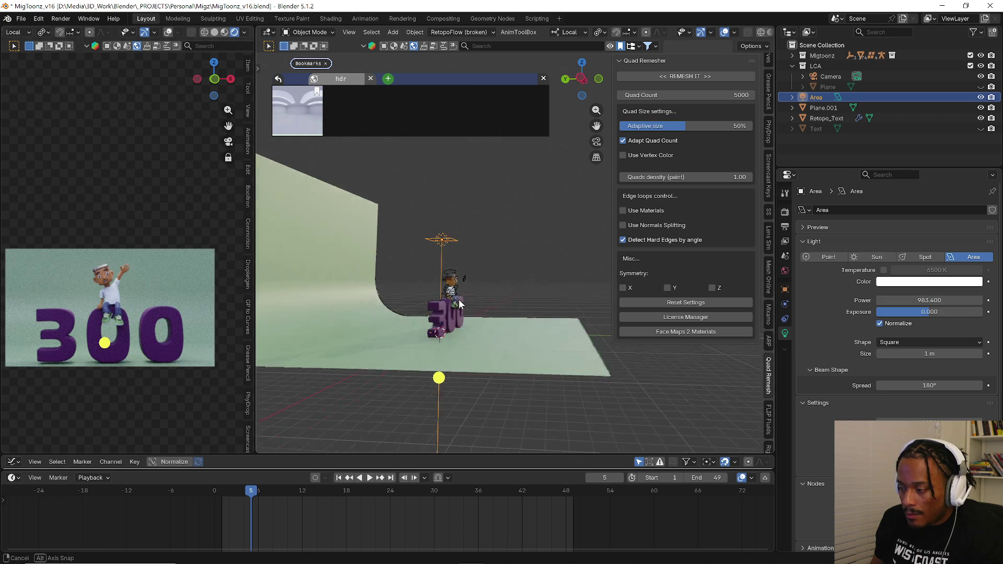
key(s)
click(689, 380)
key(g)
click(466, 302)
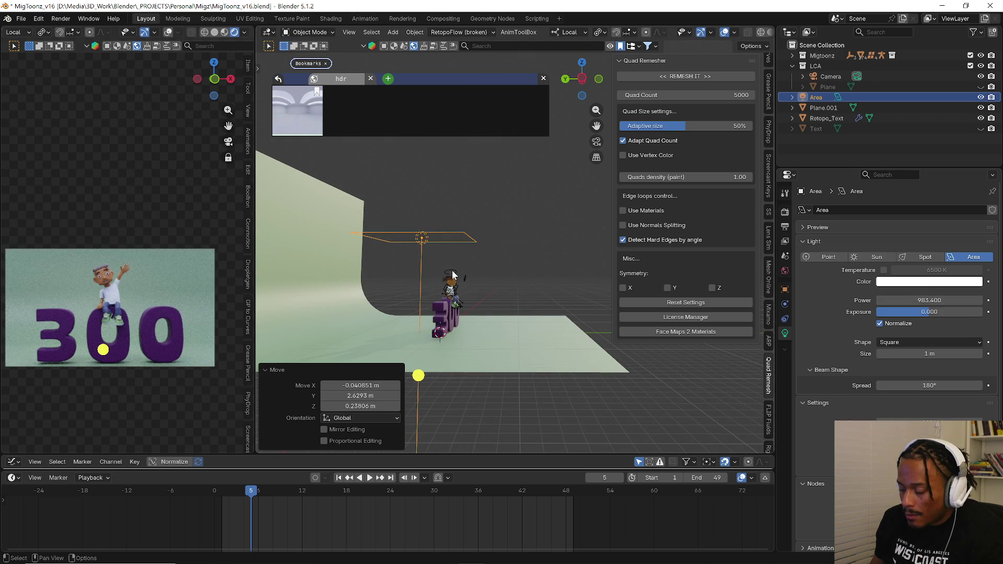
key(KP_7)
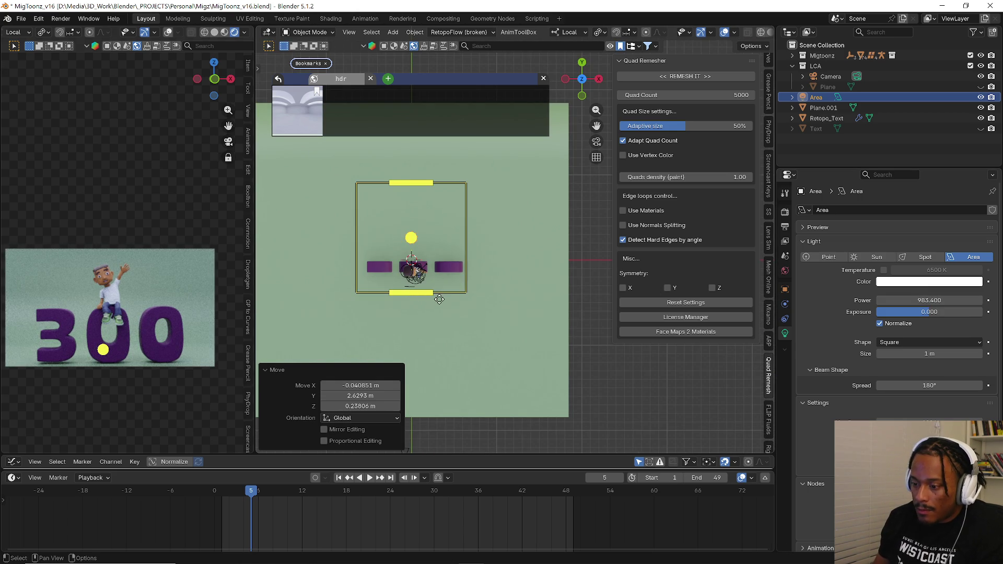
middle_drag(439, 298, 473, 298)
- Duplicate the light as Area.001 and move and rotate it to aim through the character in front view
key(shift+d)
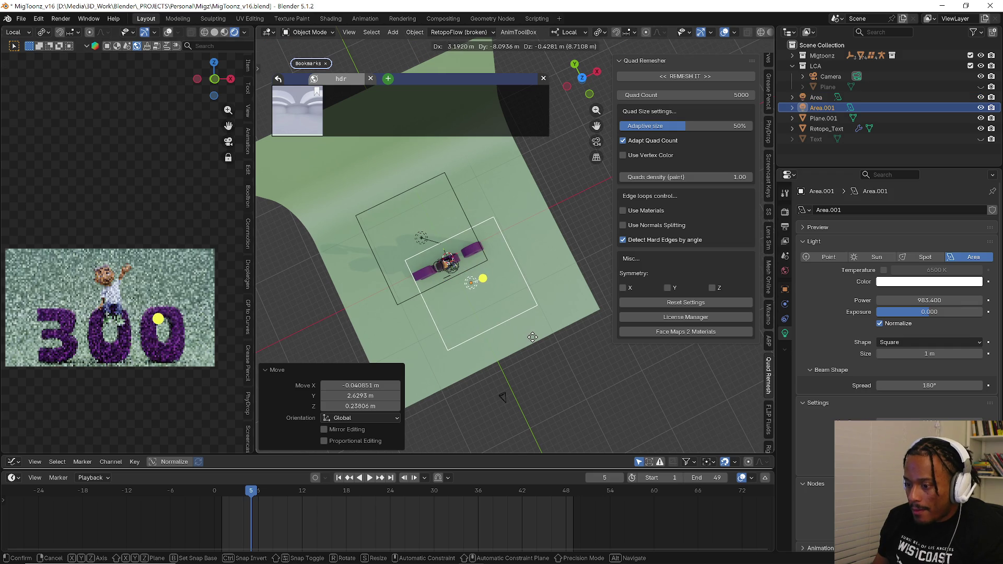
click(532, 336)
key(KP_1)
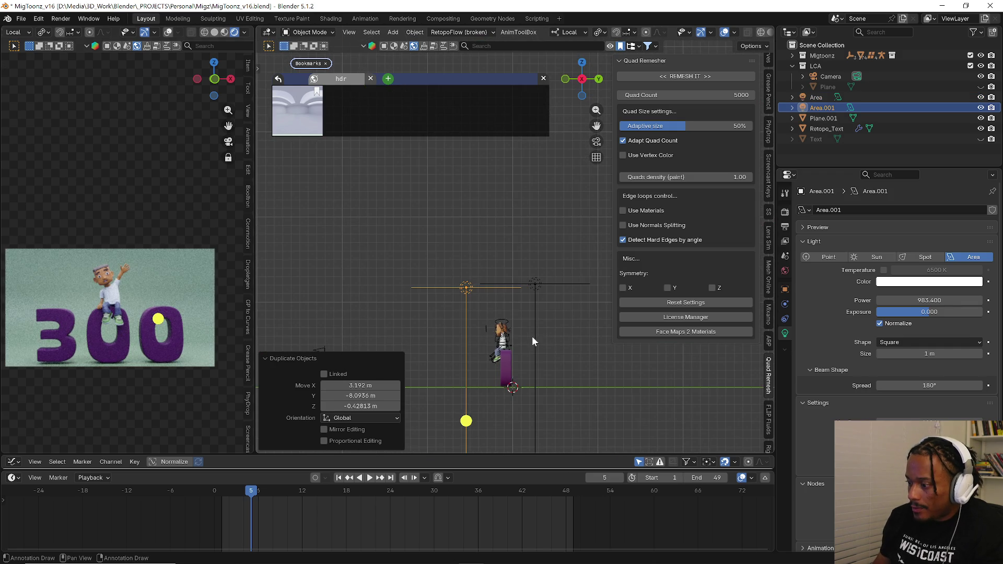
key(g)
click(510, 290)
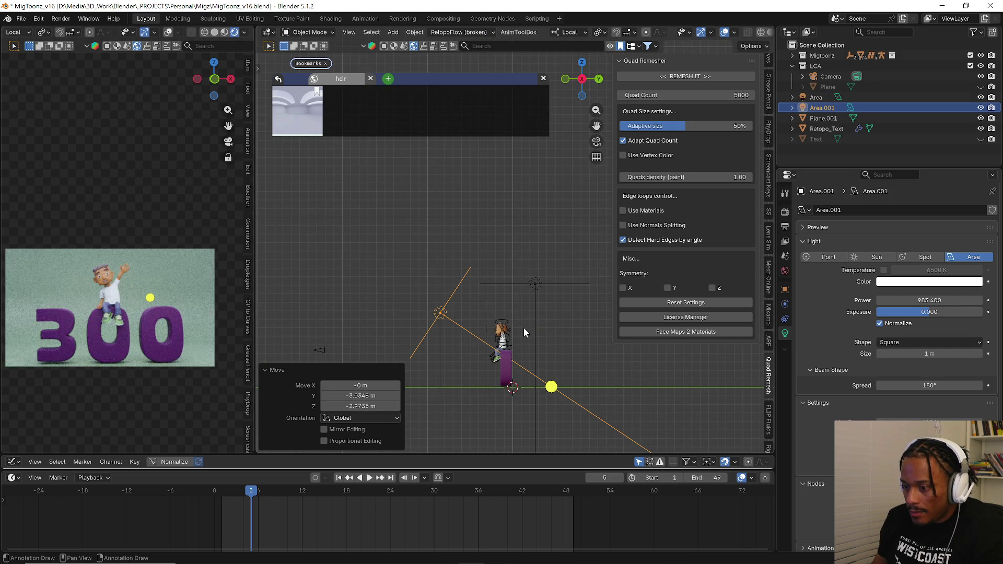
key(r)
click(540, 356)
key(g)
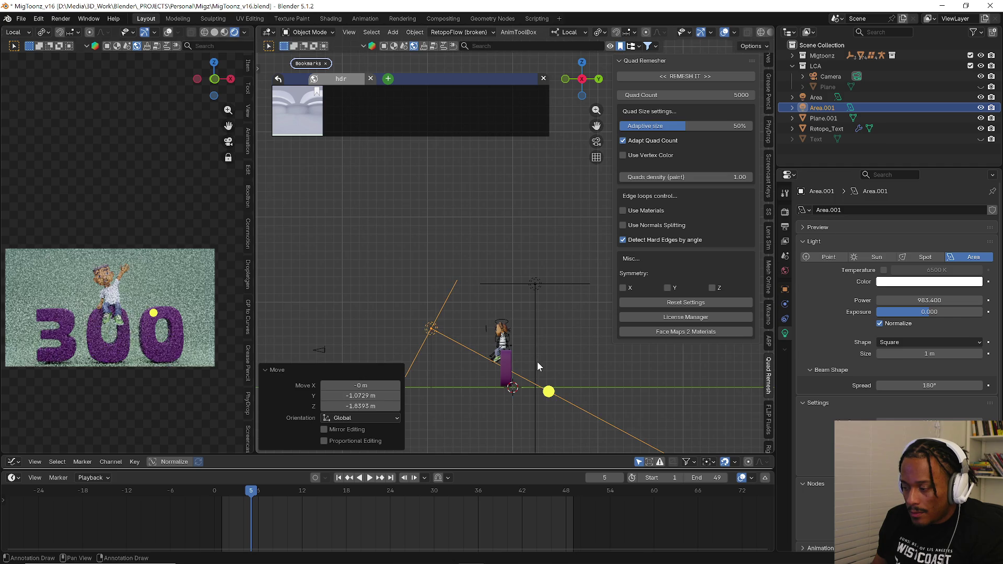
click(537, 361)
- Refine Area.001's position, shrink it and rotate it slightly, then check through the camera
key(g)
click(553, 377)
key(s)
click(518, 358)
key(g)
key(r)
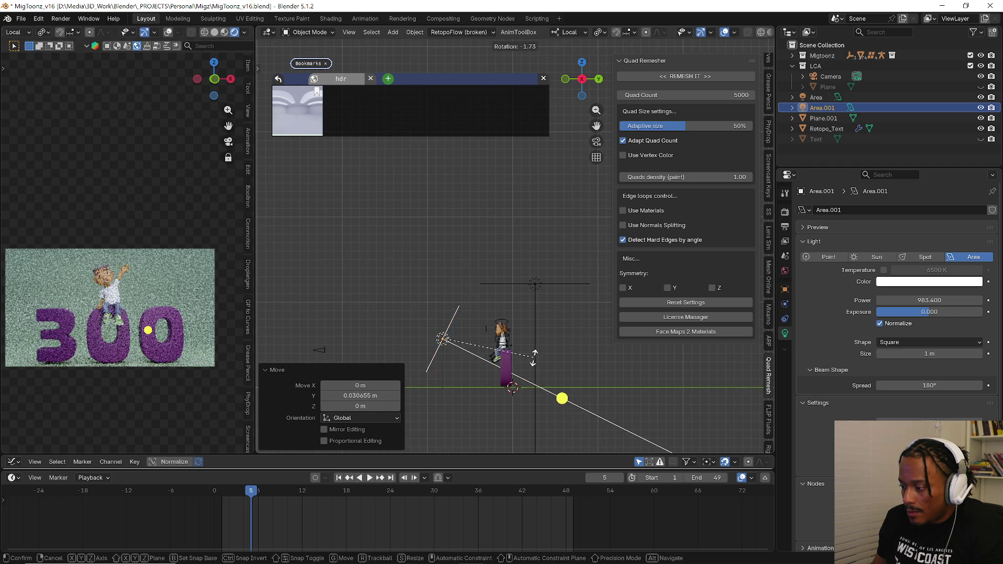
click(533, 360)
key(KP_0)
- Duplicate again as Area.002 and rotate it to 15.3° and then 18.2° in side view
key(shift+d)
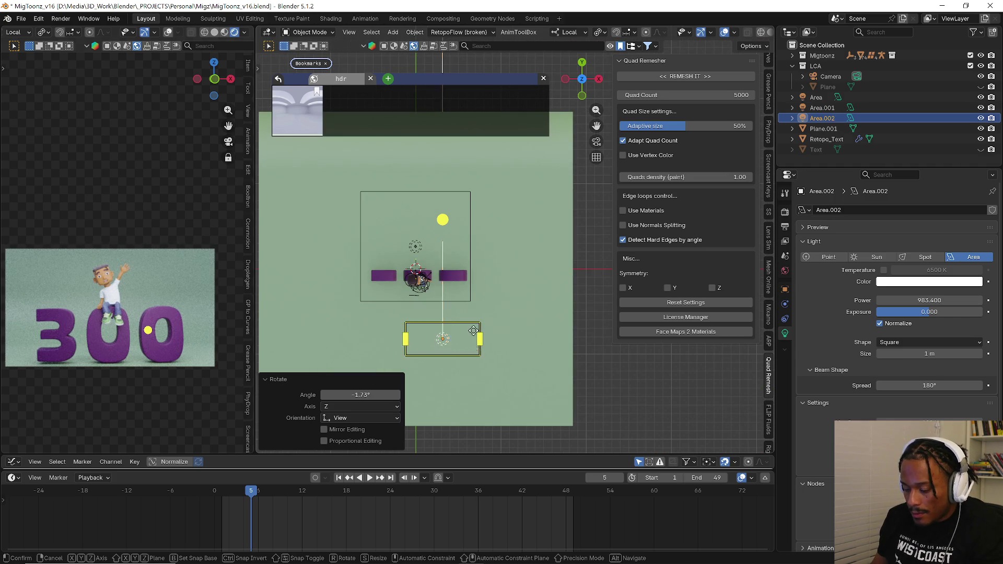
click(451, 303)
key(g)
key(r)
click(451, 268)
key(KP_3)
key(r)
click(429, 251)
- Rotate Area.002 to -6.38° in camera view and inspect the three lights from above
key(KP_0)
key(r)
click(444, 249)
key(KP_7)
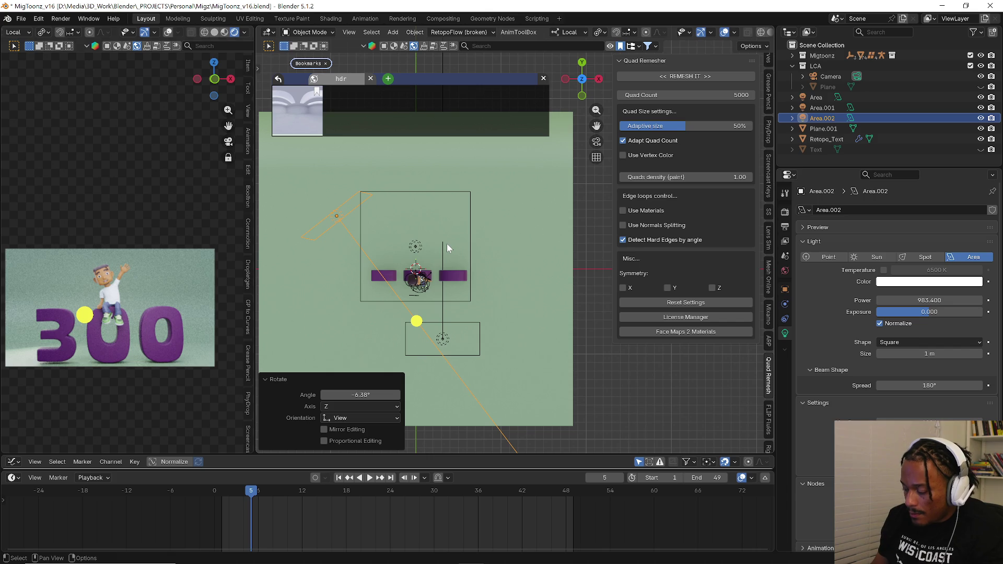
mouse_move(447, 244)
middle_down()
mouse_move(431, 192)
mouse_move(323, 193)
middle_up()
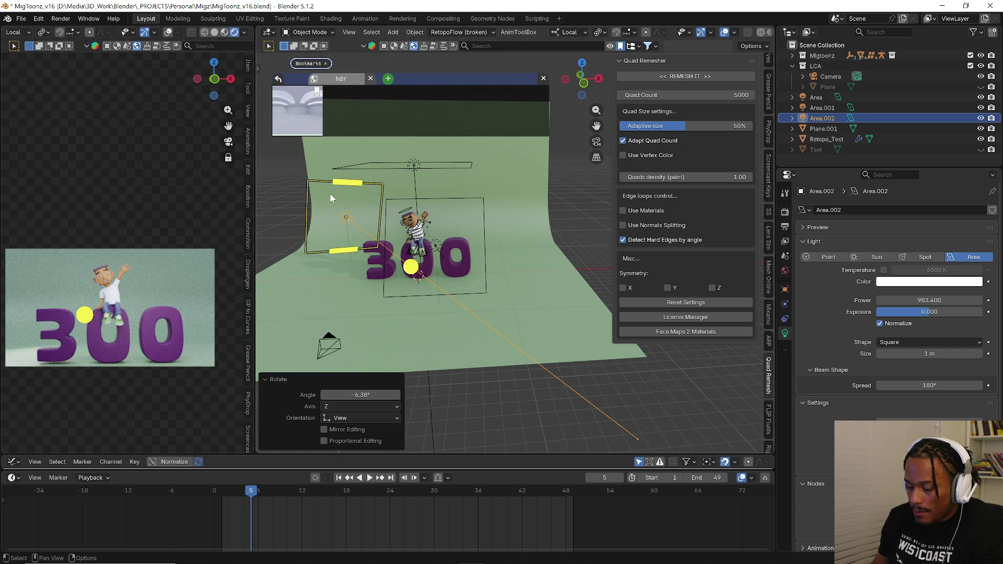
key(q)
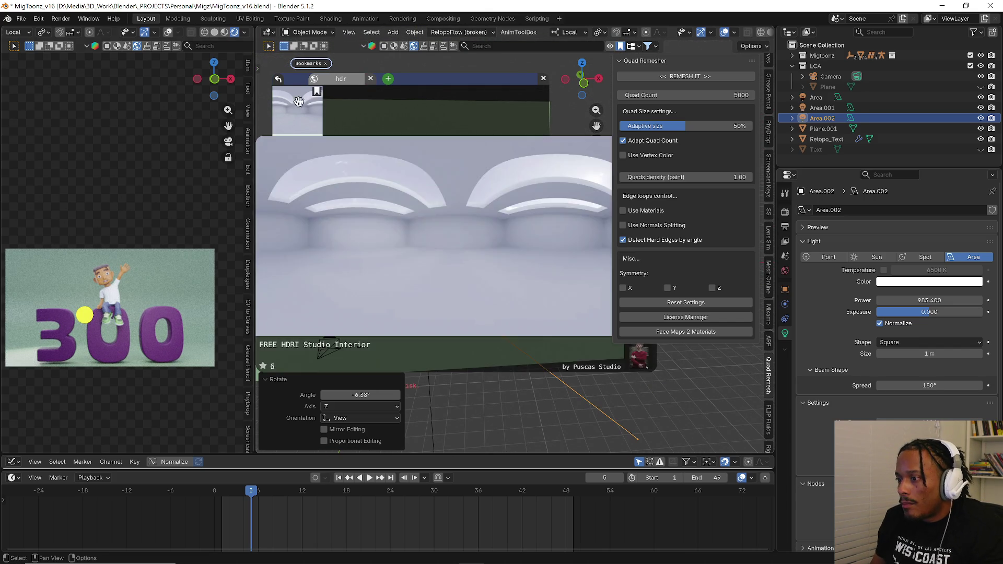
scroll(390, 165, down, 5)
- Close the floating HDR asset panel, tilt Area.002 around its X axis and move it into place
click(542, 80)
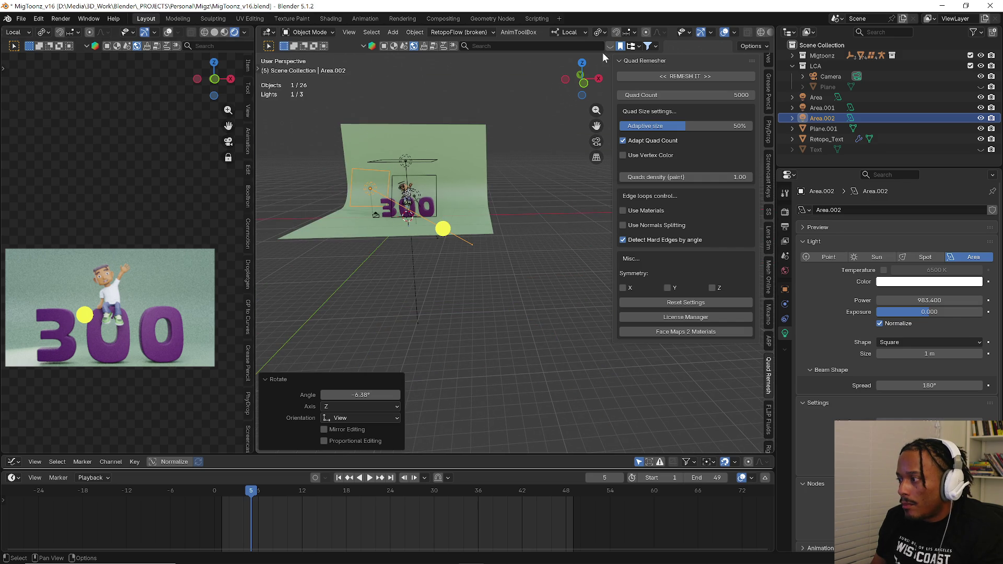
middle_drag(493, 148, 520, 164)
key(q)
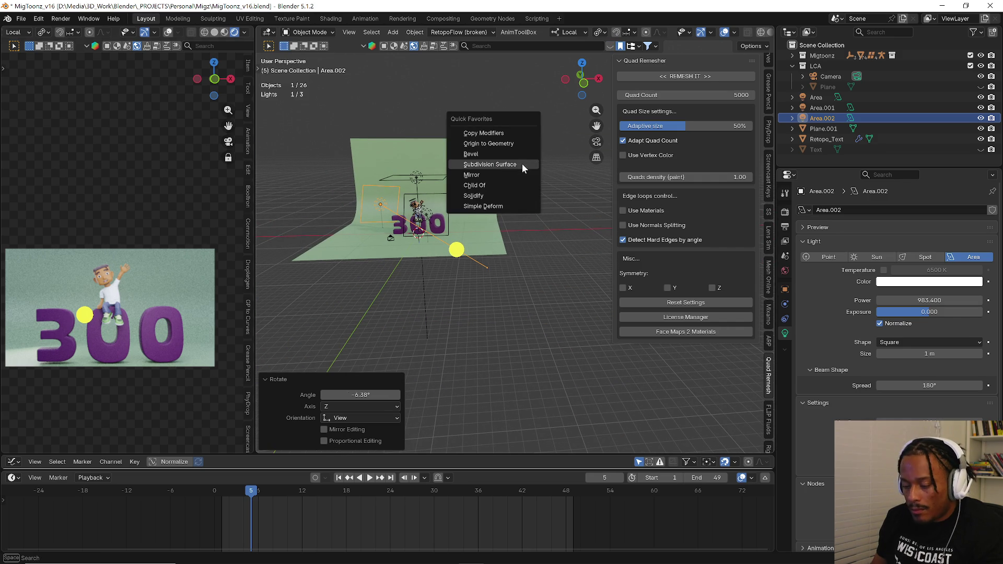
key(t)
click(270, 122)
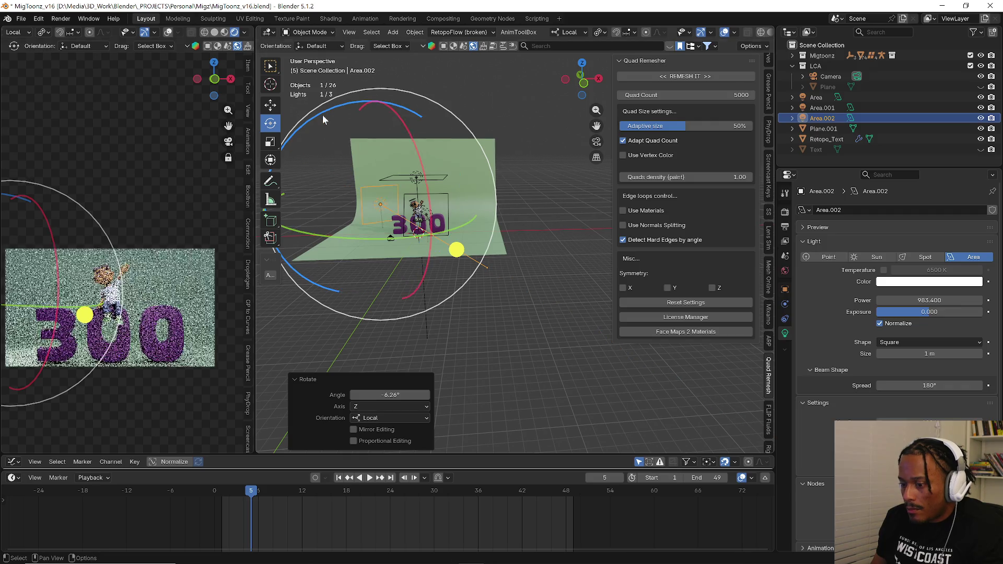
drag(418, 161, 476, 202)
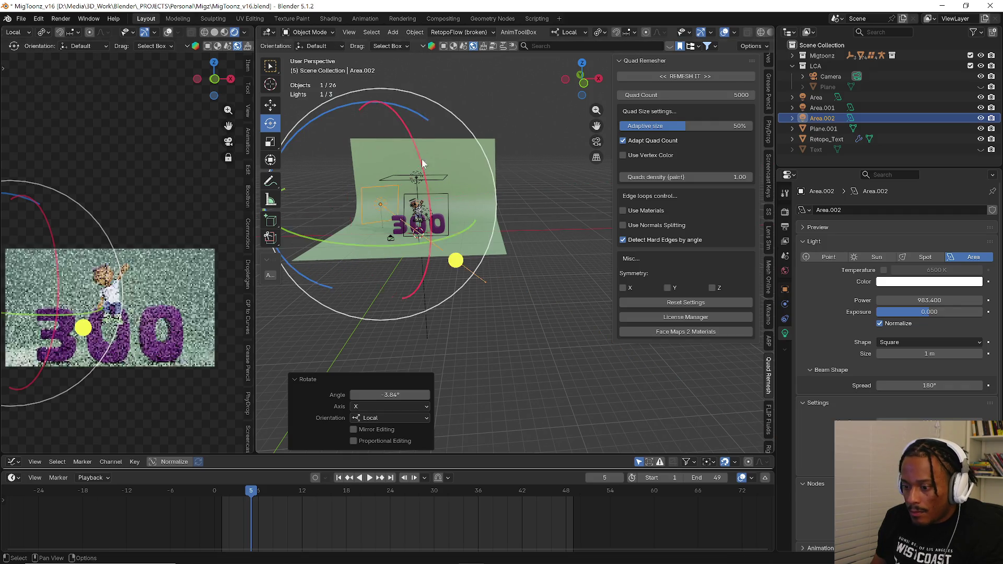
key(g)
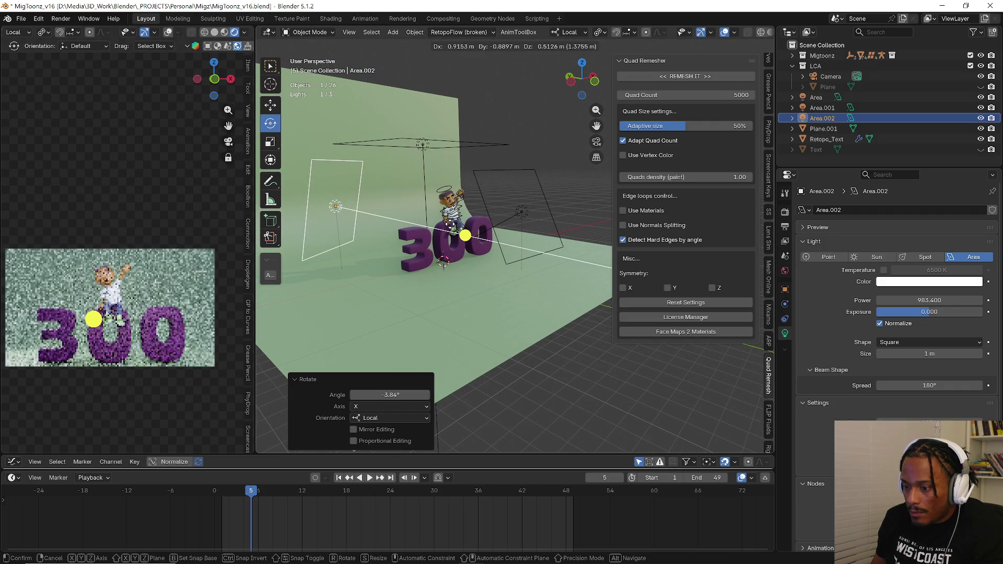
click(452, 227)
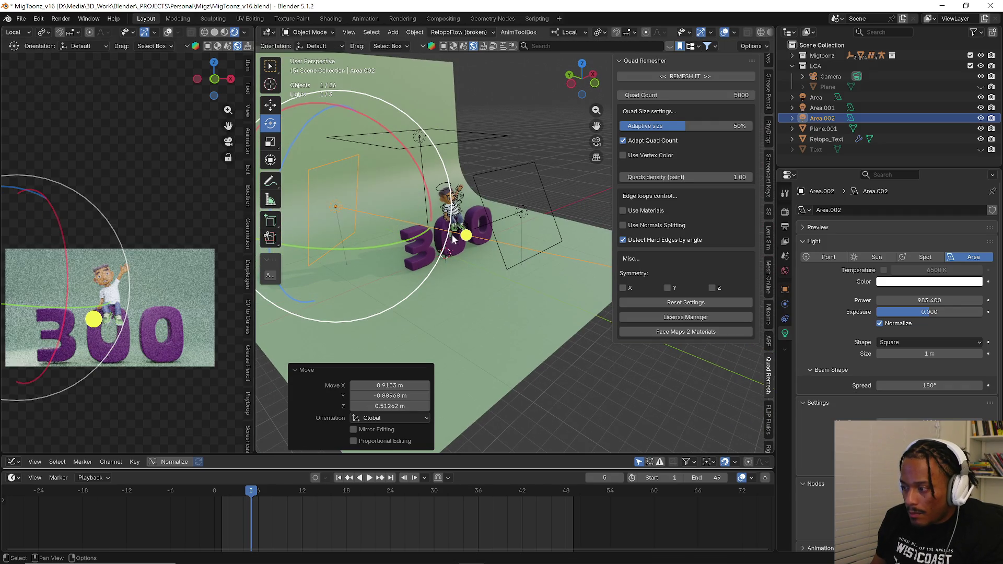
- Create a light-linking collection for Area.002 and drop the backdrop Plane.001 into it
middle_drag(482, 283, 548, 314)
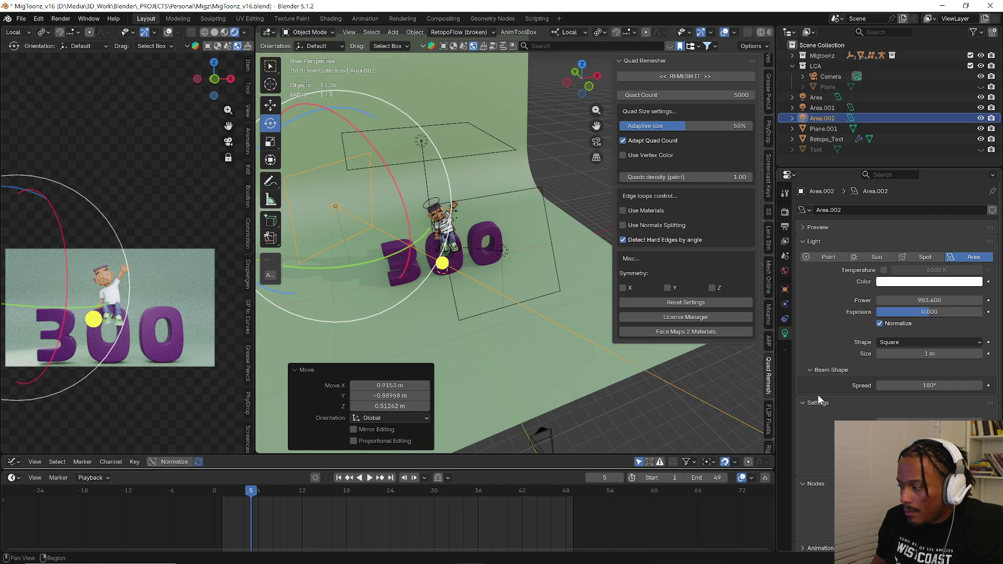
click(786, 290)
click(821, 446)
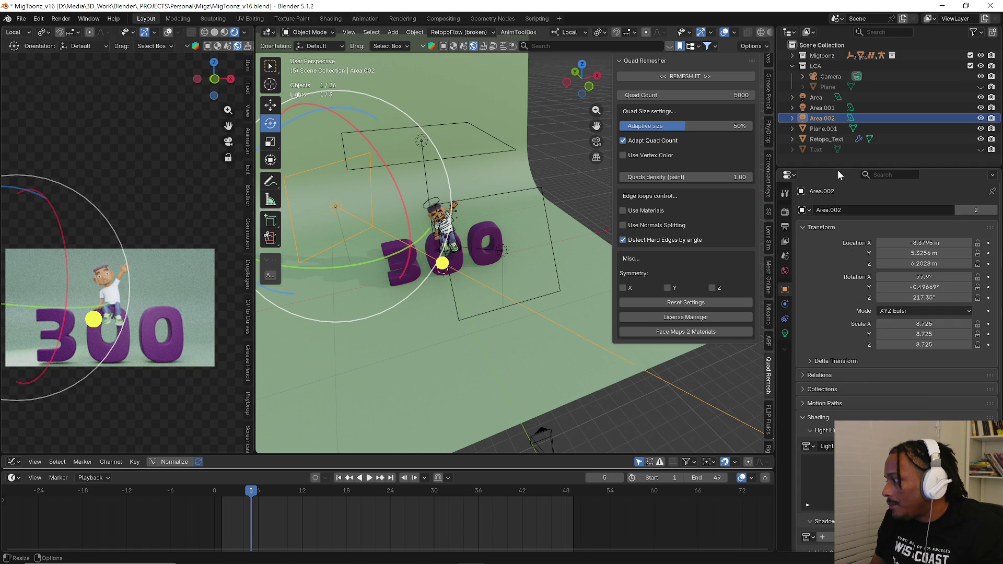
drag(823, 129, 842, 248)
drag(849, 462, 850, 463)
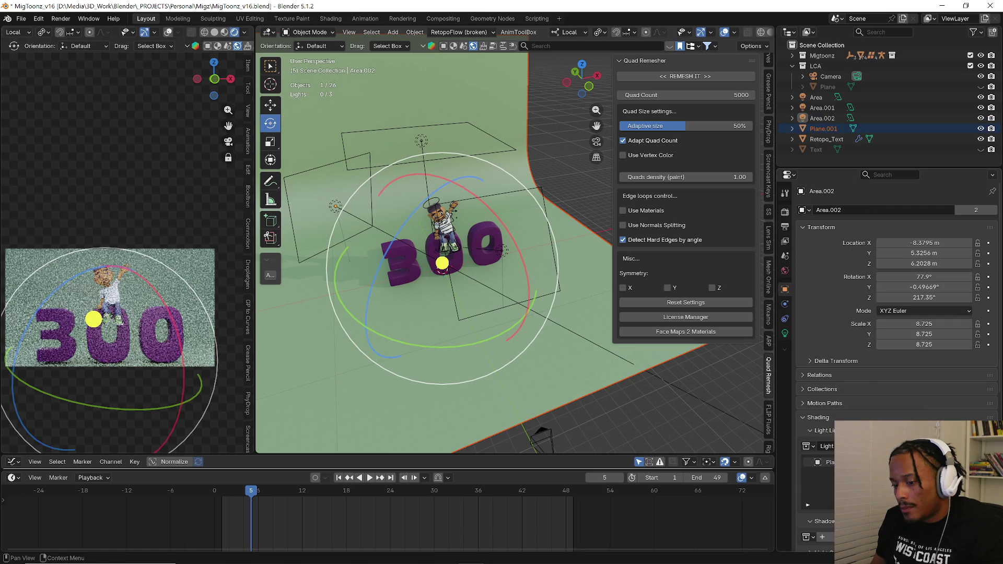
- Trackball-rotate Area.002 to a new orientation and check the Outliner filter options
mouse_move(411, 274)
middle_down()
mouse_move(432, 294)
mouse_move(444, 335)
middle_up()
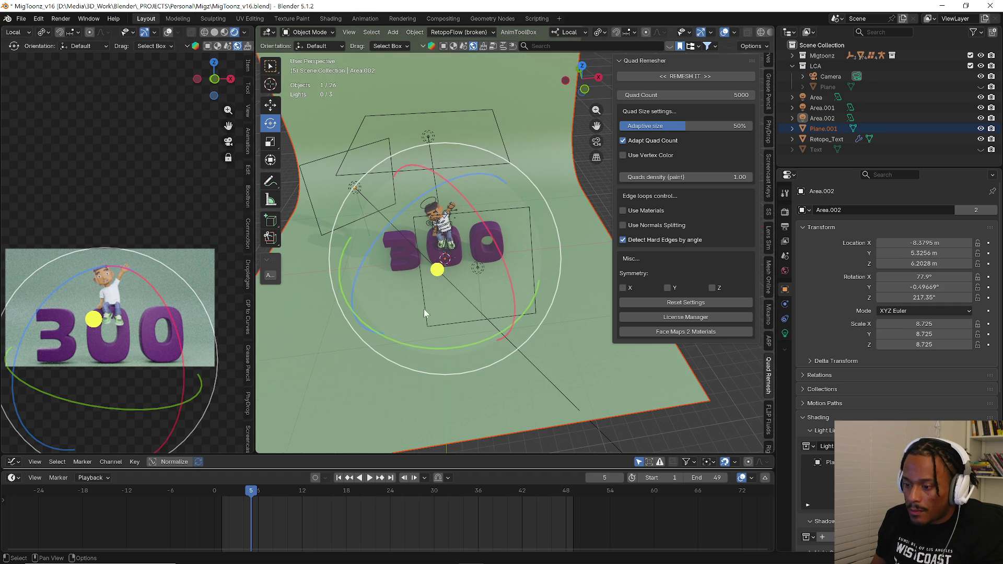
key(r)
key(r)
click(455, 335)
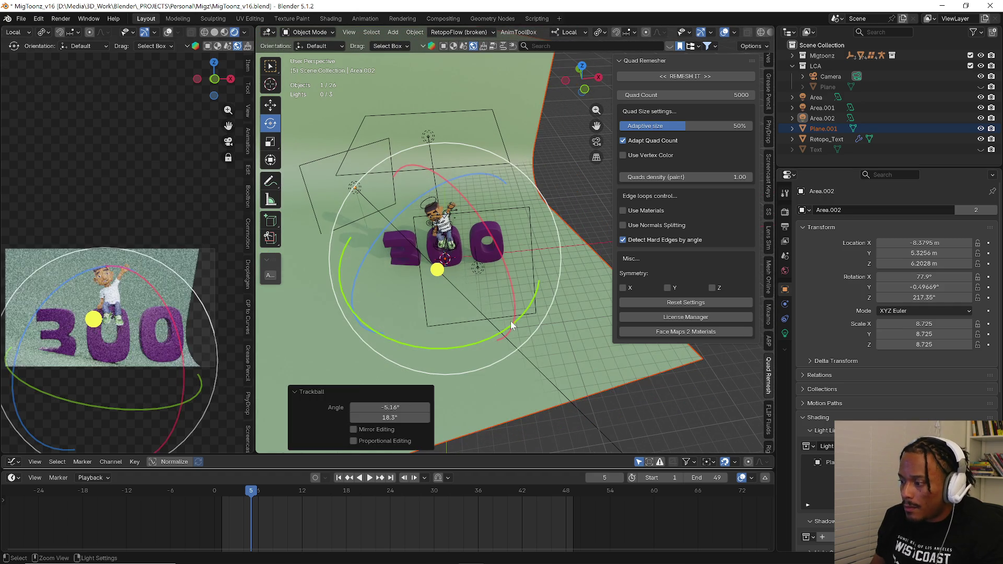
click(973, 33)
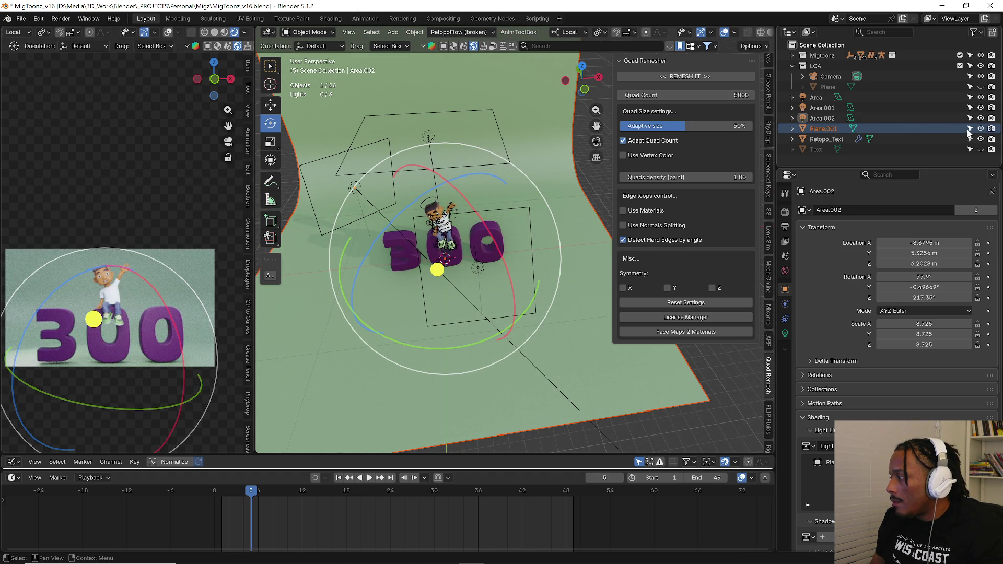
- Select the backdrop Plane.001 and switch to the Move tool via Quick Favorites
click(965, 132)
middle_drag(530, 269, 443, 222)
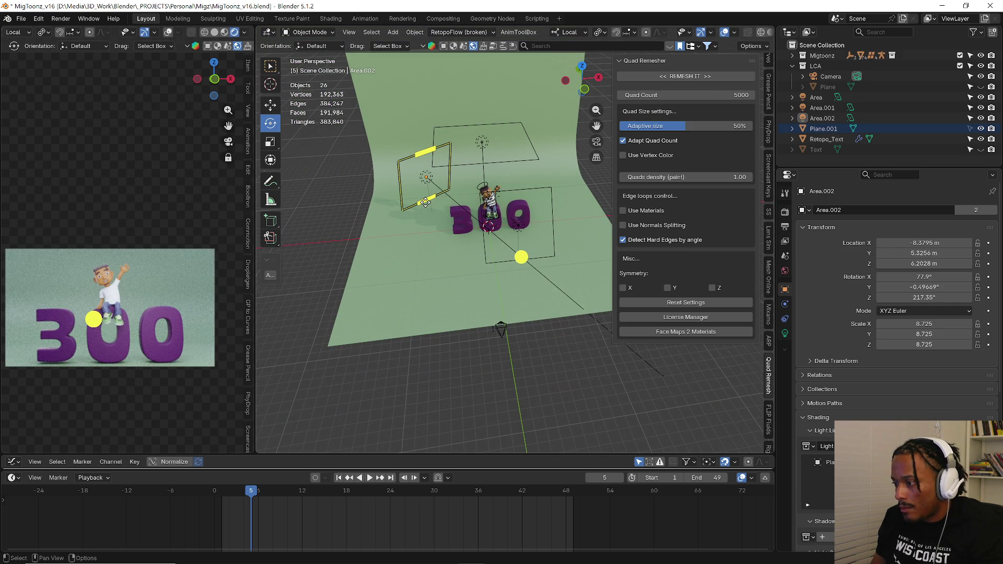
click(424, 202)
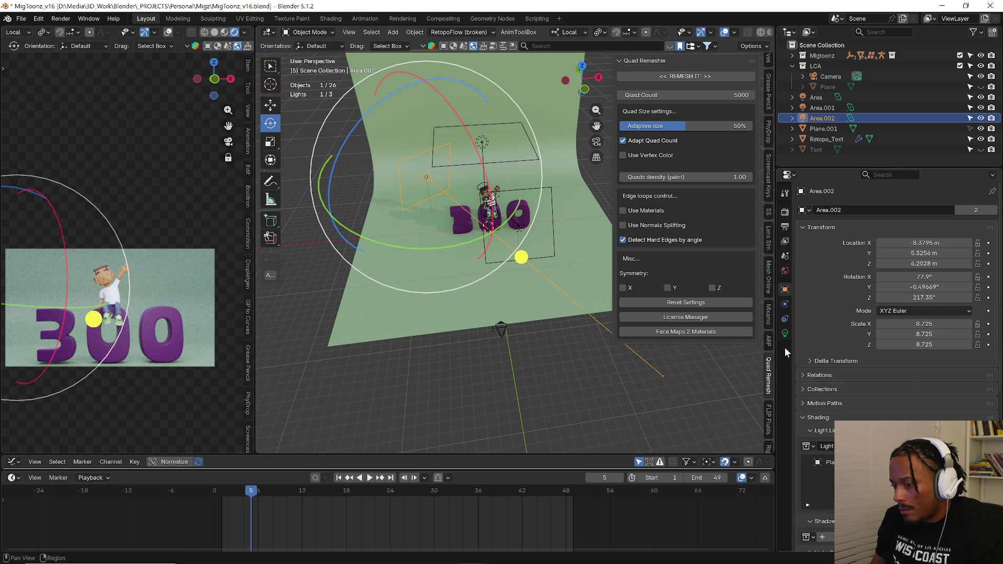
click(417, 320)
mouse_move(416, 320)
middle_down()
mouse_move(476, 296)
mouse_move(426, 242)
middle_up()
click(445, 286)
key(q)
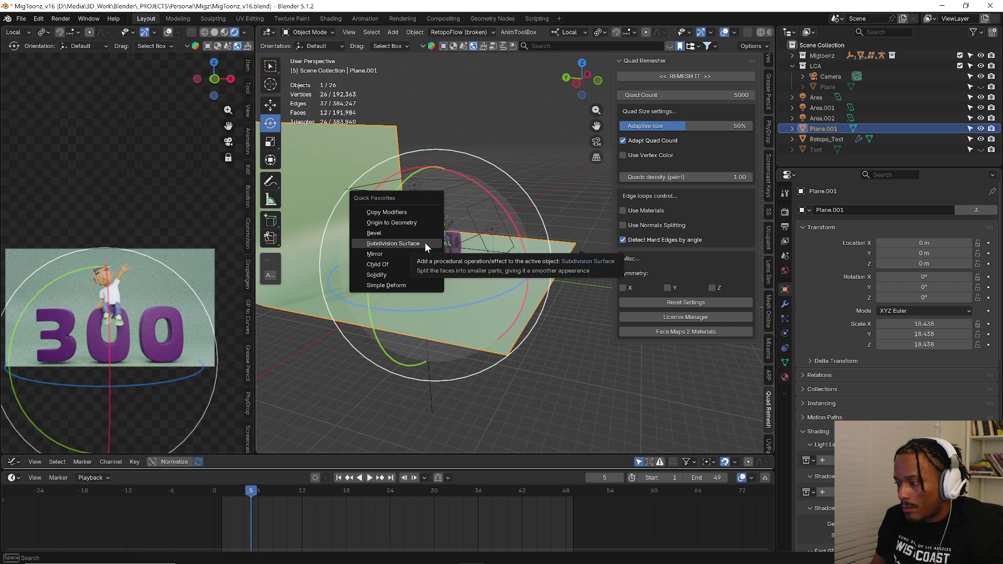
click(274, 105)
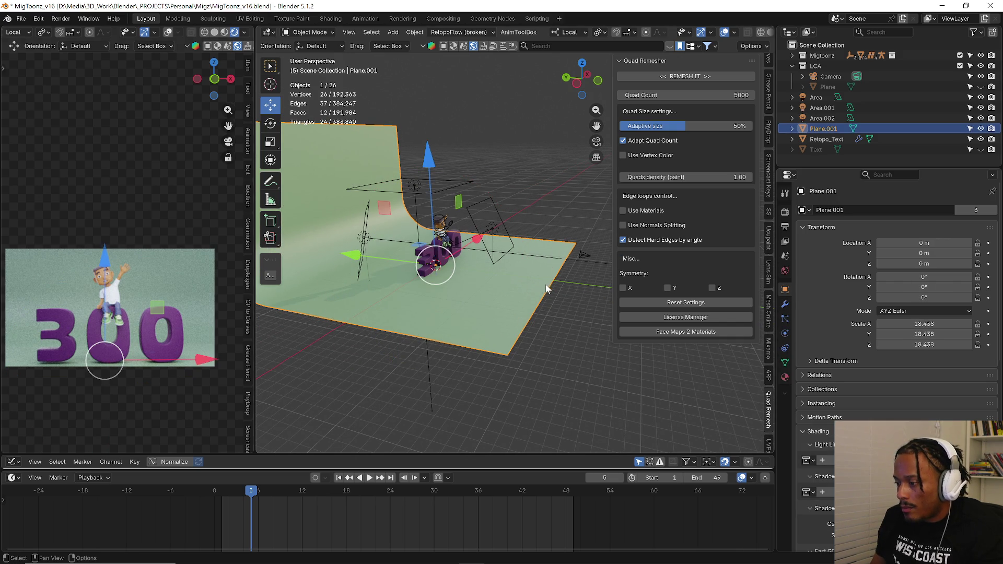
- Push the backdrop back along Y to -7.7816 m and widen the rendered camera preview
drag(353, 263, 390, 267)
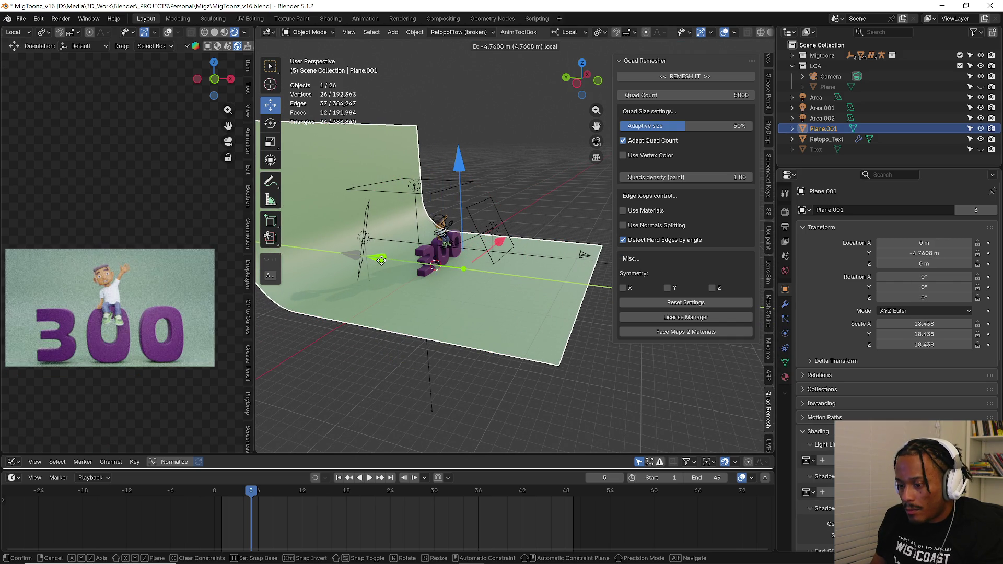
drag(389, 267, 404, 275)
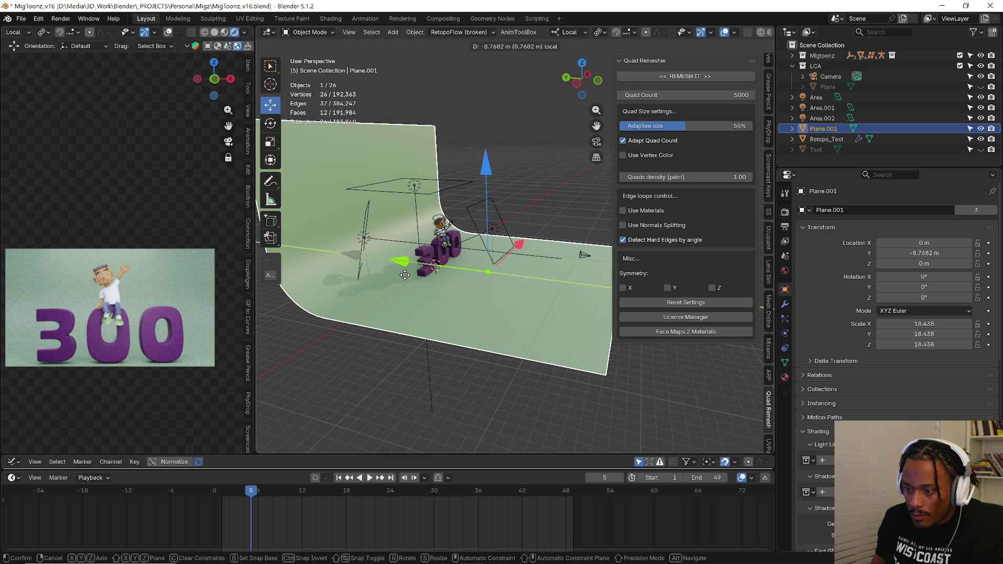
drag(405, 275, 396, 270)
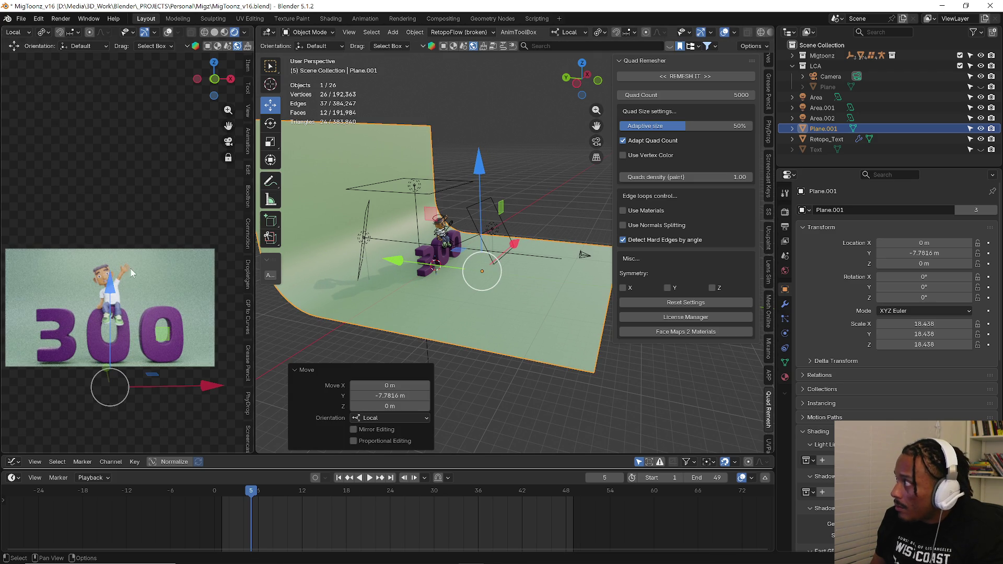
drag(256, 235, 299, 235)
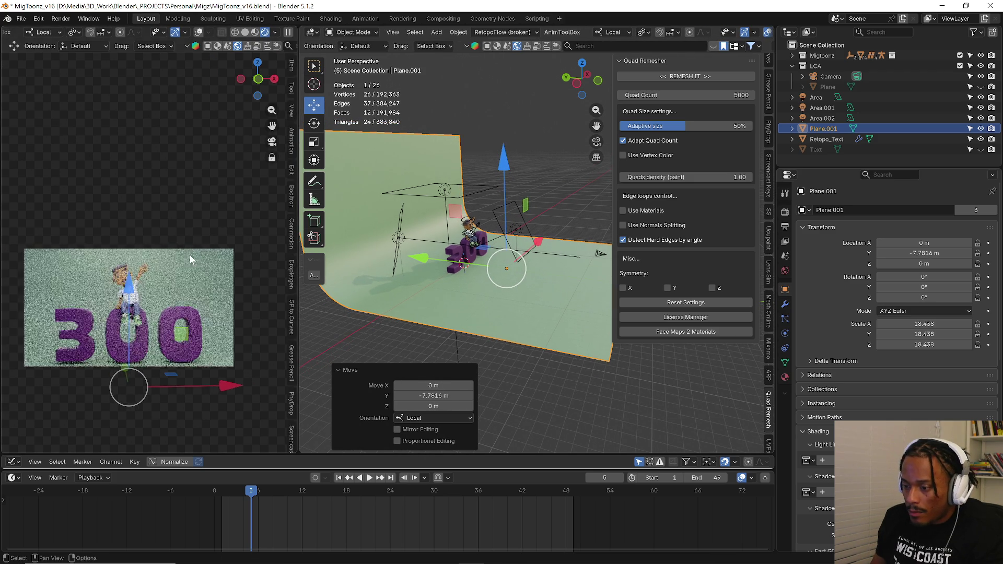
scroll(198, 216, down, 2)
scroll(203, 213, down, 2)
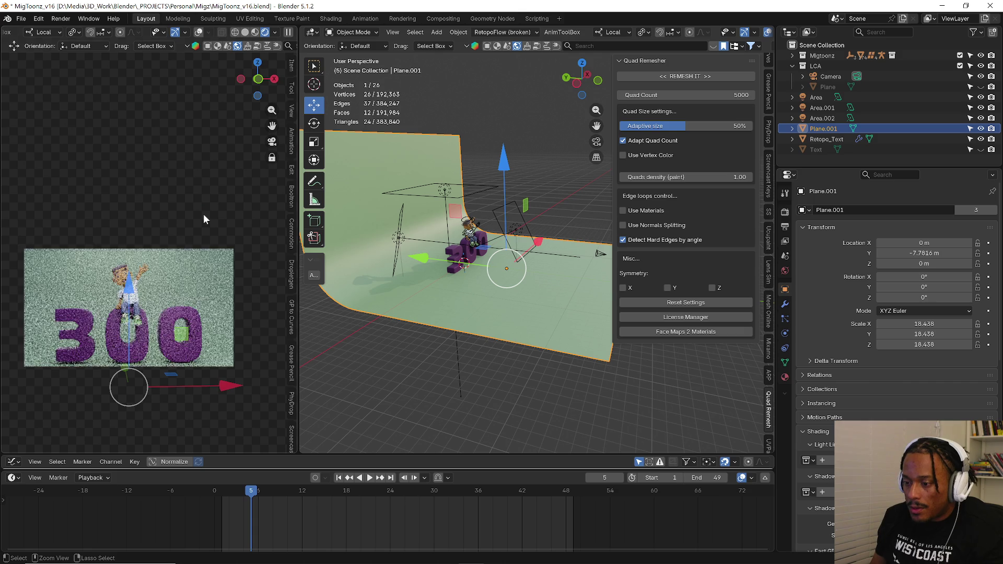
scroll(189, 217, up, 2)
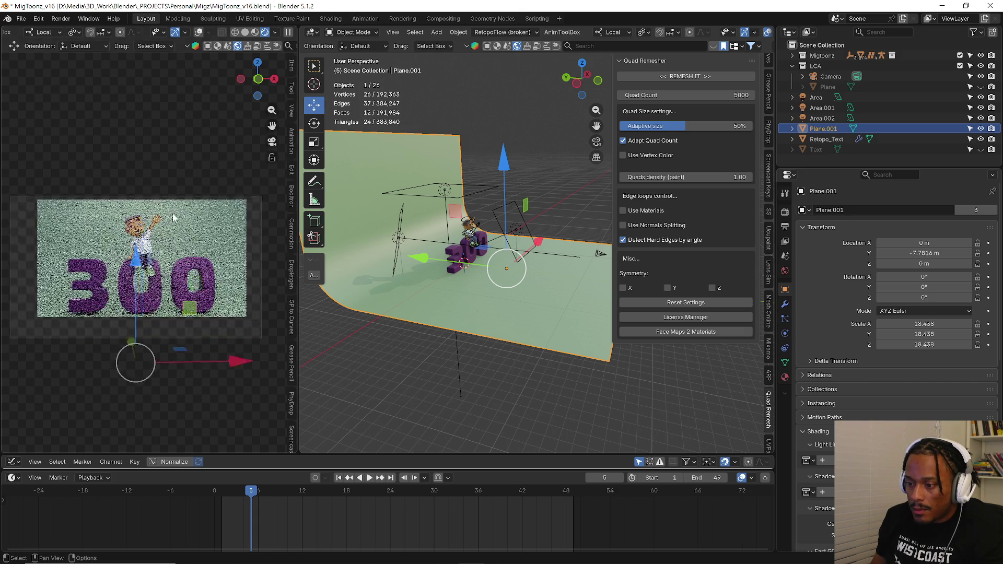
scroll(170, 226, up, 2)
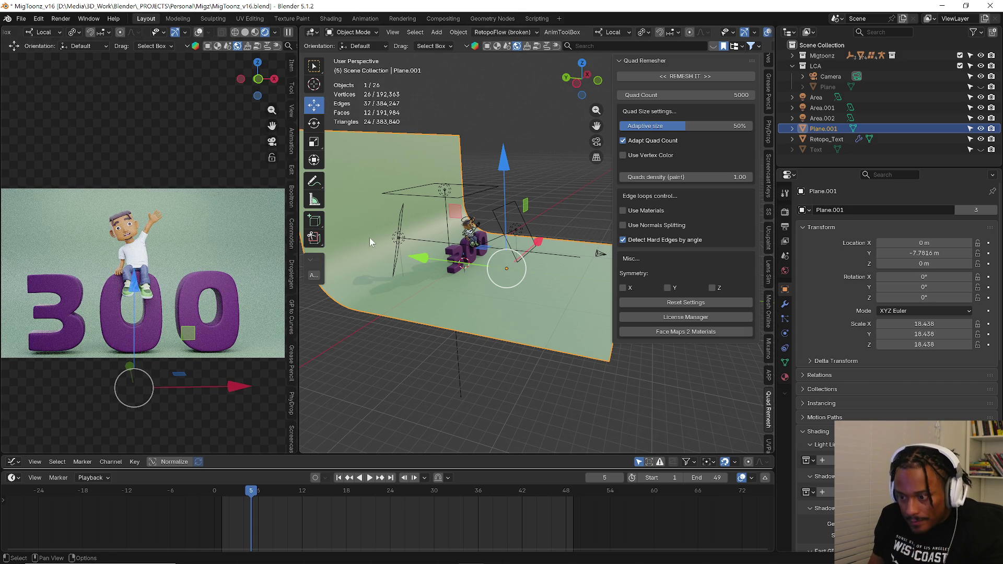
click(390, 350)
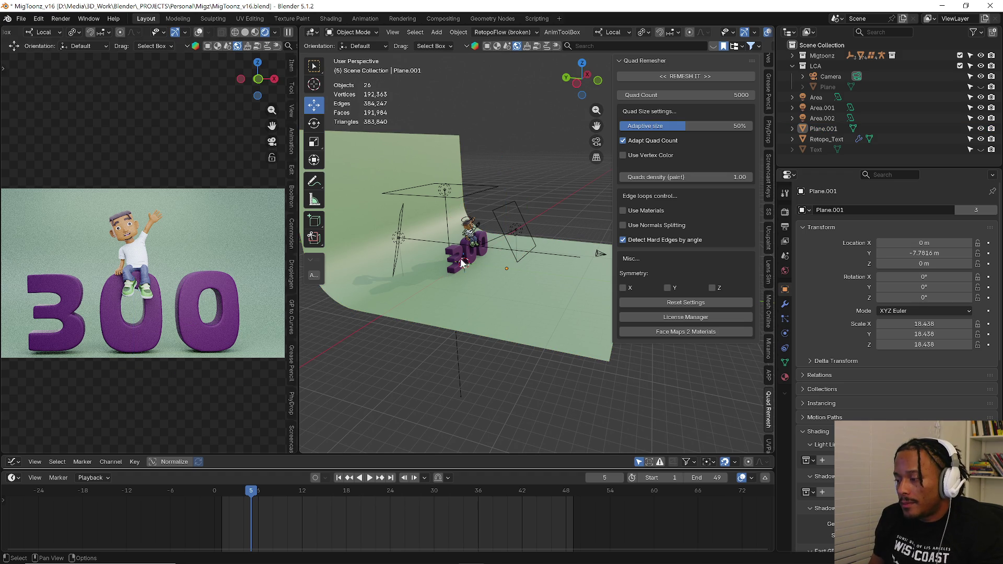
- Orbit onto the character, select the Shirt mesh and switch it into Weight Paint mode
middle_drag(463, 262, 486, 274)
scroll(519, 297, up, 6)
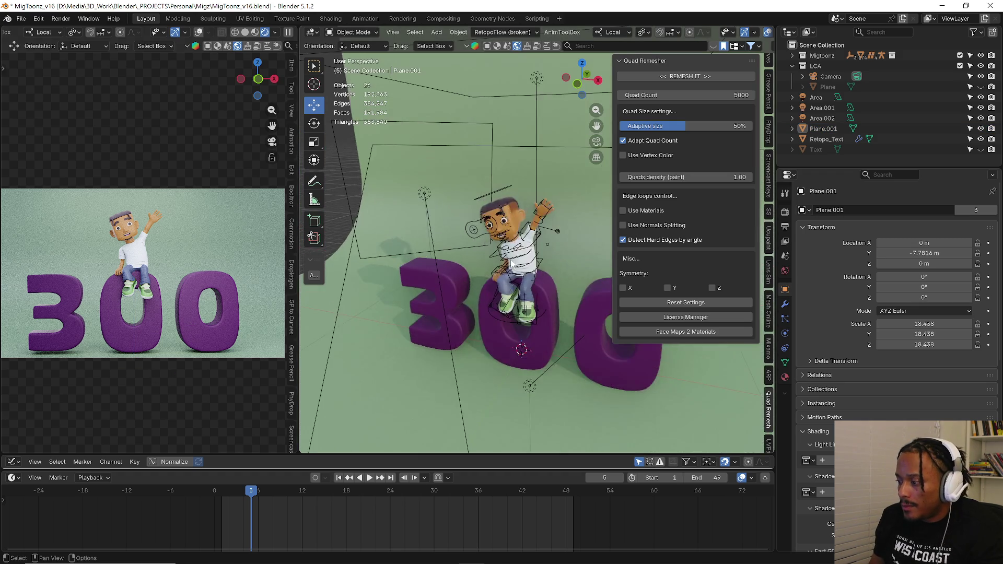
scroll(453, 319, up, 4)
mouse_move(464, 301)
middle_down()
mouse_move(450, 268)
mouse_move(564, 286)
middle_up()
key(ctrl+Tab)
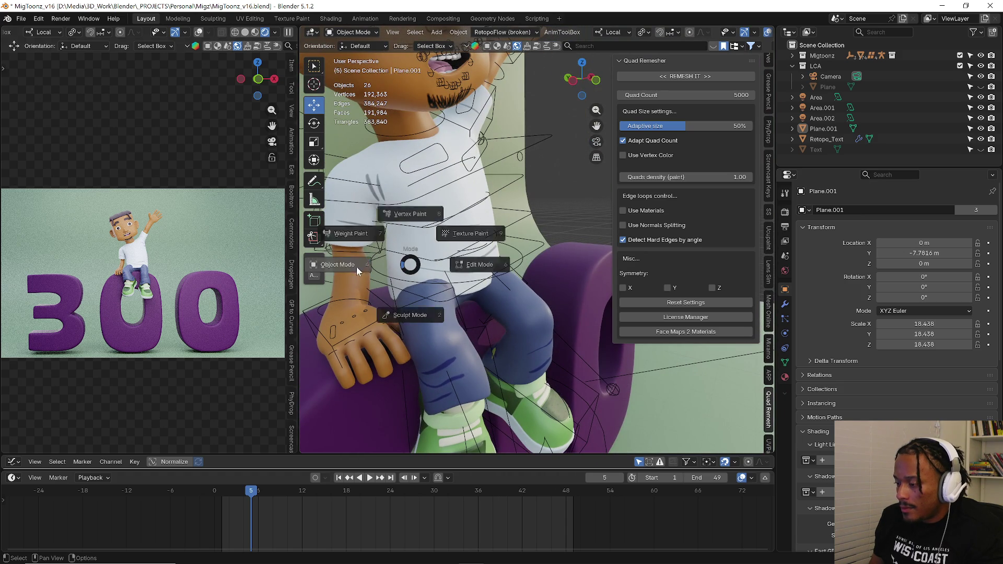
click(335, 266)
click(427, 245)
key(ctrl+Tab)
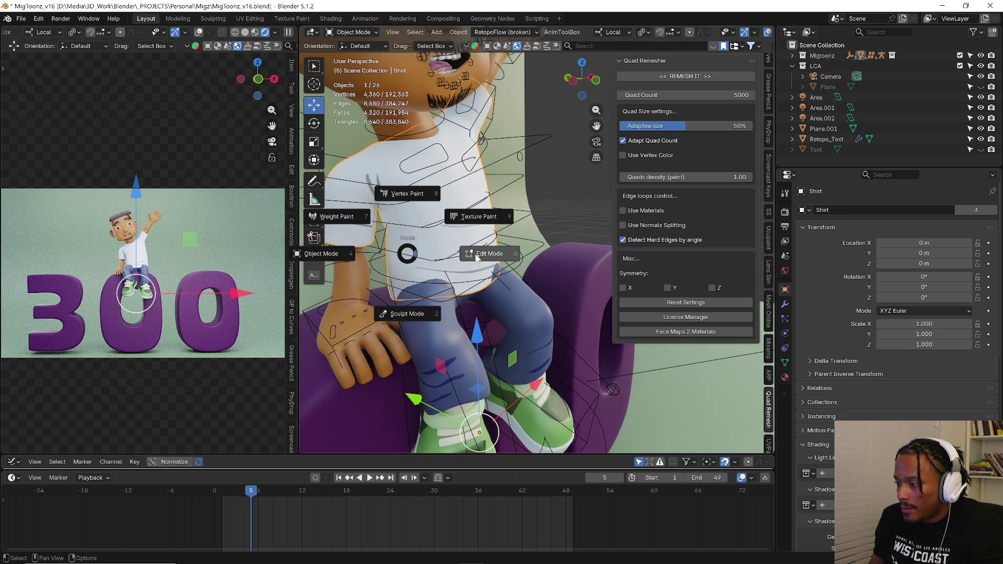
click(338, 217)
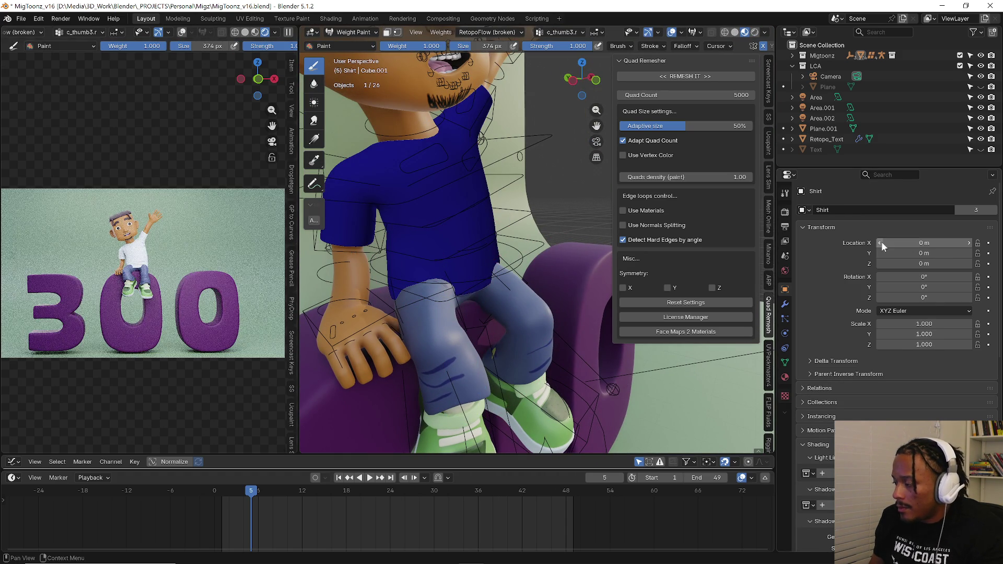
- Step through the shirt's vertex groups from c_root_bend.x and foot.l to settle on c_spine_01_bend.x
click(787, 360)
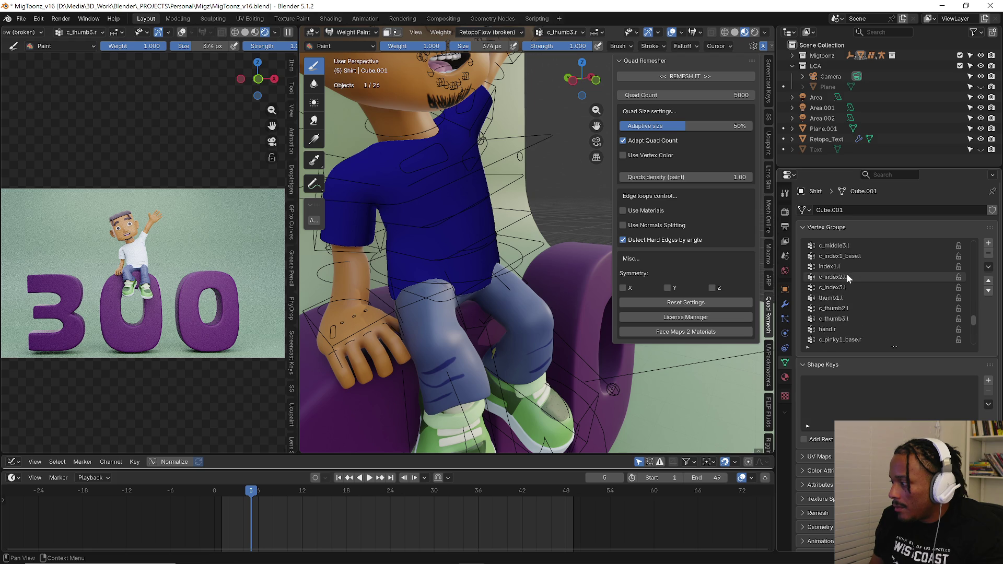
drag(972, 323, 924, 242)
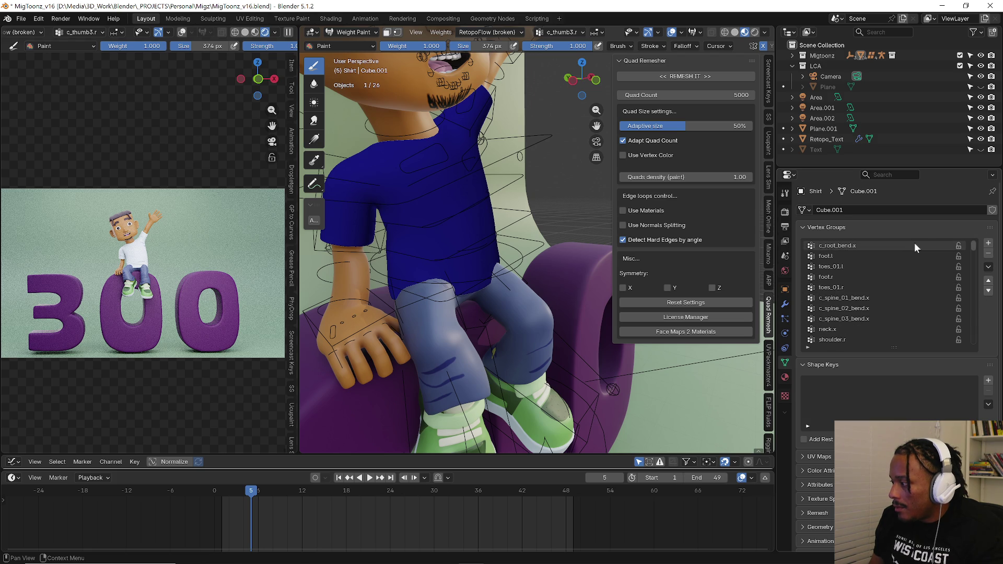
click(923, 247)
key(Down)
key(Down)
key(Down)
key(Down)
key(Down)
key(Down)
key(Down)
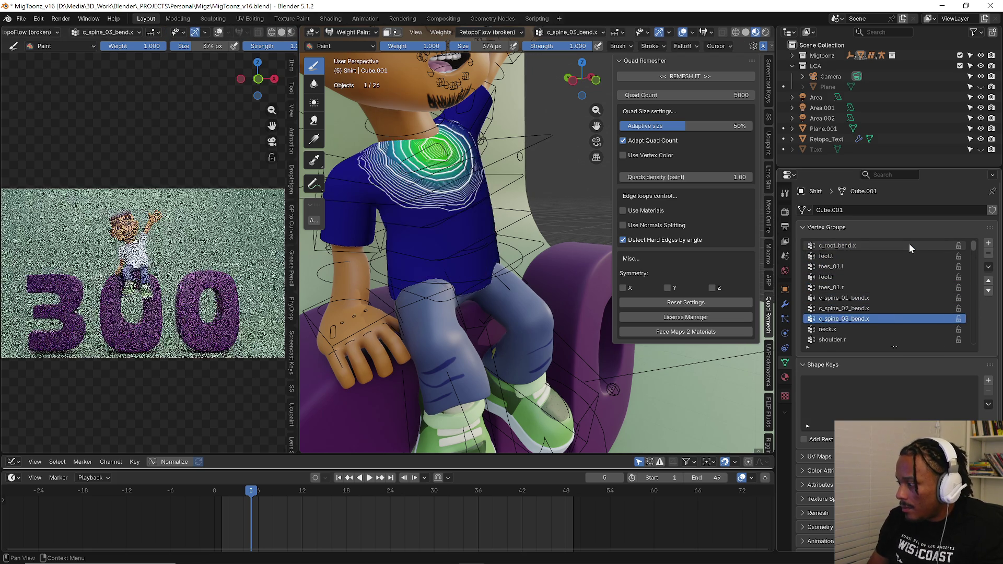
key(Down)
key(Down)
key(Down)
key(Down)
key(Down)
key(Down)
key(Down)
key(Down)
key(Down)
key(Down)
key(Down)
key(Down)
key(Down)
key(Down)
key(Down)
key(Down)
key(Down)
key(Down)
key(Down)
key(Down)
key(Down)
key(Down)
key(Down)
key(Down)
key(Down)
key(Down)
key(Down)
key(Down)
key(Down)
key(Down)
key(Down)
key(Down)
key(Down)
key(Down)
key(Down)
key(Down)
key(Down)
key(Down)
key(Down)
key(Down)
key(Down)
key(Down)
key(Down)
key(Down)
key(Down)
key(Down)
key(Down)
key(Down)
key(Down)
key(Down)
key(Down)
key(Down)
key(Down)
key(Down)
key(Down)
key(Down)
key(Down)
key(Down)
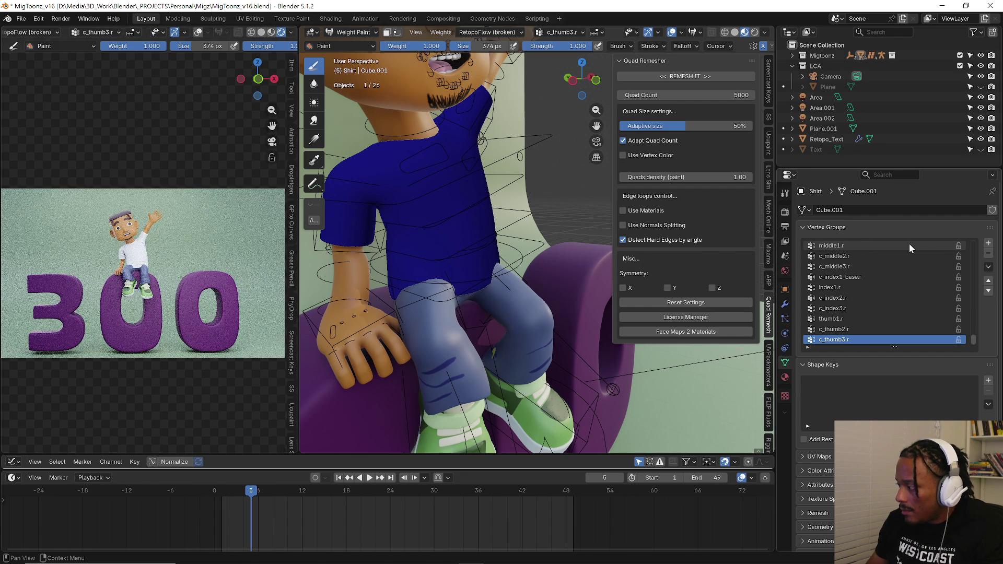
drag(972, 332, 968, 229)
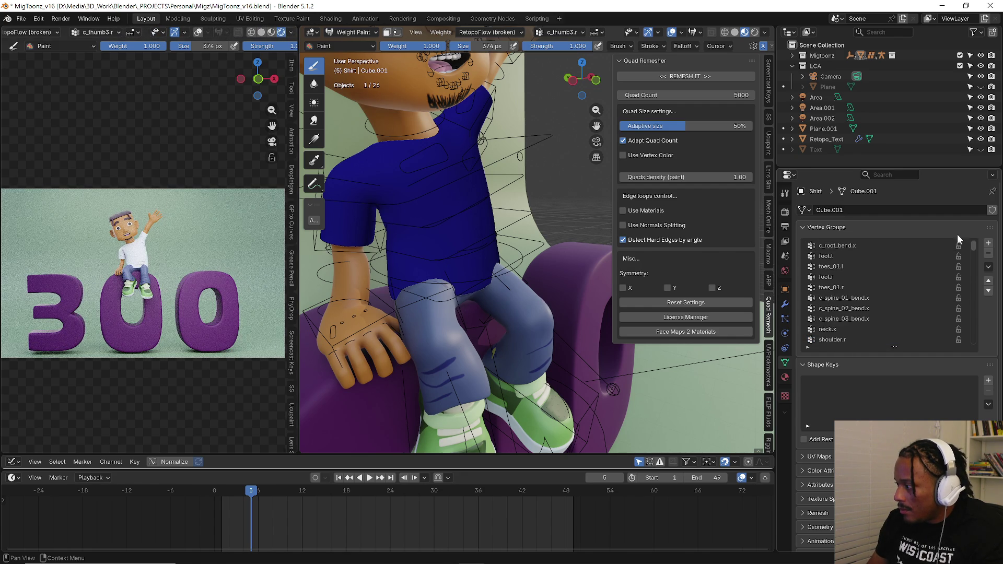
click(890, 253)
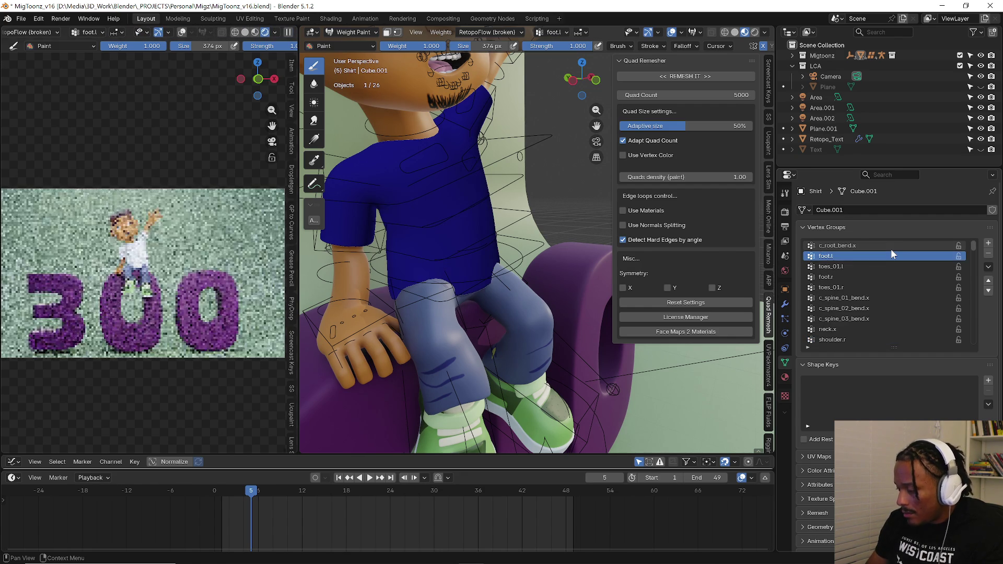
key(Down)
key(Down)
key(Down)
key(Down)
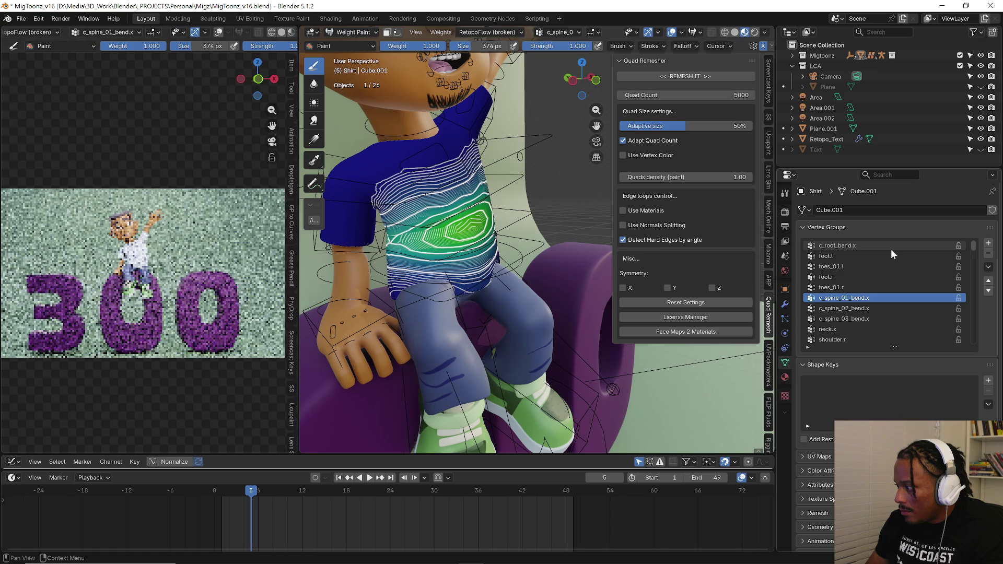
key(Down)
key(Down)
key(Up)
key(Up)
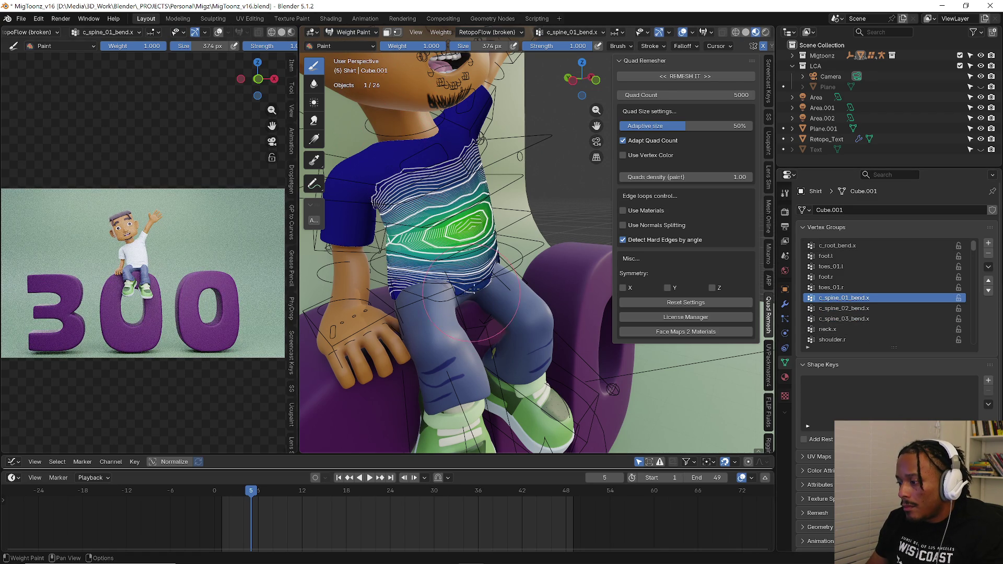
- Undo a test paint stroke on the chest and hide the weight contour overlay
drag(468, 296, 461, 302)
key(ctrl+z)
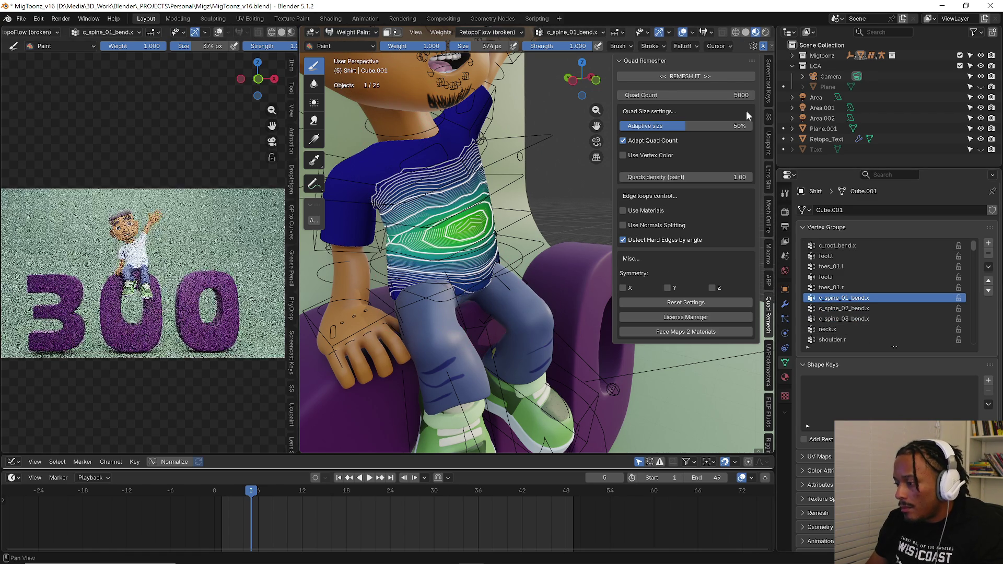
click(705, 33)
click(655, 89)
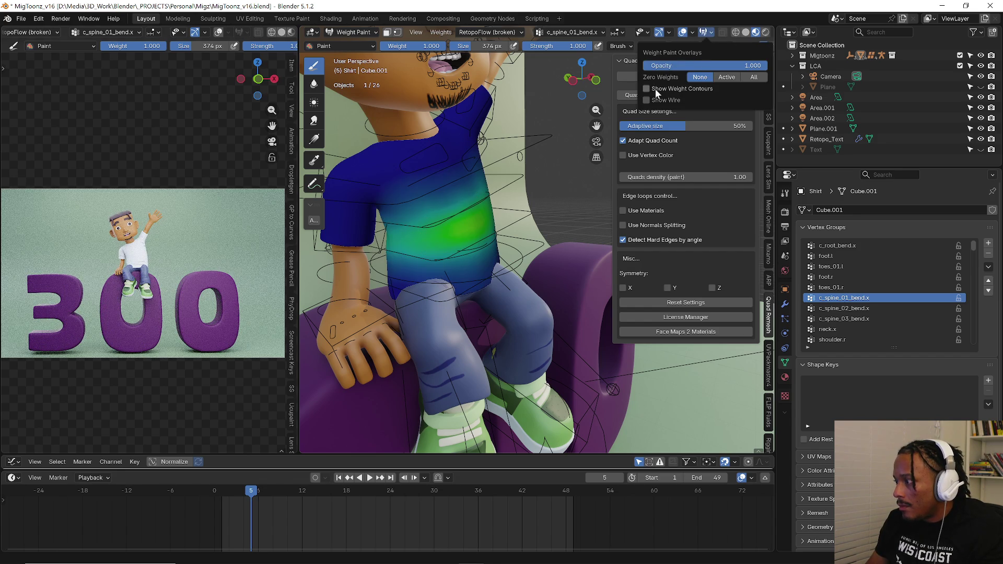
- Review c_spine_03_bend.x and head.x, make c_root_bend.x active and undo a stray stroke
click(839, 317)
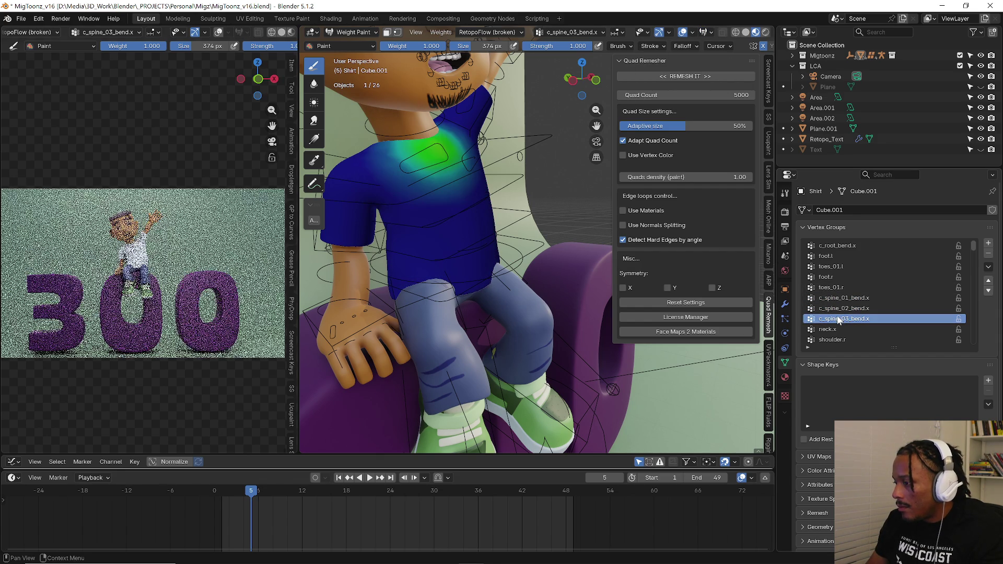
ctrl+scroll(840, 317, down, 1)
ctrl+scroll(841, 319, down, 1)
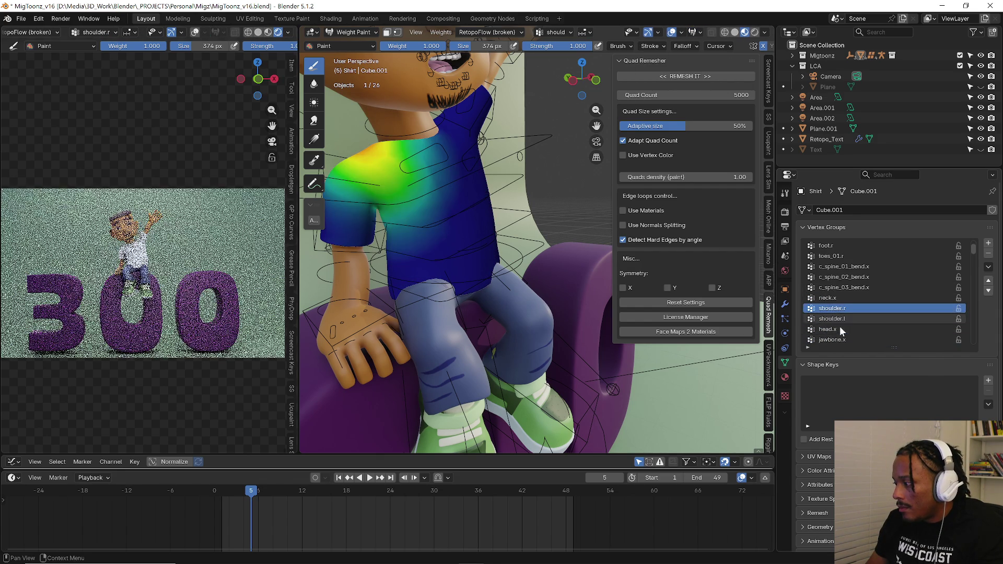
ctrl+scroll(839, 332, down, 1)
click(843, 328)
ctrl+scroll(845, 330, up, 2)
ctrl+scroll(848, 275, up, 6)
ctrl+scroll(847, 258, up, 2)
click(854, 246)
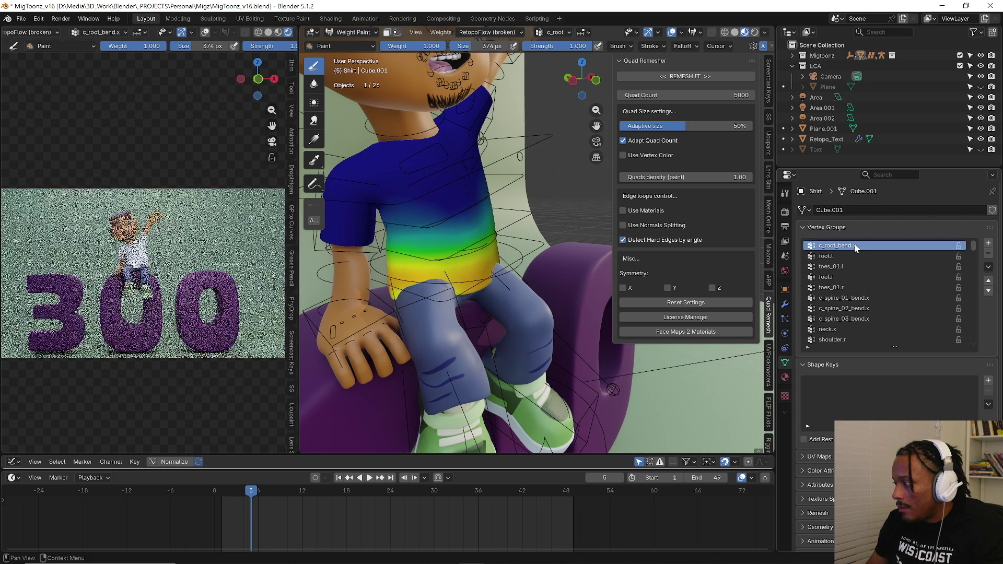
click(468, 297)
key(ctrl+z)
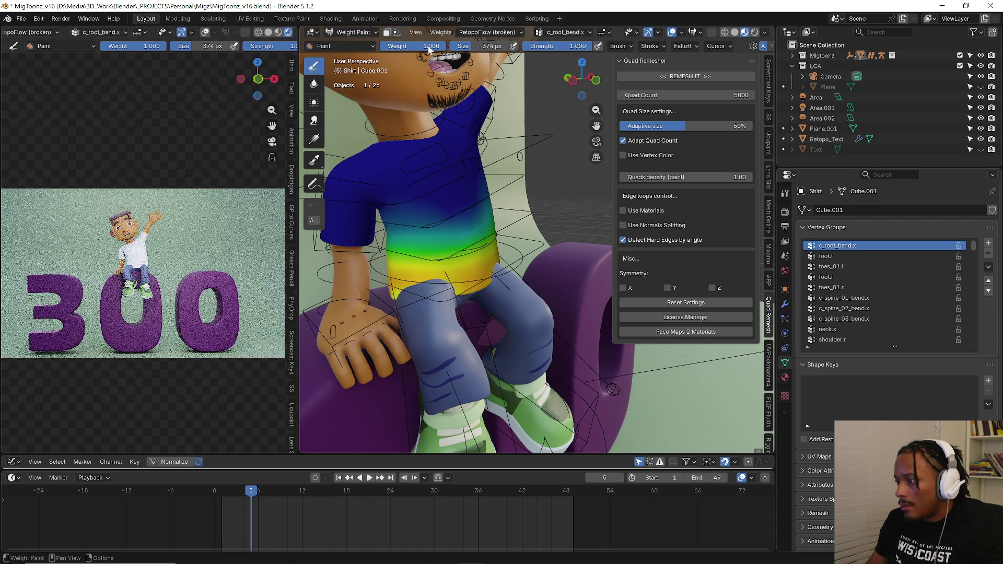
- Set the paint weight to 0 and orbit in on the shirt's lower front ready to paint
click(428, 52)
text(0)
key(Return)
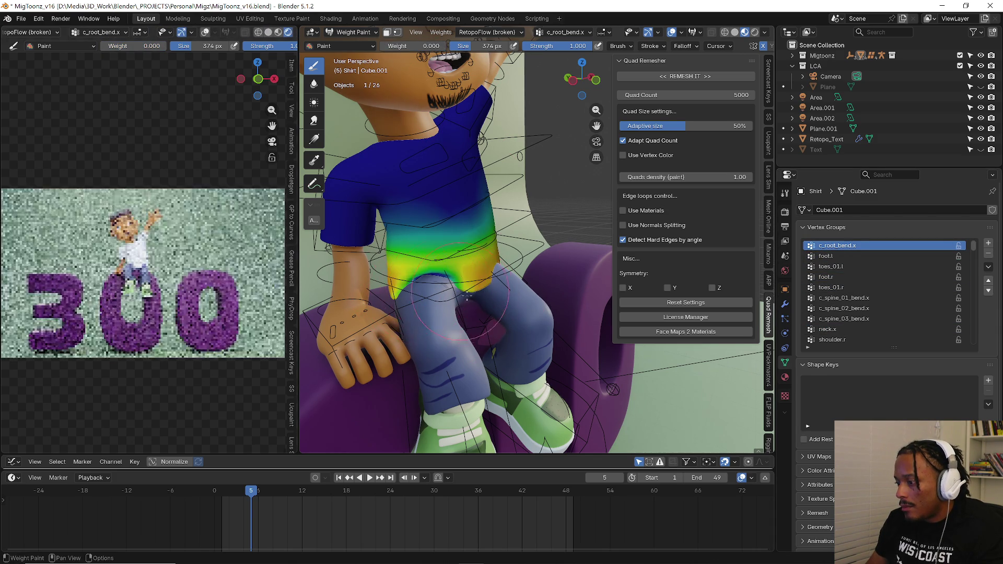
scroll(442, 298, up, 2)
middle_drag(442, 297, 531, 291)
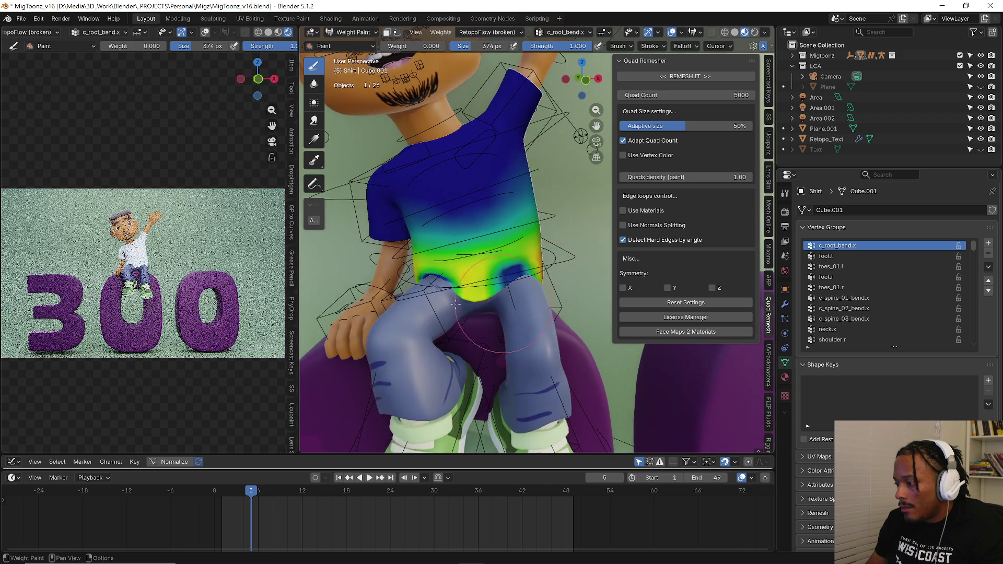
key(w)
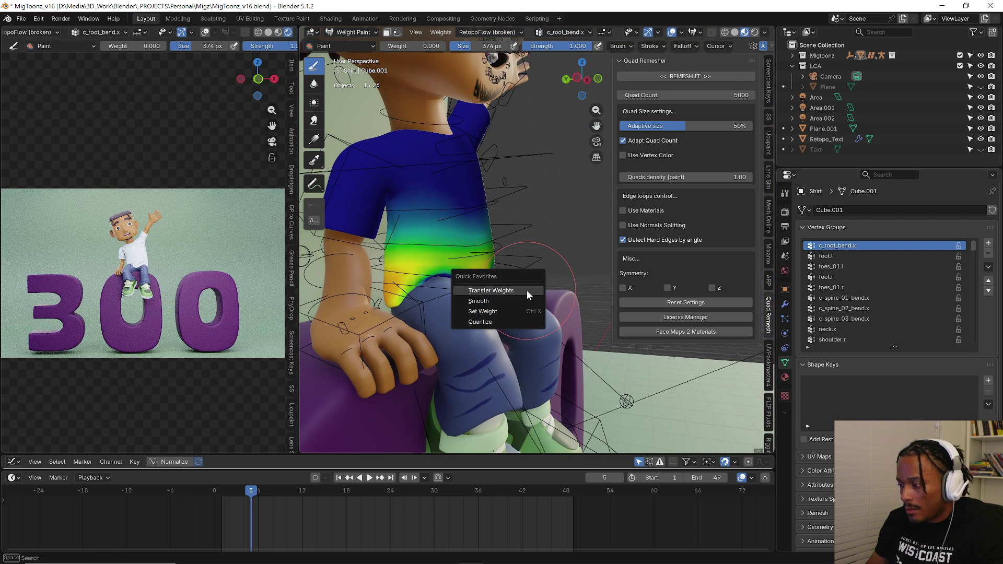
- Run the Quick Favorites Smooth four times on the shirt's c_root_bend.x weights
click(520, 298)
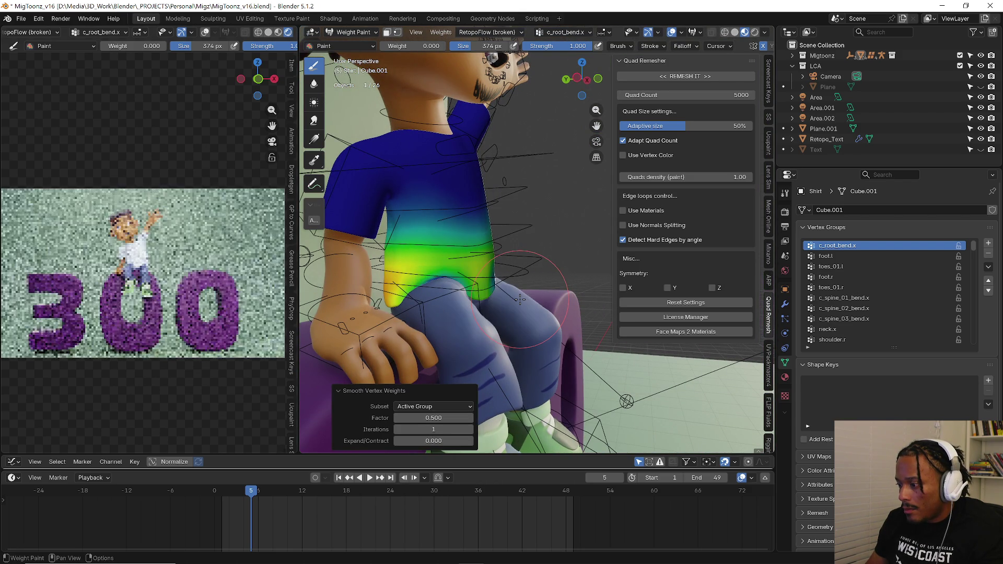
middle_drag(519, 300, 475, 297)
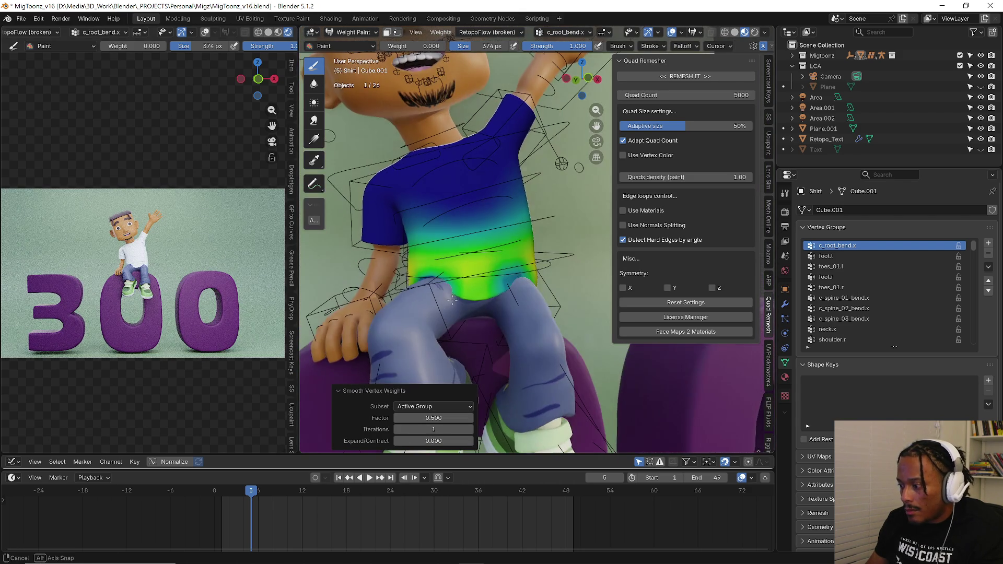
key(q)
click(476, 297)
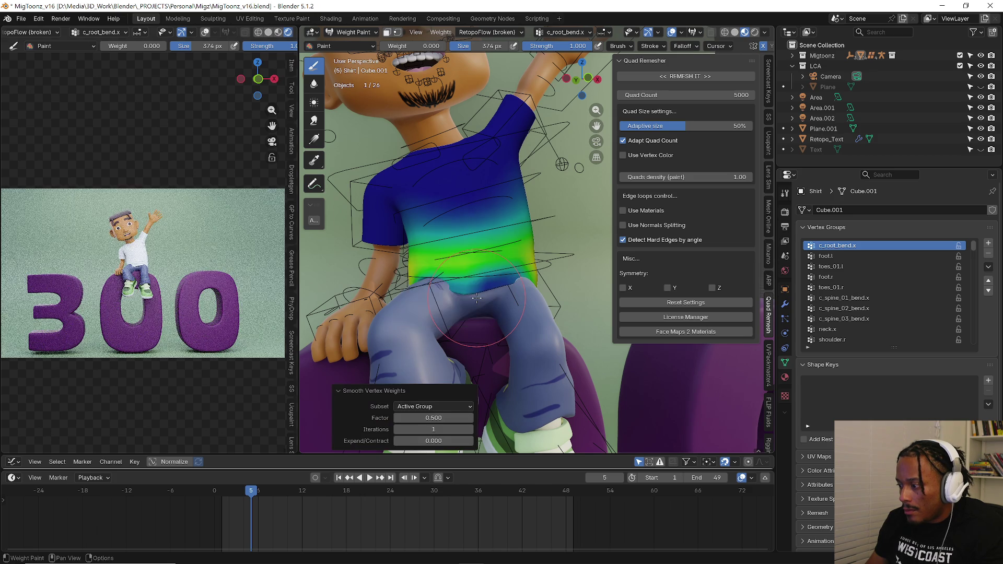
key(q)
click(476, 297)
key(q)
click(476, 297)
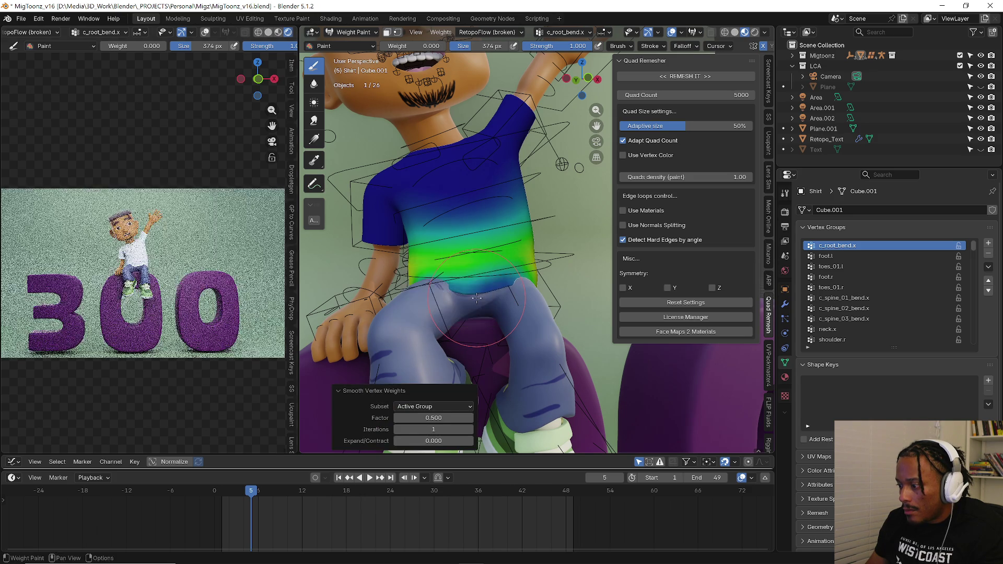
- Paint lower weight along the hem in c_spine_01_bend.x, then step on to c_spine_03_bend.x and head.x
middle_drag(476, 297, 819, 315)
click(849, 257)
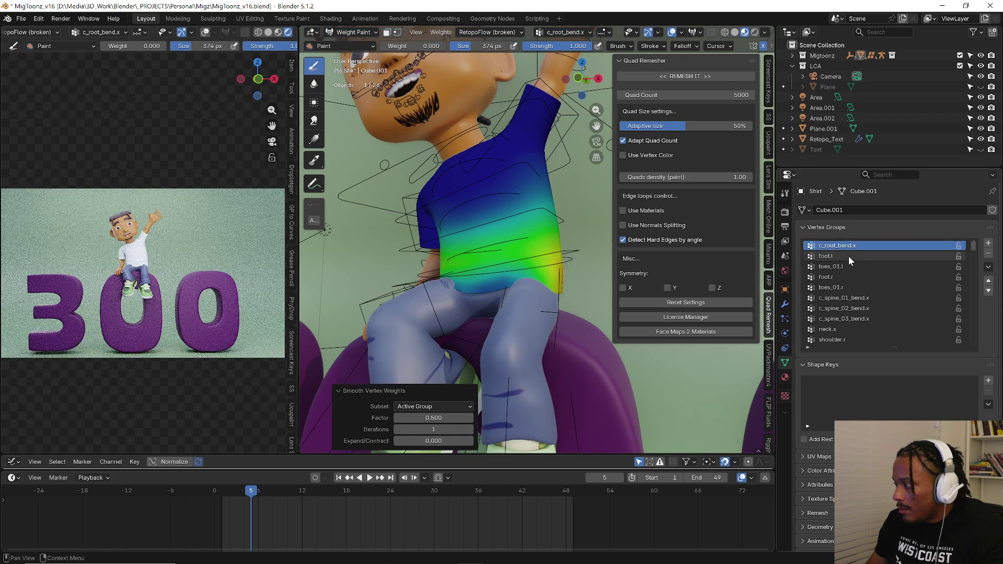
click(838, 277)
click(836, 287)
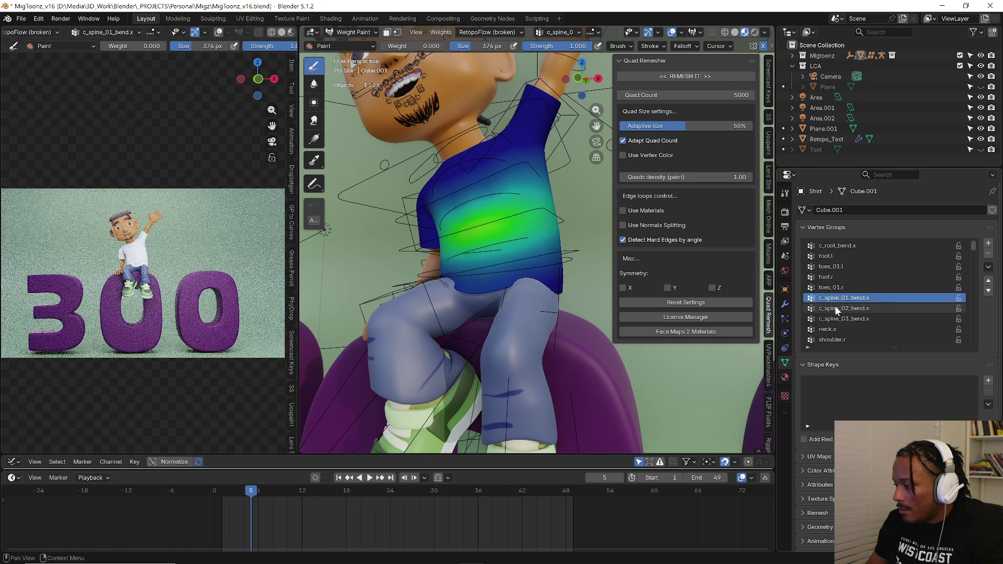
drag(526, 277, 558, 281)
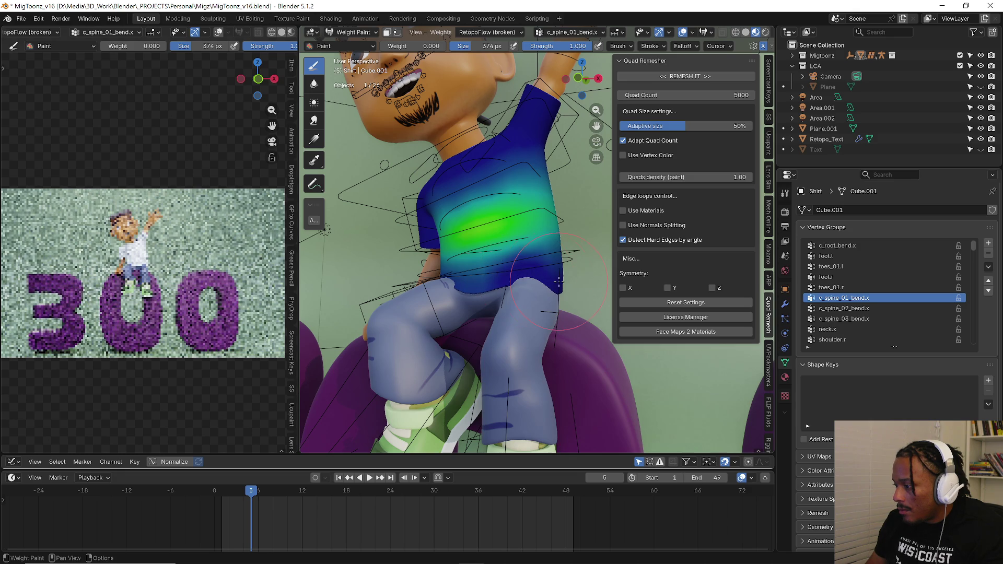
click(839, 308)
scroll(836, 329, down, 3)
click(838, 325)
scroll(837, 325, down, 5)
scroll(837, 325, down, 1)
scroll(837, 325, down, 1)
scroll(837, 325, down, 3)
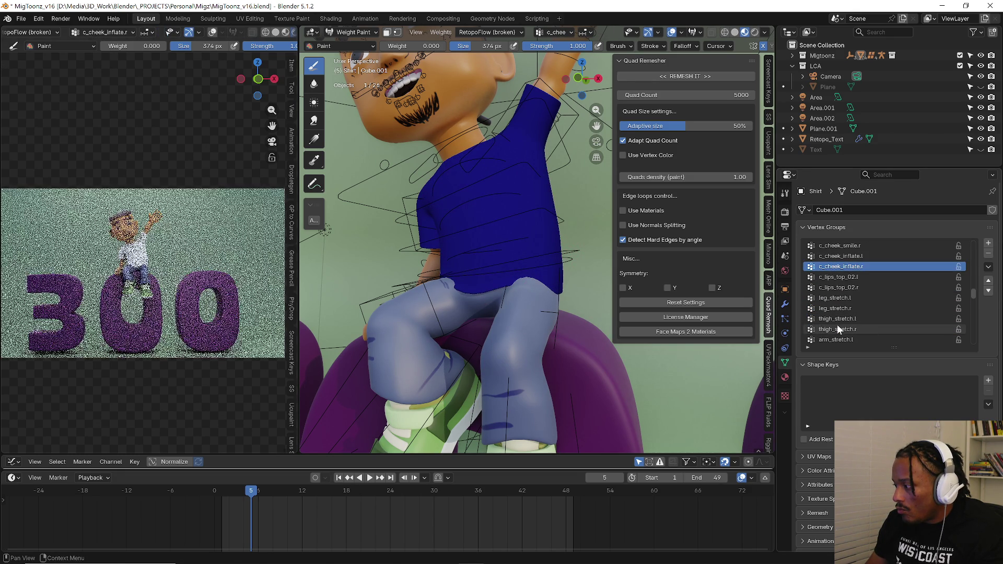
- Paint weight patches over both thighs in thigh_stretch.l at weight ~0.467 with a 292 px brush
click(846, 318)
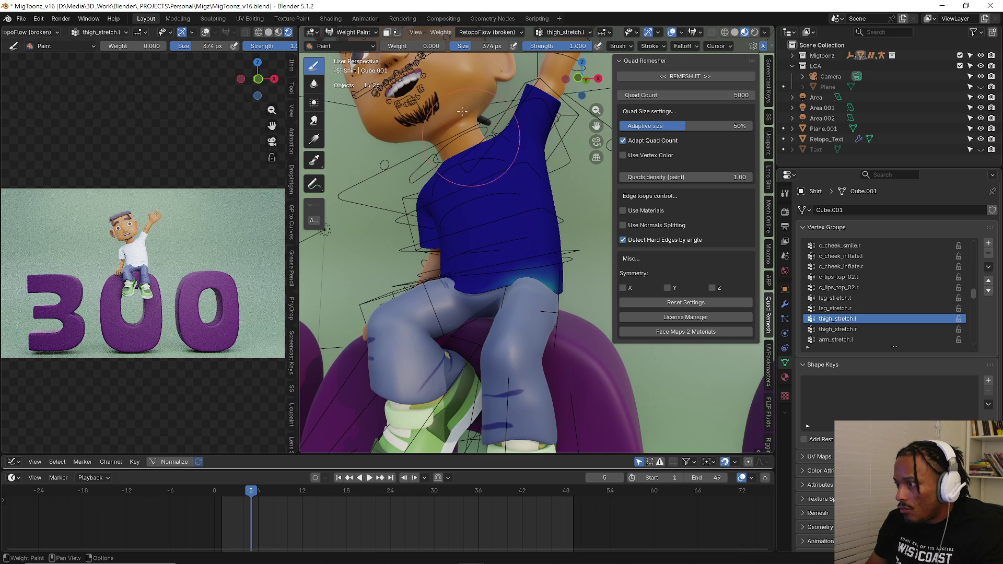
drag(397, 47, 439, 47)
drag(531, 285, 518, 282)
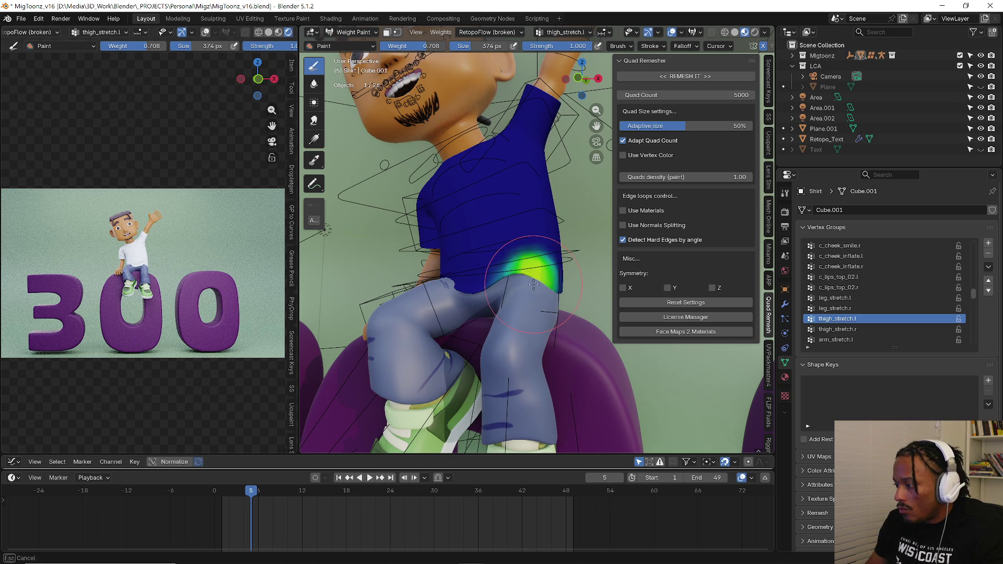
key(ctrl+z)
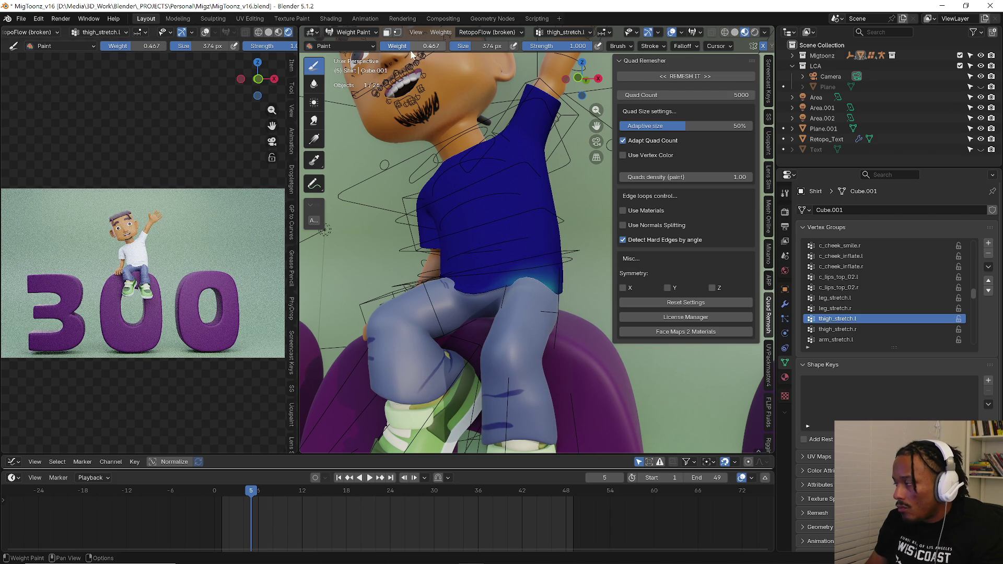
key(f)
click(517, 284)
drag(517, 274, 539, 286)
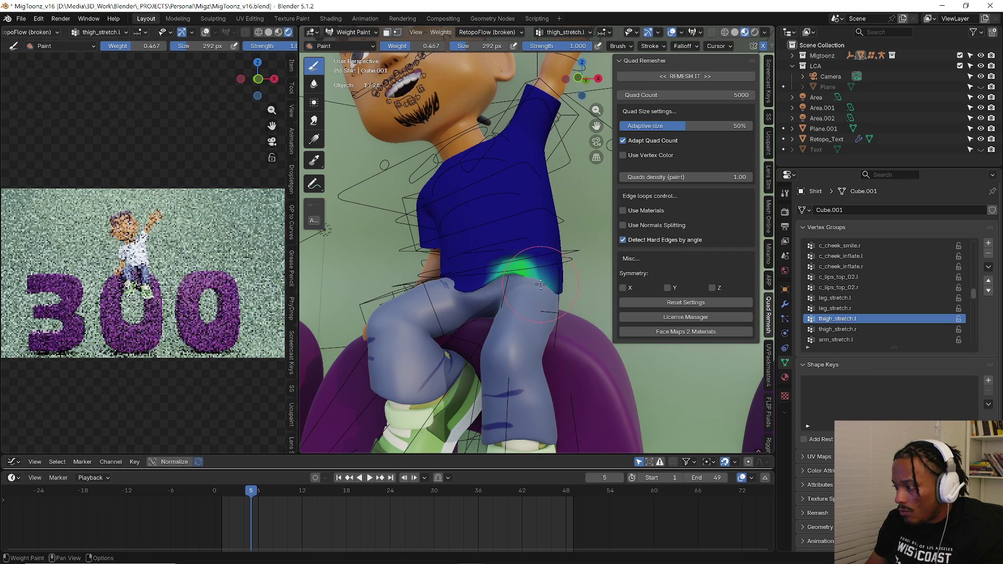
middle_drag(530, 285, 470, 282)
mouse_move(427, 278)
mouse_down()
mouse_move(470, 283)
mouse_move(450, 290)
mouse_up()
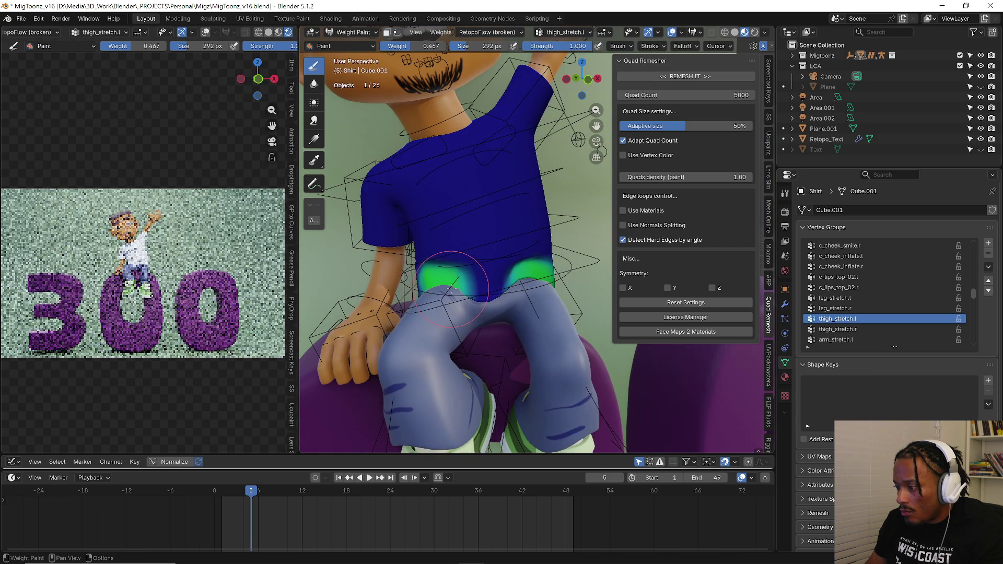
mouse_move(460, 306)
middle_down()
mouse_move(548, 301)
mouse_move(459, 300)
middle_up()
- Repaint the right thigh in thigh_stretch.r, then smooth the thigh_stretch.r and thigh_stretch.l weights
click(855, 329)
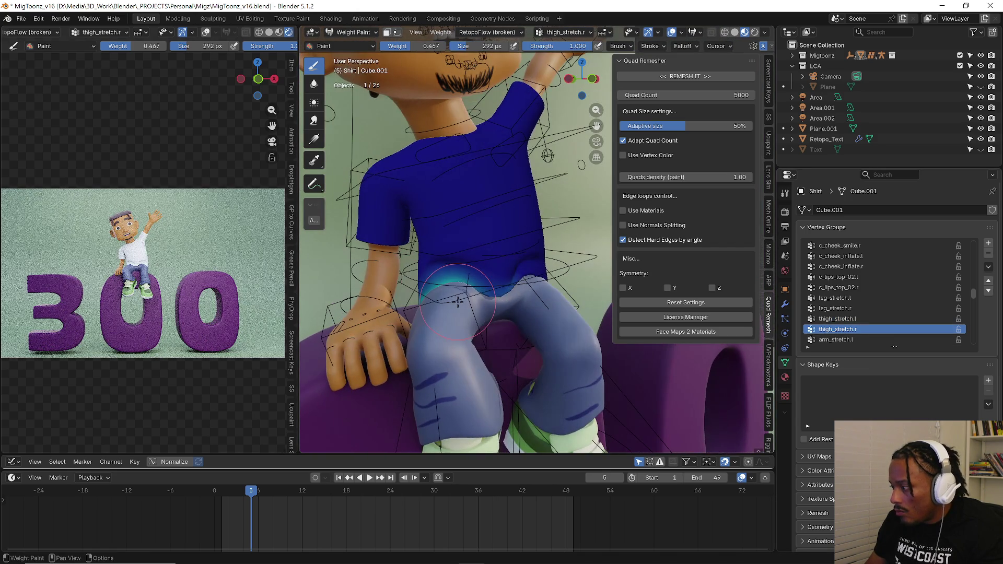
key(ctrl+z)
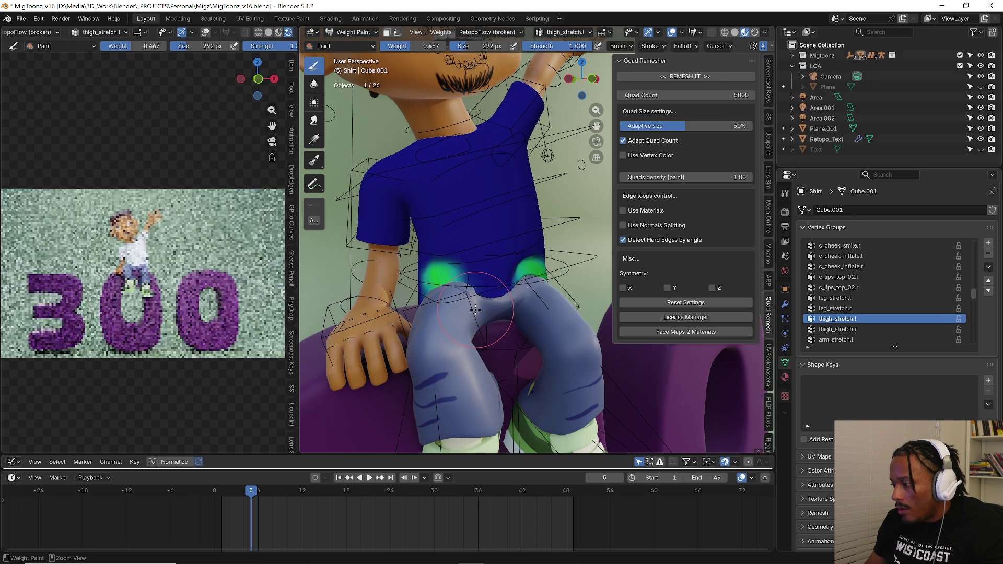
key(ctrl+z)
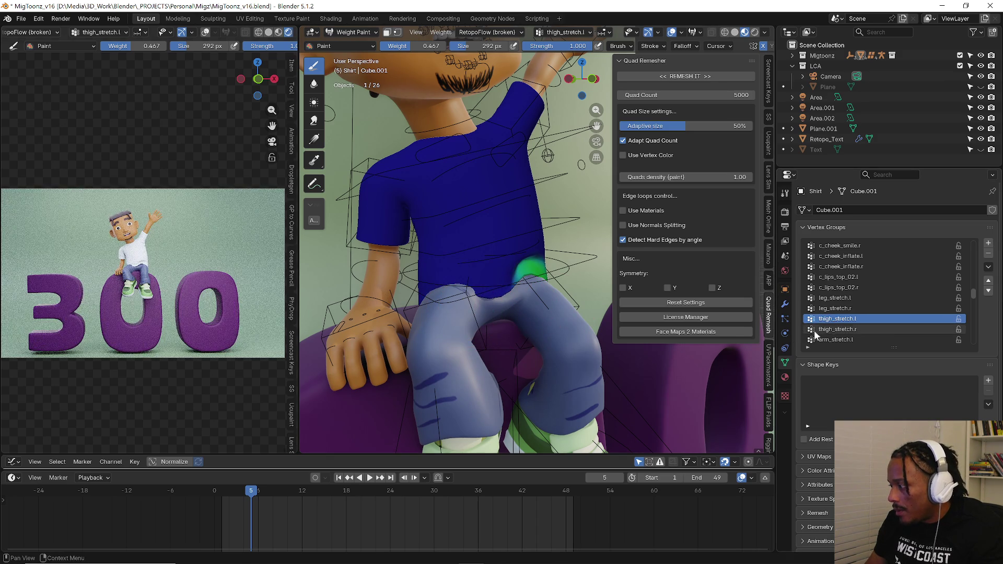
click(837, 329)
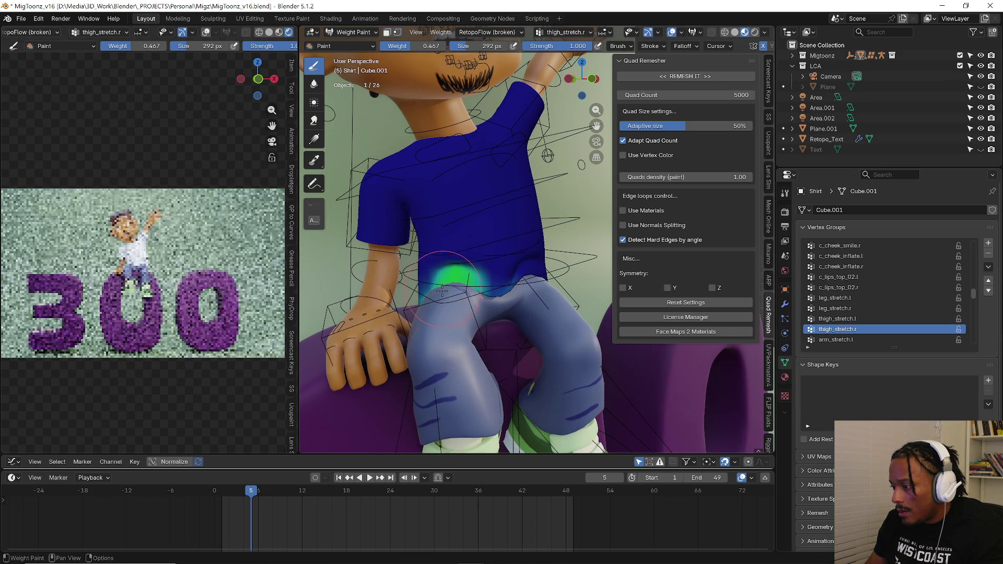
drag(451, 290, 471, 297)
right_click(470, 296)
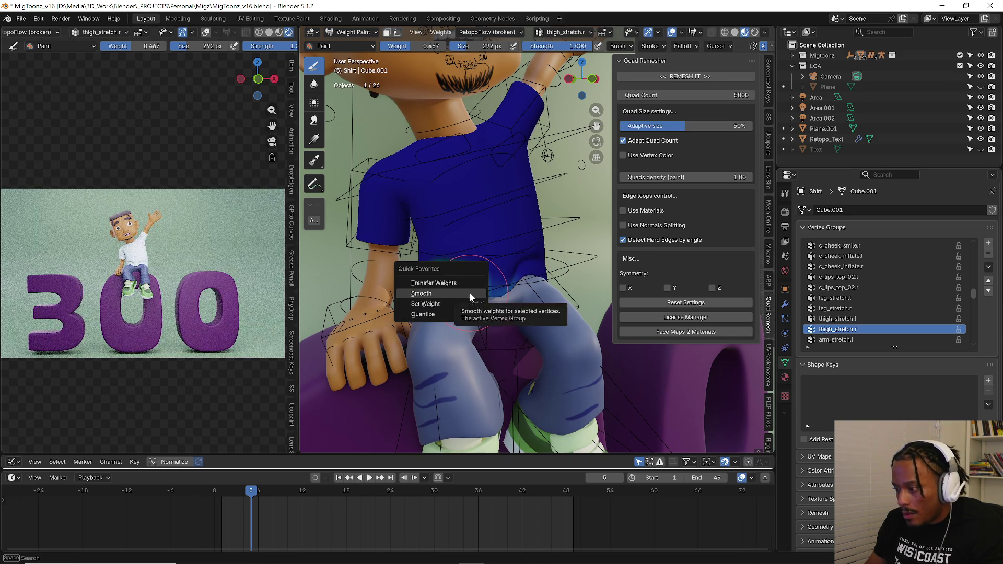
click(470, 295)
click(837, 318)
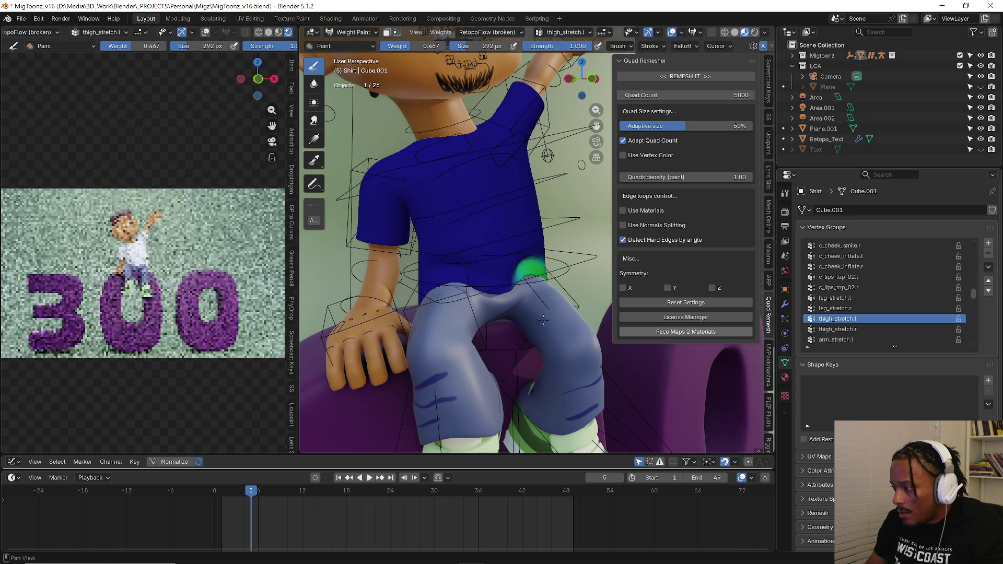
right_click(542, 318)
click(541, 318)
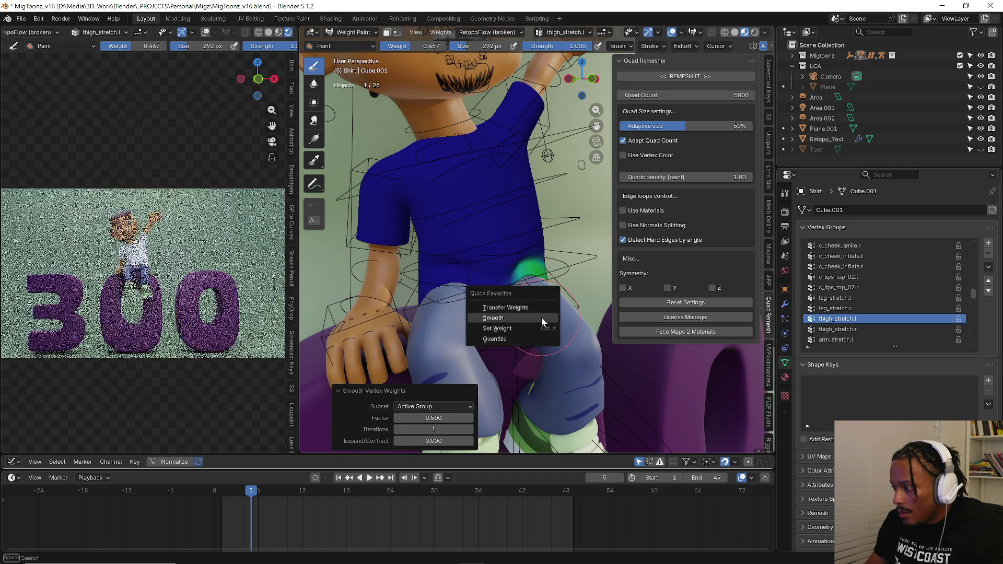
- Review the leg_stretch, arm_stretch, forearm_stretch and hand.r group weights
click(837, 307)
click(835, 298)
click(837, 319)
click(840, 339)
scroll(840, 332, down, 5)
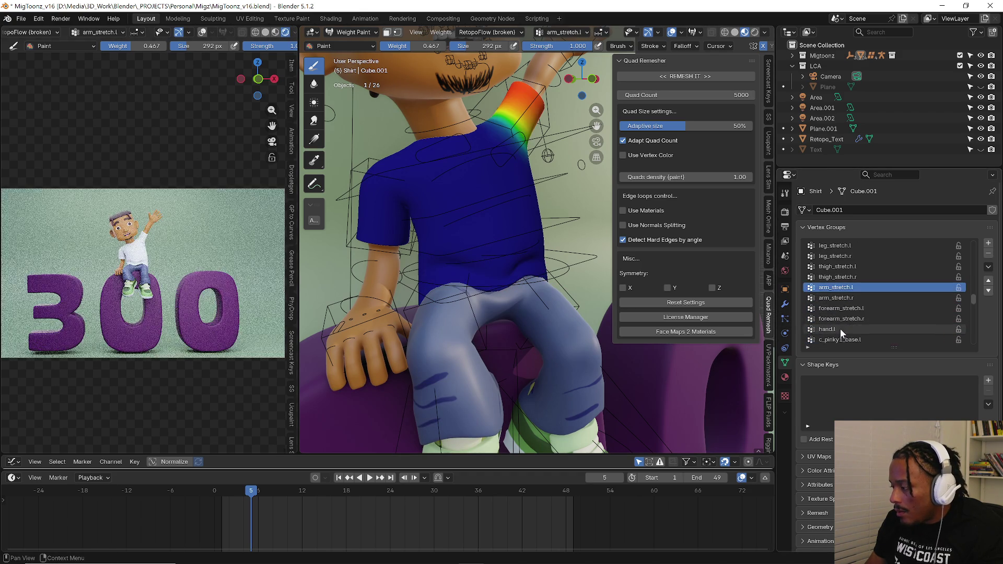
click(842, 322)
scroll(844, 321, down, 4)
scroll(847, 317, down, 4)
scroll(847, 318, down, 4)
scroll(847, 318, down, 3)
scroll(848, 318, up, 1)
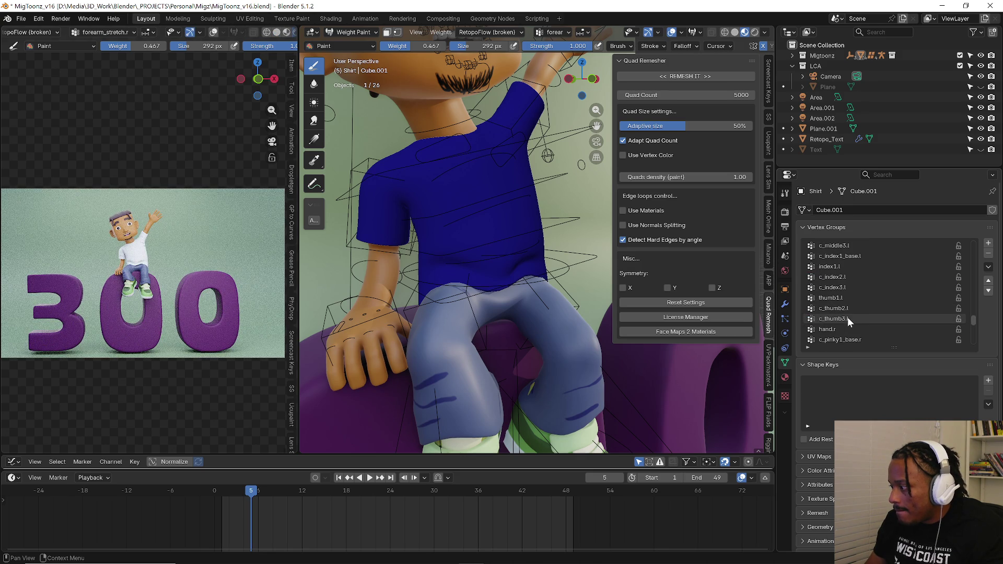
click(838, 328)
scroll(839, 330, down, 3)
scroll(838, 329, down, 3)
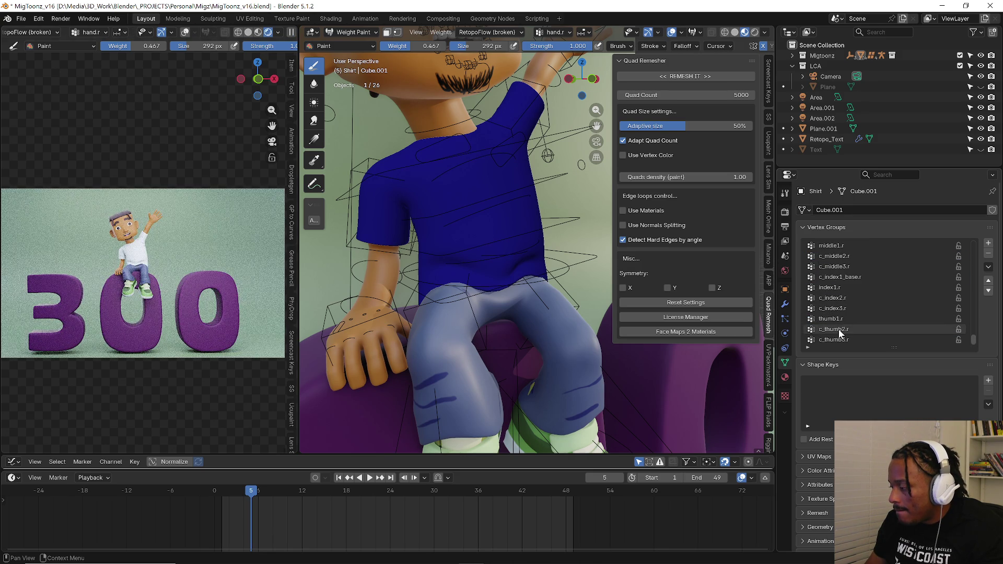
drag(975, 338, 968, 238)
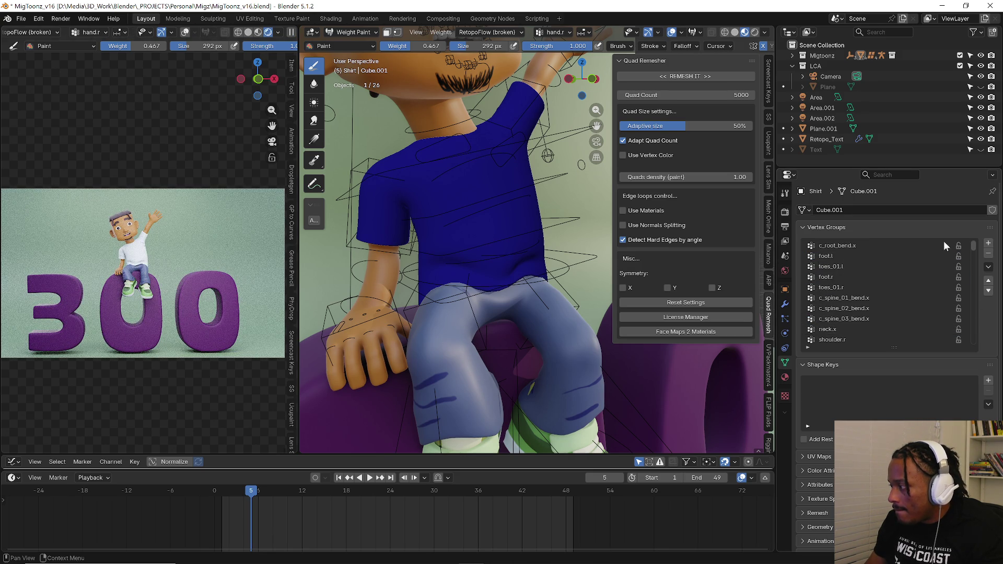
- Paint c_root_bend.x weight back along the shirt's waist so the lower band shows green
click(936, 245)
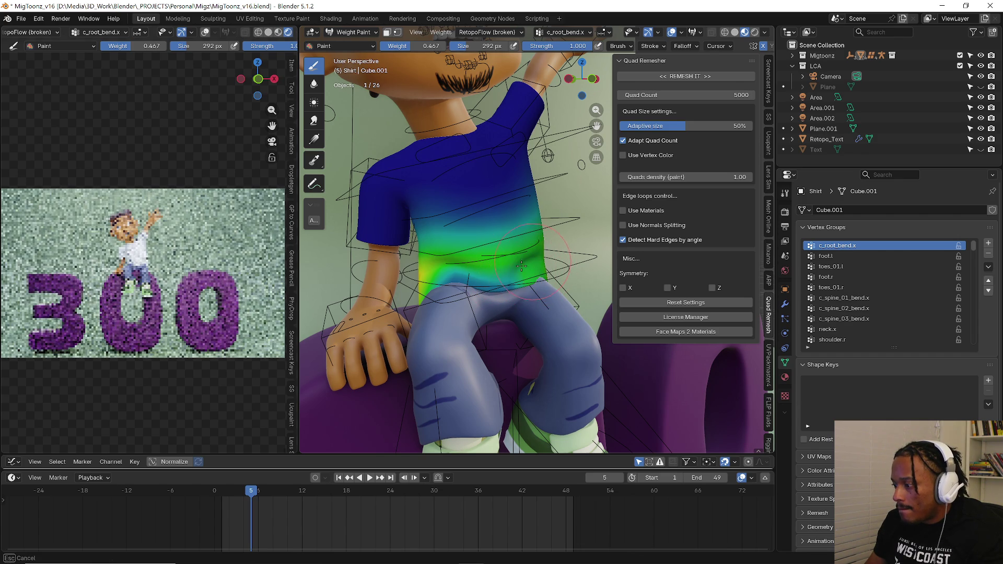
drag(526, 286, 512, 306)
ctrl+middle_drag(512, 305, 498, 294)
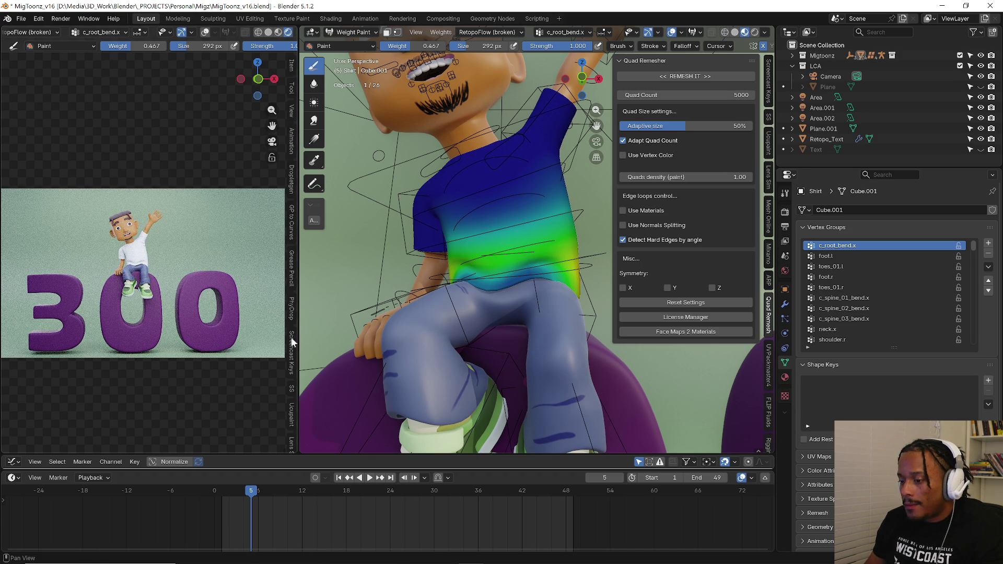
scroll(416, 245, down, 5)
key(ctrl+Tab)
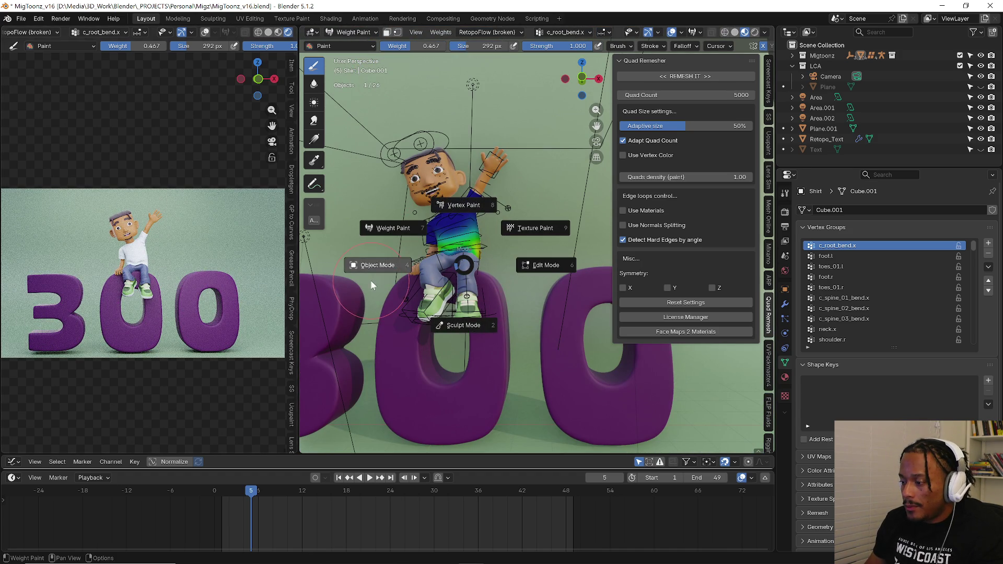
- Back in object mode, move the Area light higher above the scene
click(372, 276)
scroll(470, 247, down, 5)
mouse_move(521, 243)
middle_down()
mouse_move(528, 248)
mouse_move(490, 166)
middle_up()
click(479, 162)
key(g)
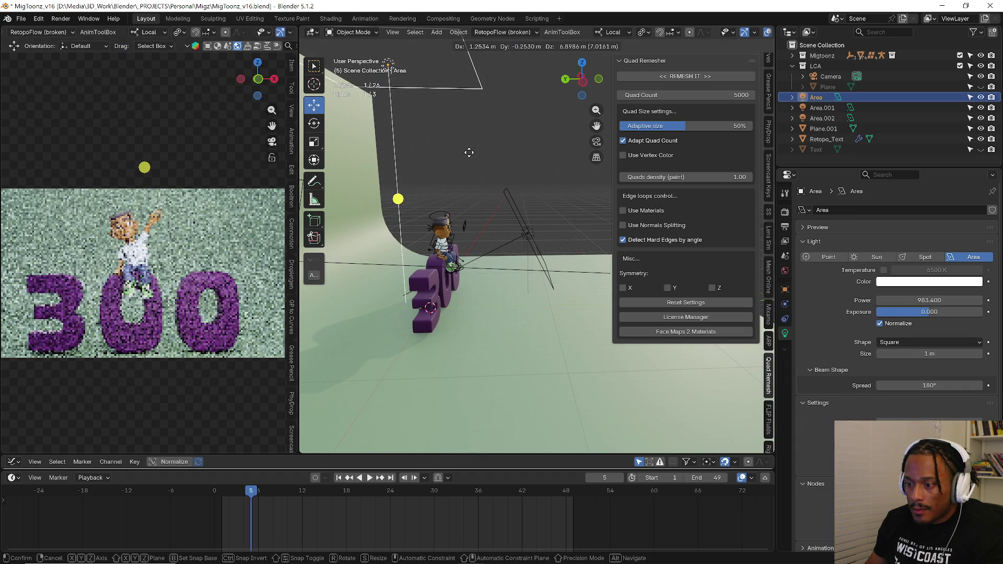
click(469, 152)
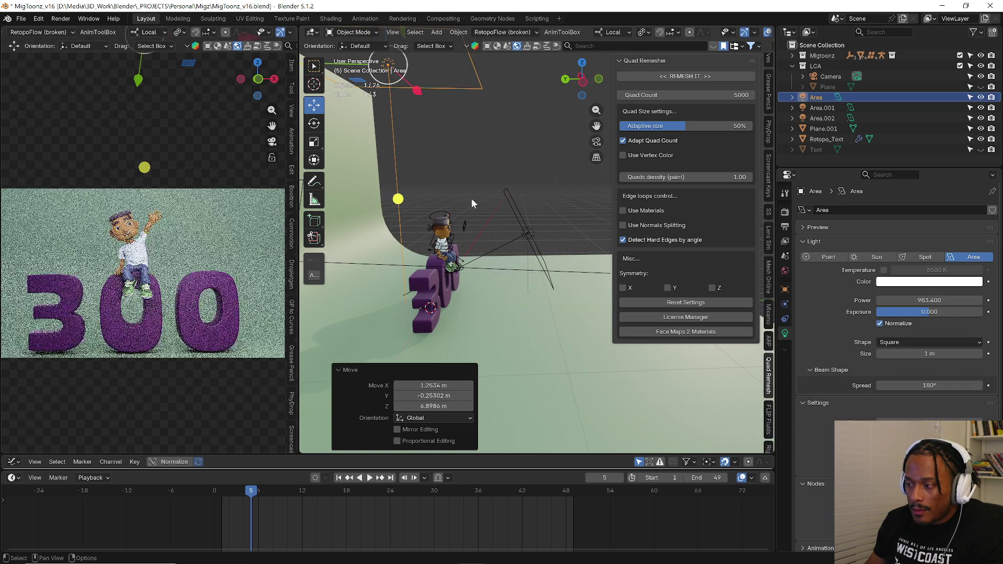
middle_drag(471, 198, 494, 231)
- Rotate the Area light about -19° around Z, redoing it after an undo
key(r)
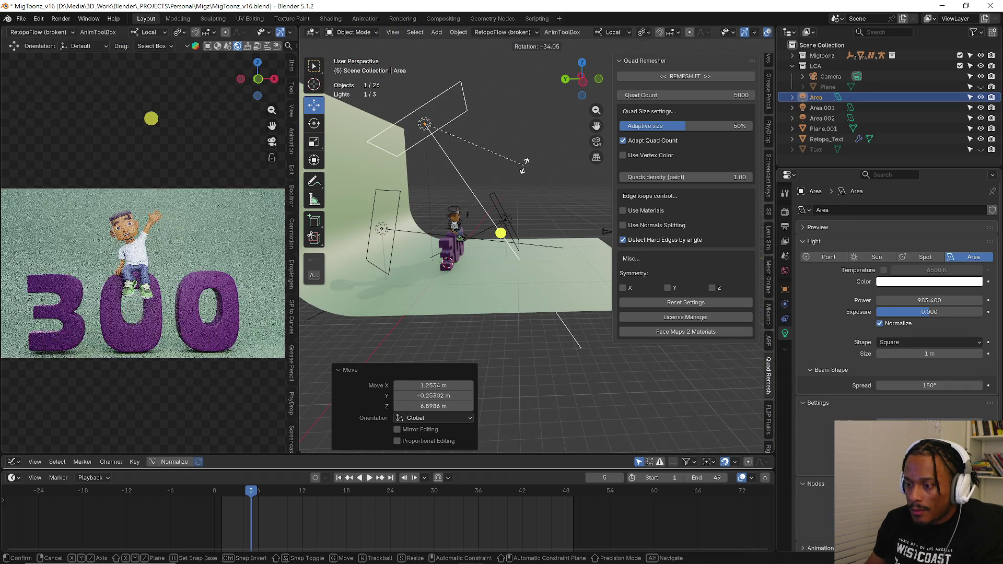
click(510, 224)
click(60, 19)
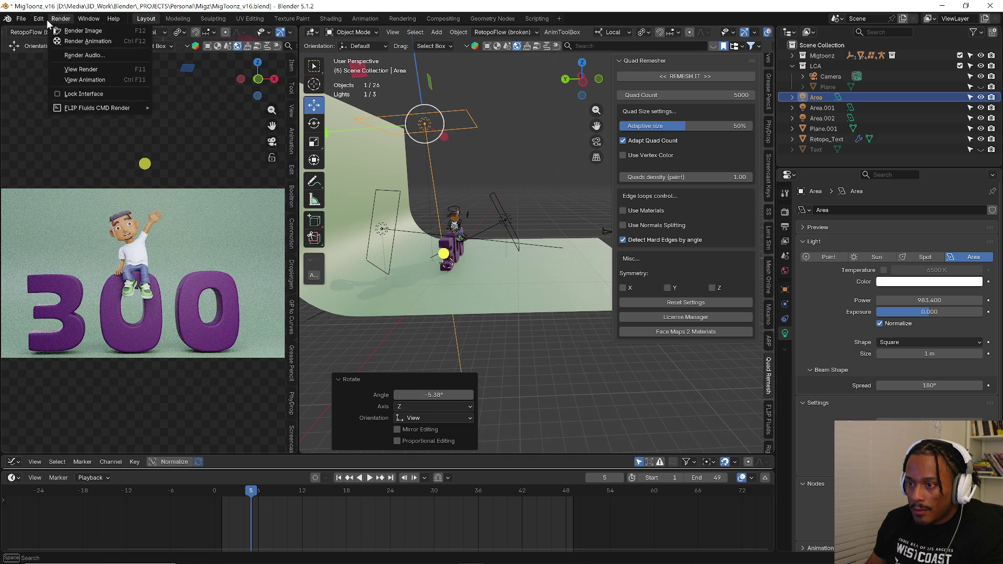
click(49, 30)
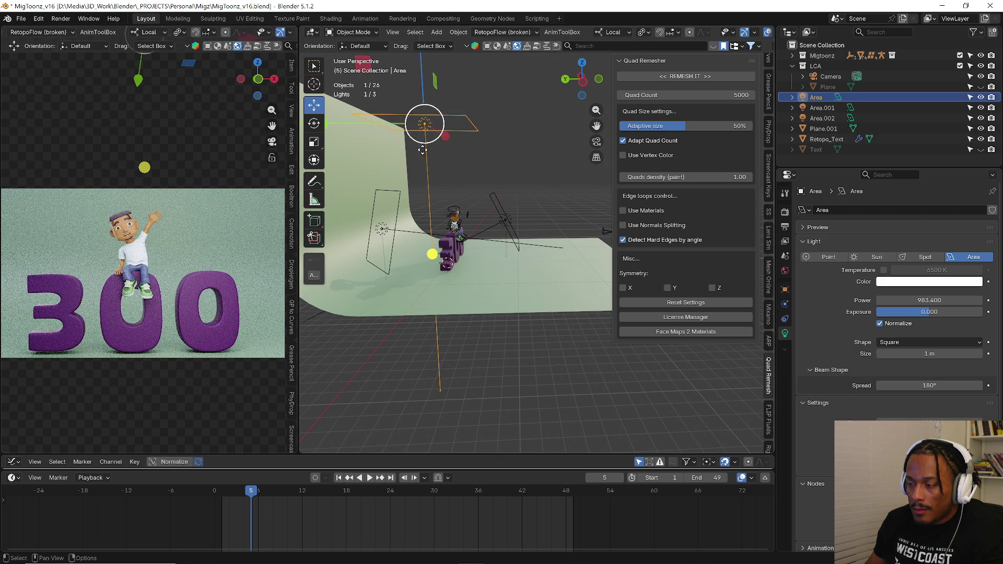
key(r)
key(Return)
- Launch a trial still render of the scene, then cancel and close it
click(61, 18)
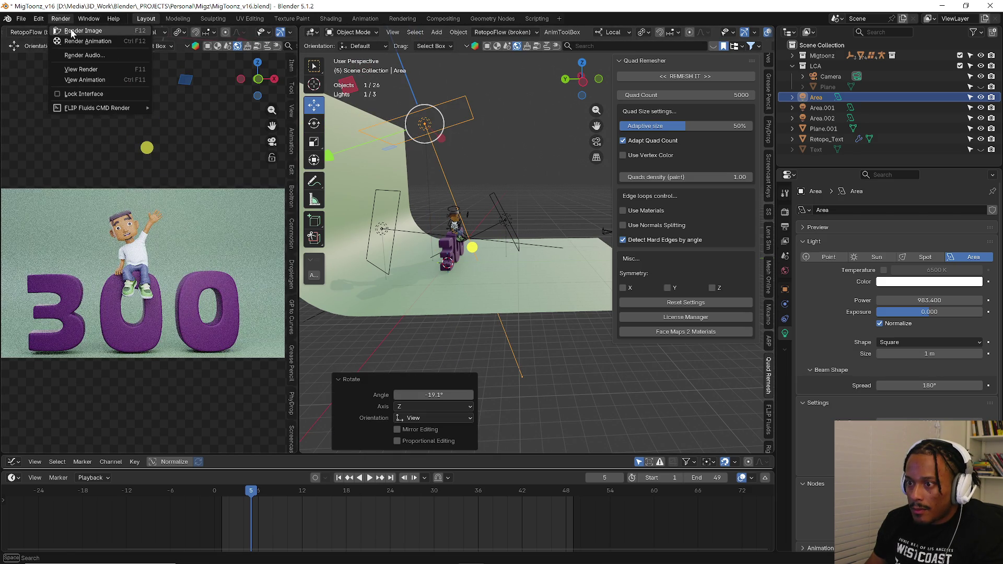
click(71, 30)
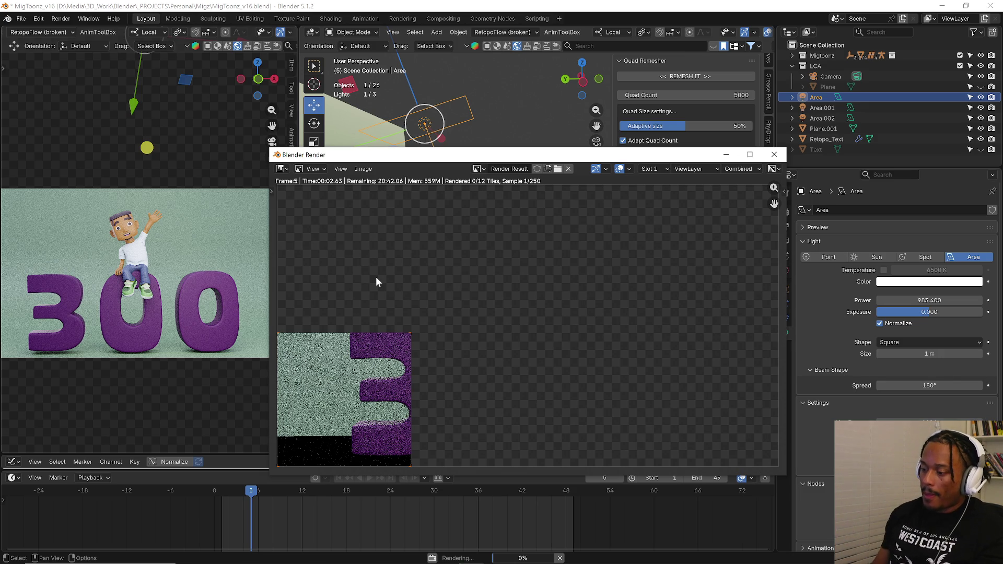
click(773, 155)
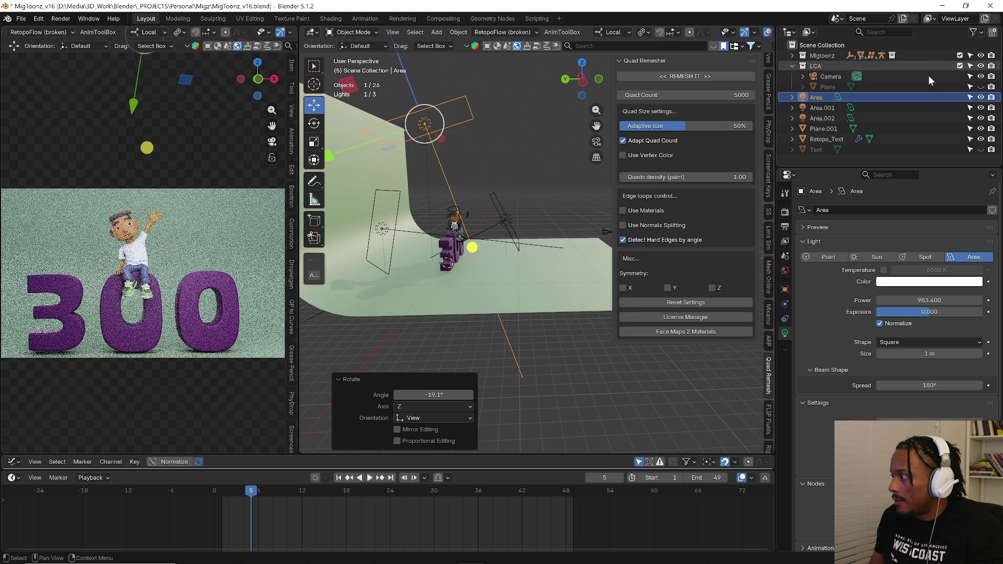
- Unhide the unused extra Plane and delete it from the scene
click(980, 86)
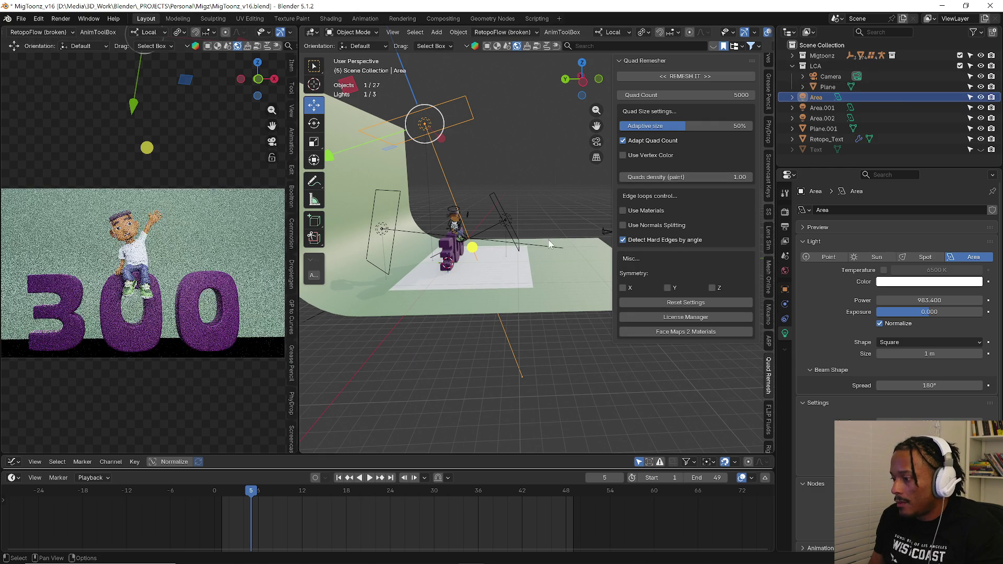
click(433, 282)
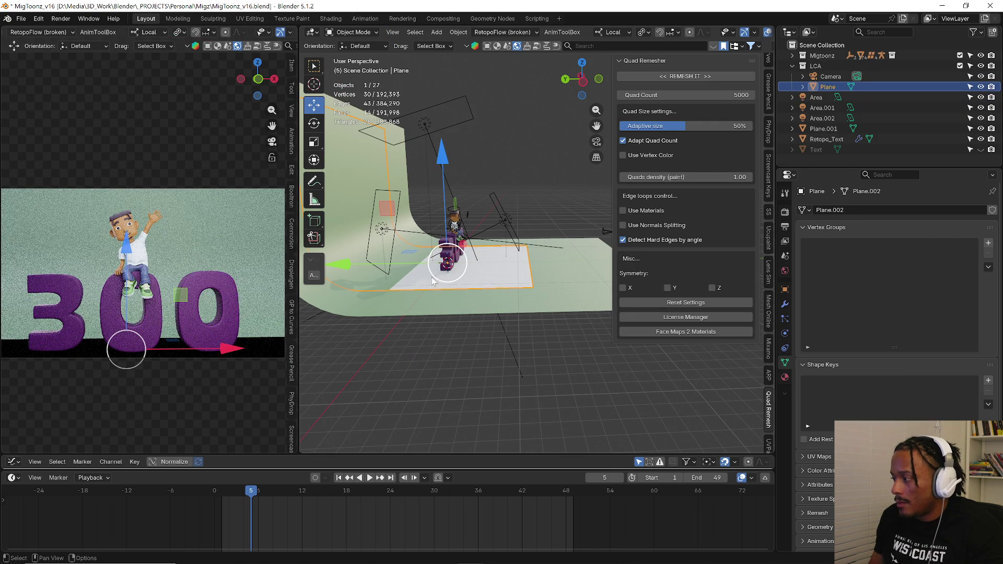
key(Delete)
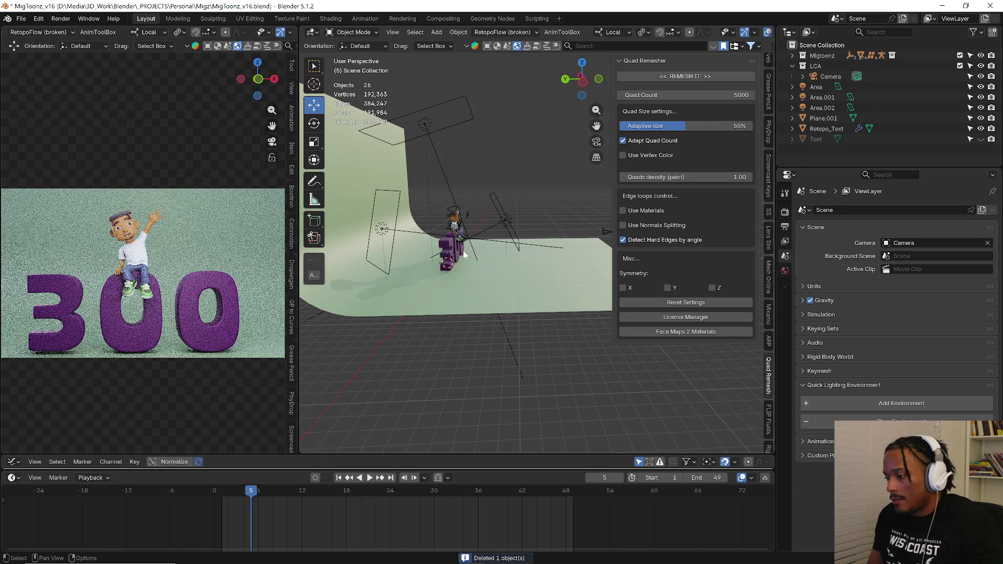
- Briefly unhide the original Text object, select it, and hide it again
click(980, 139)
click(89, 277)
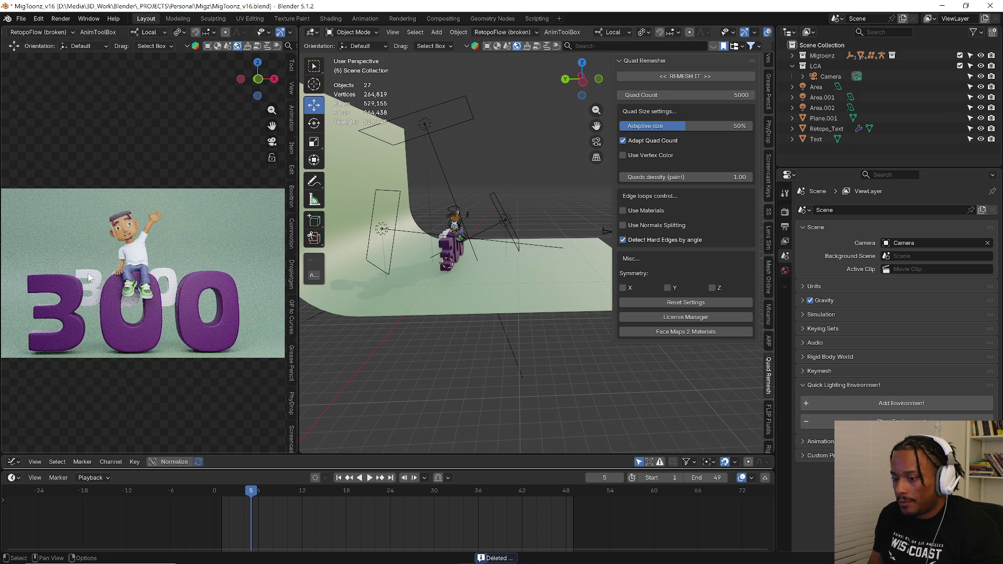
click(979, 138)
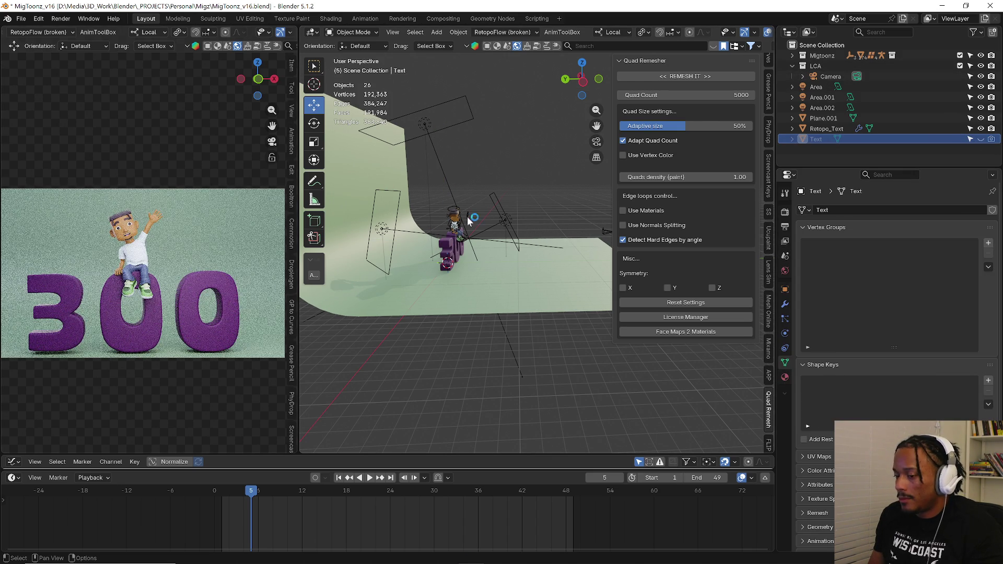
scroll(134, 299, down, 1)
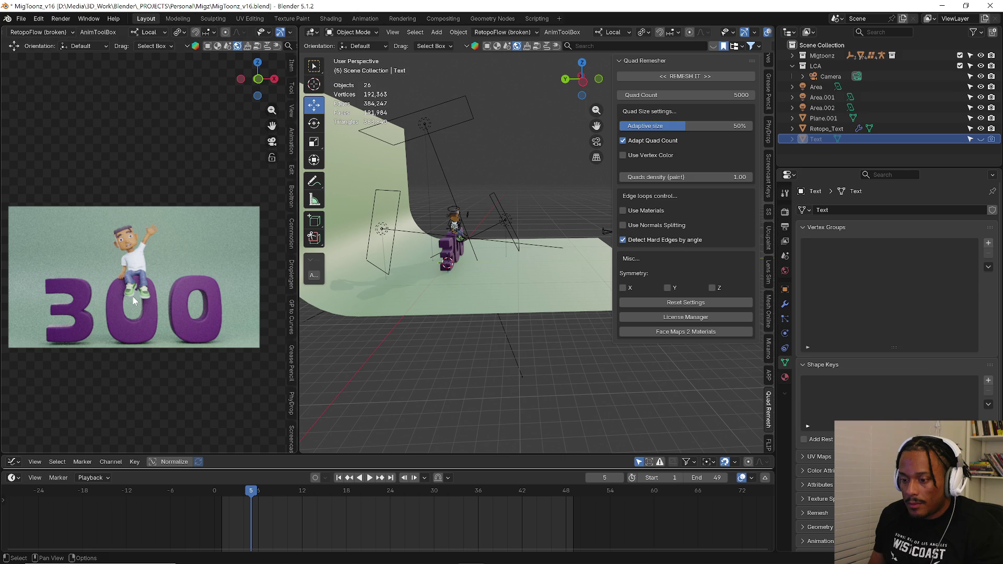
- Begin moving Retopo_Text along its local Z axis
click(463, 246)
key(g)
key(z)
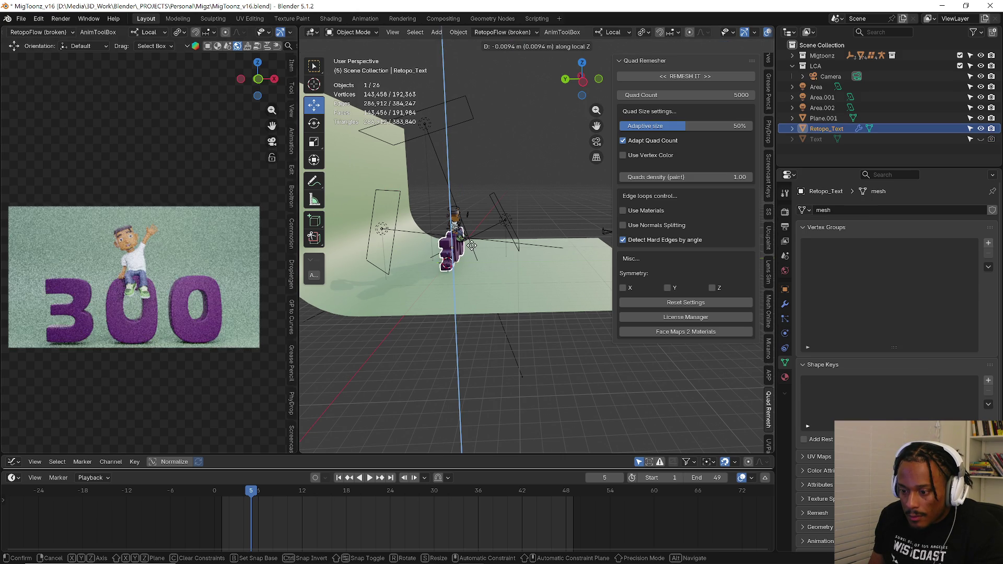
- Confirm the text position, then in Edit Mode select only the linked geometry of the 3
click(471, 245)
scroll(471, 245, up, 3)
mouse_move(517, 272)
middle_down()
mouse_move(420, 252)
mouse_move(384, 279)
middle_up()
scroll(384, 279, up, 3)
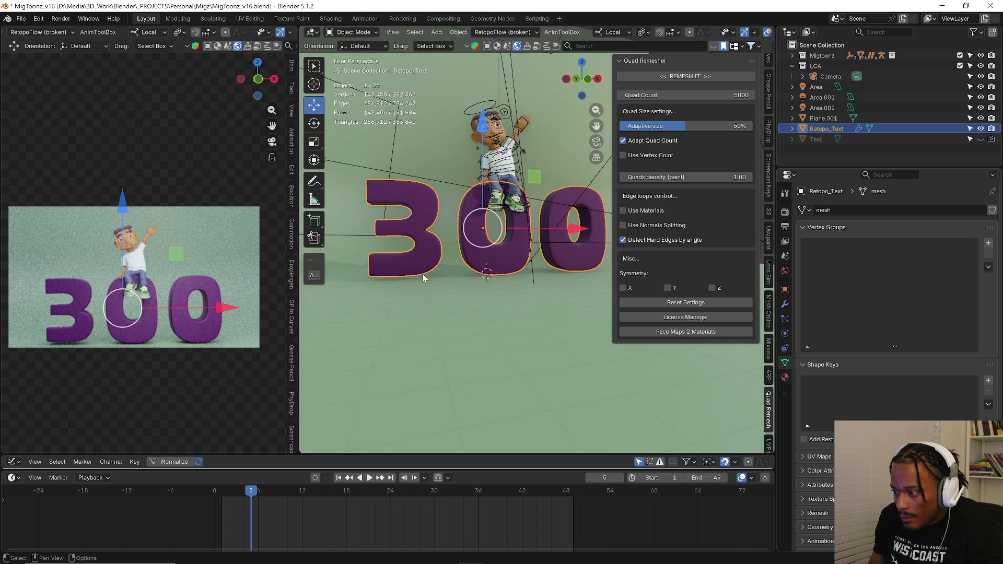
key(Tab)
key(alt+a)
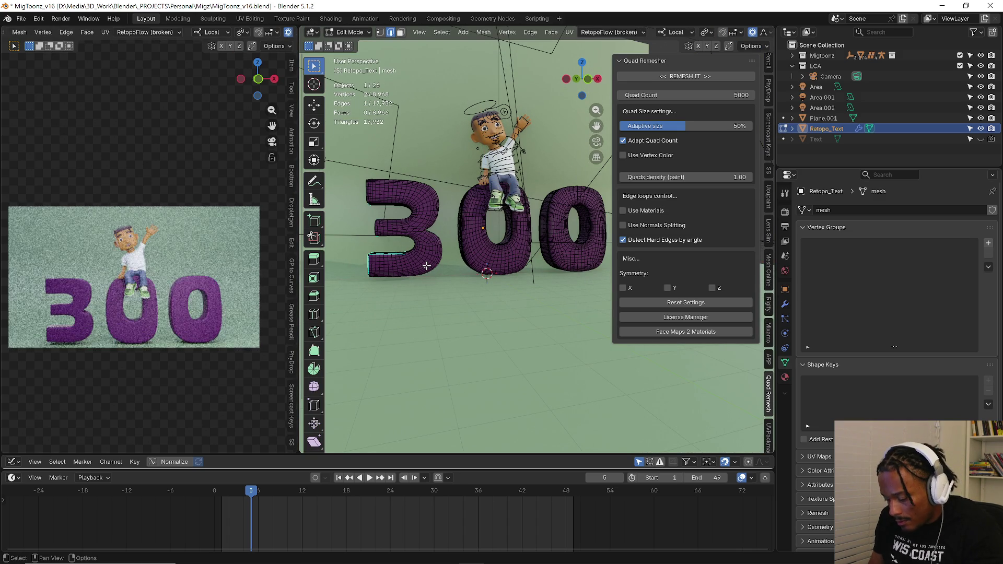
key(l)
scroll(427, 267, up, 4)
scroll(423, 263, up, 3)
- Lower the 3 about 0.11 m along its local Z and return to object mode
key(g)
key(z)
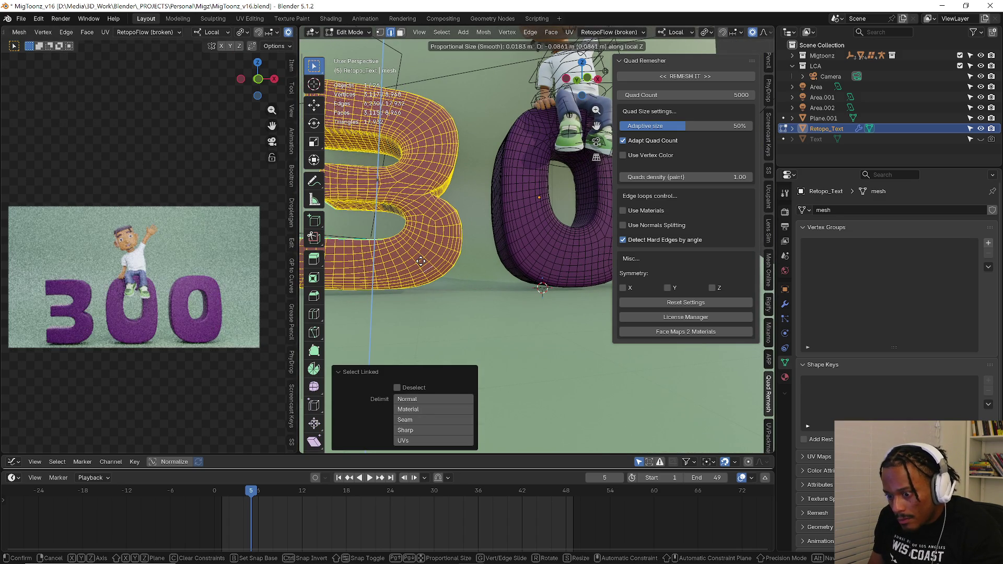
click(420, 263)
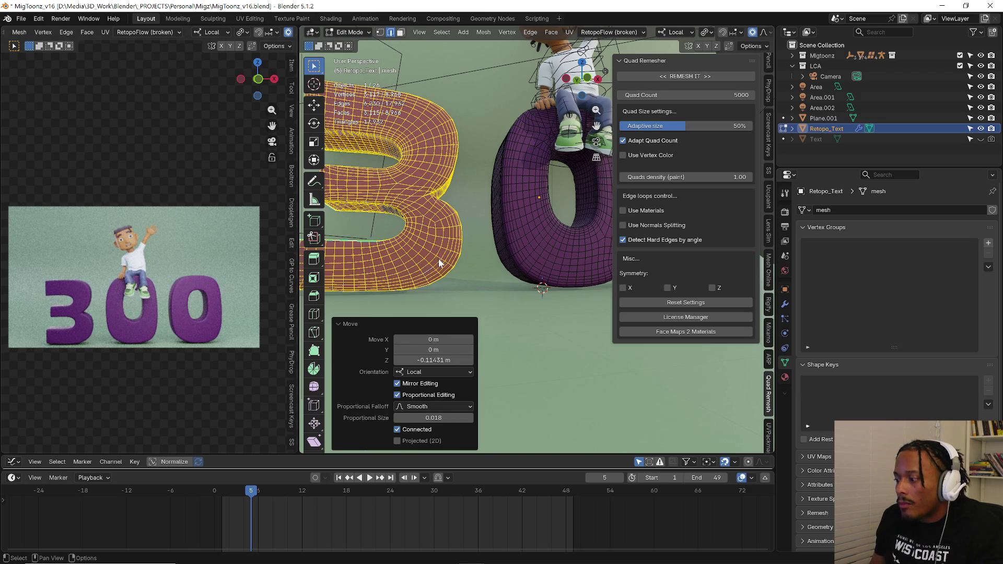
key(Tab)
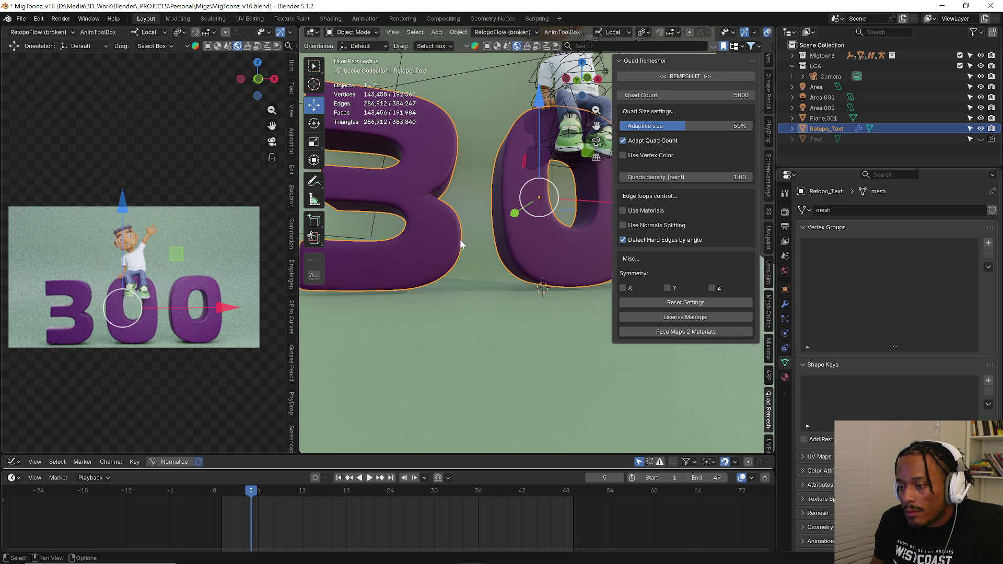
click(58, 19)
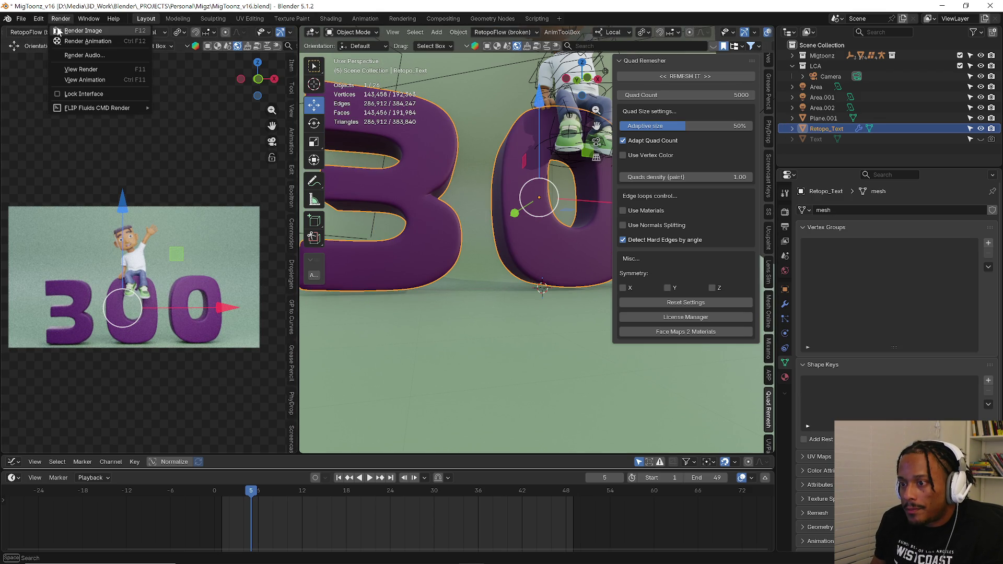
- Run a Cycles test render of frame 5, close it, and show the Render Properties
click(68, 31)
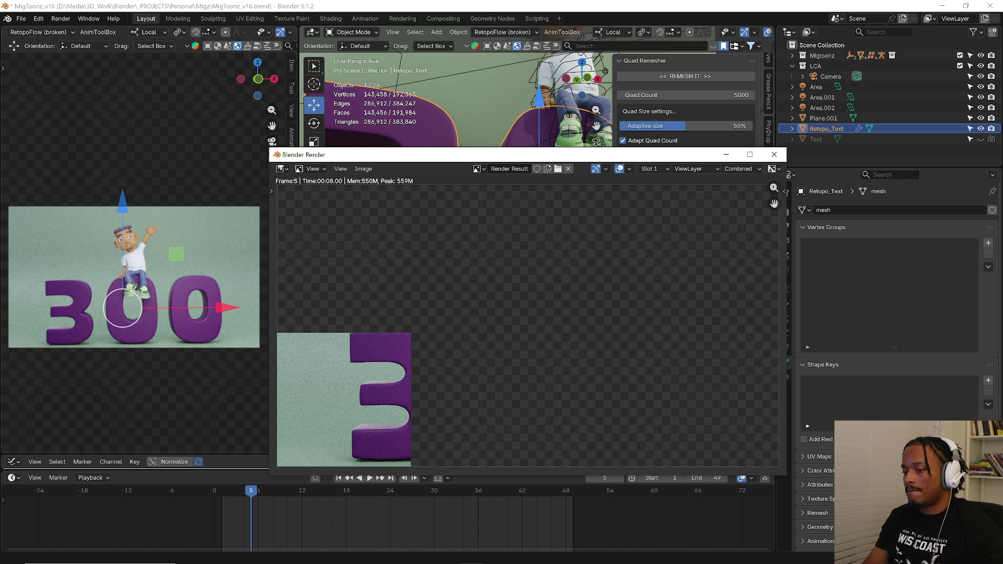
click(774, 154)
click(785, 213)
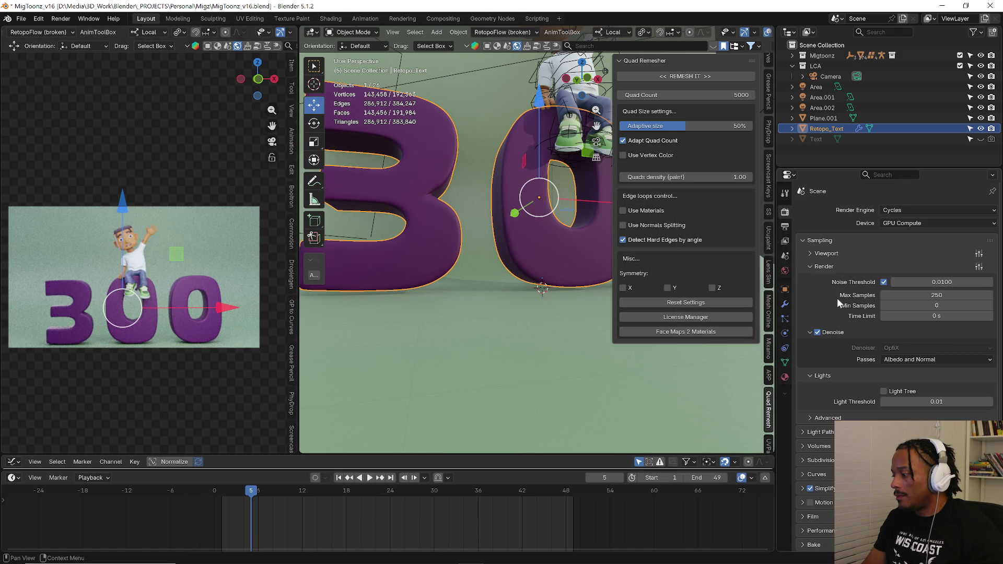
- Step the Cycles max samples down from 250 through 125 and 63 to 36
click(932, 295)
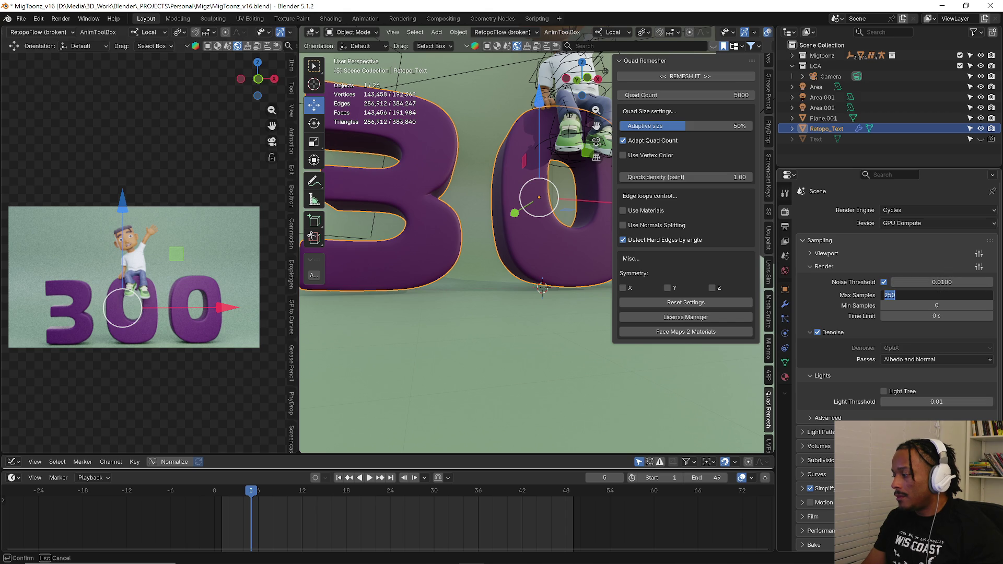
text(125)
key(Return)
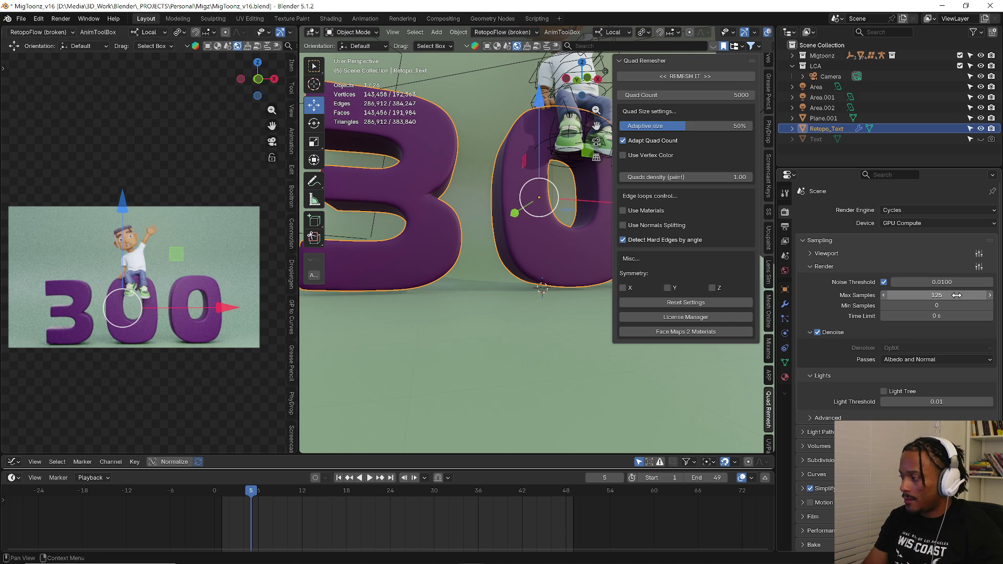
click(956, 295)
text(63)
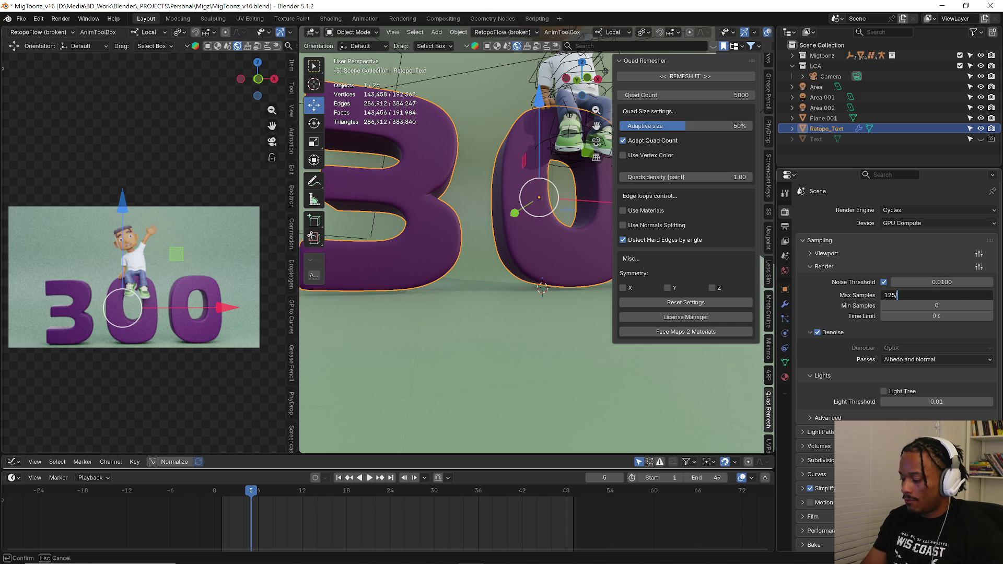
key(Return)
click(956, 295)
text(36)
key(Return)
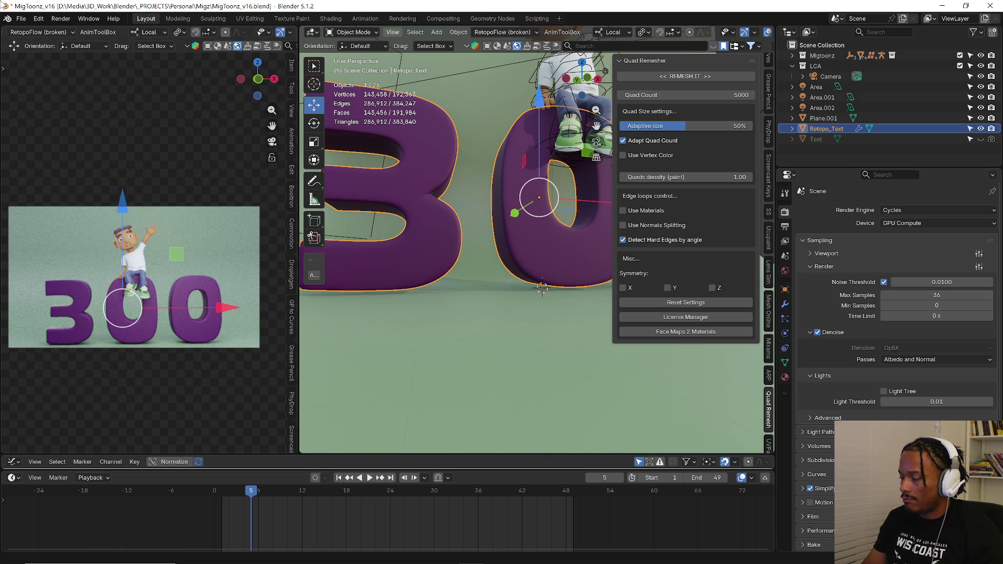
- Start the final still render via Render > Render Image
click(88, 19)
click(70, 32)
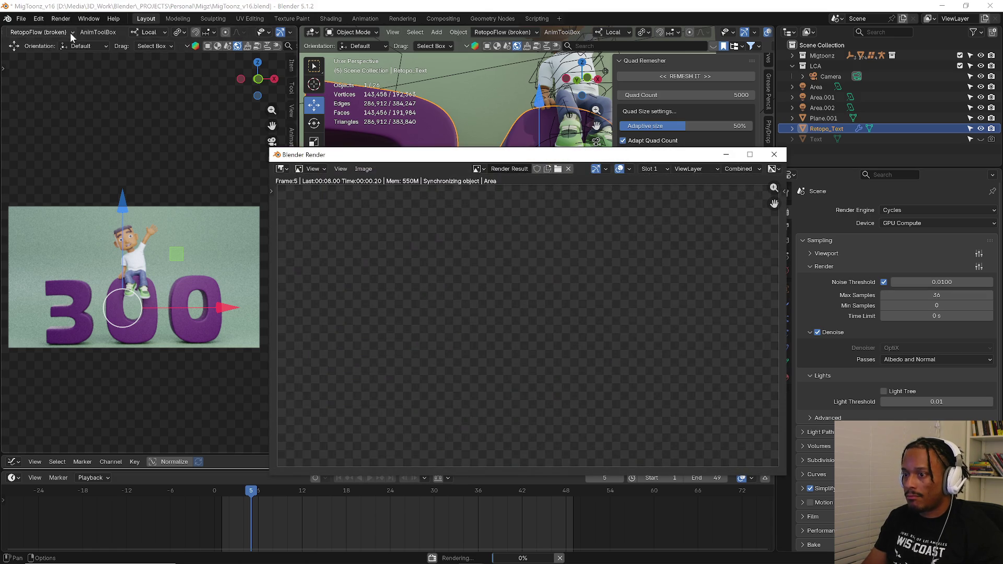
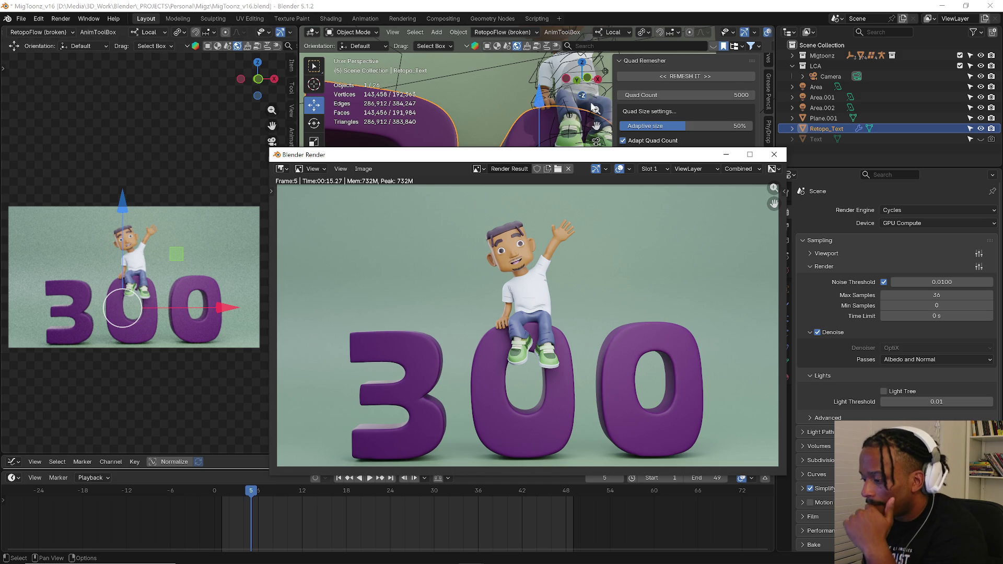
- Move the frame-5 Cycles render window aside, review it, then close it to return to the viewport
drag(555, 156, 415, 109)
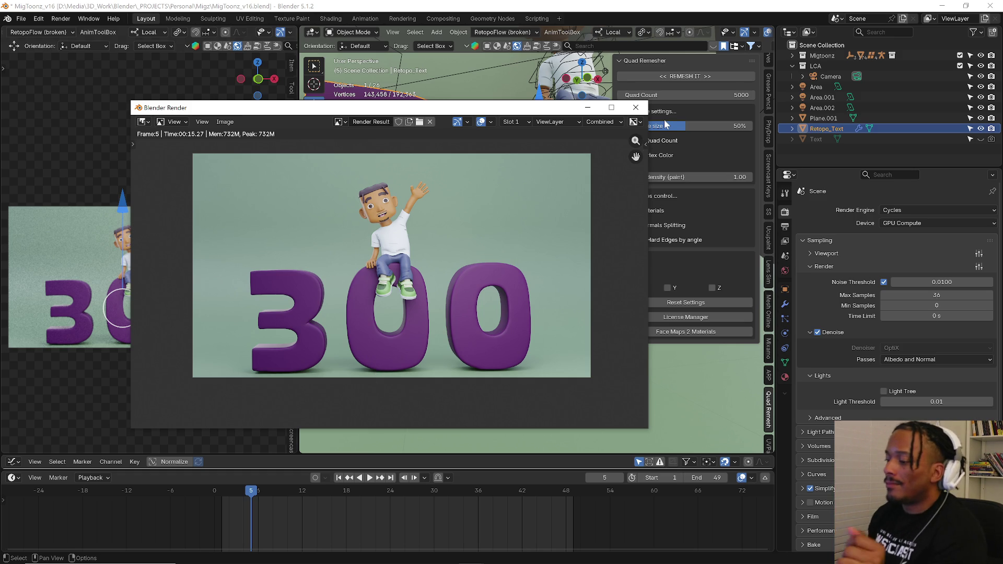
click(631, 111)
scroll(267, 32, down, 3)
click(251, 38)
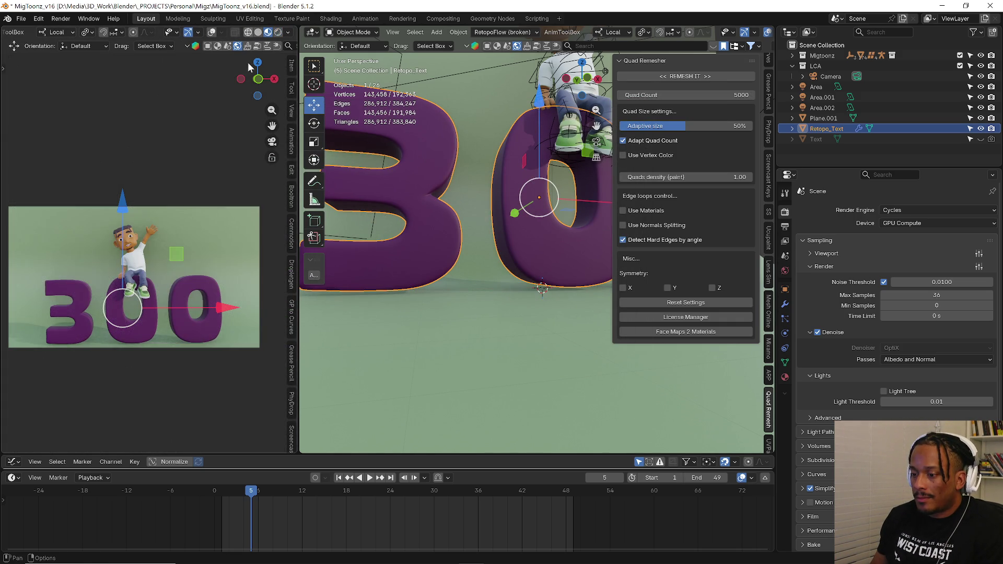
- Return to frame 1, frame the character in view and set the timeline end frame to 200
drag(253, 490, 222, 490)
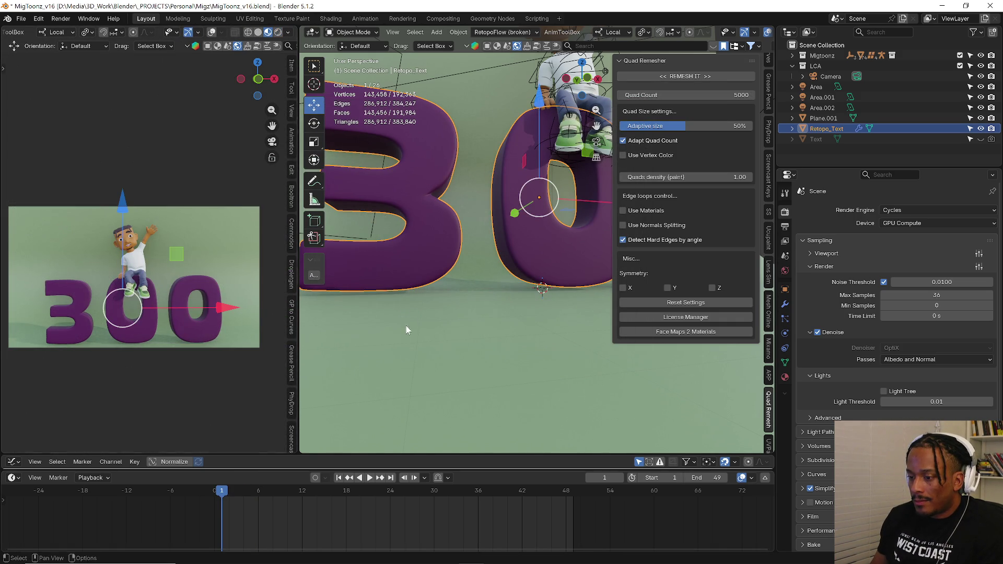
shift+middle_drag(397, 343, 433, 382)
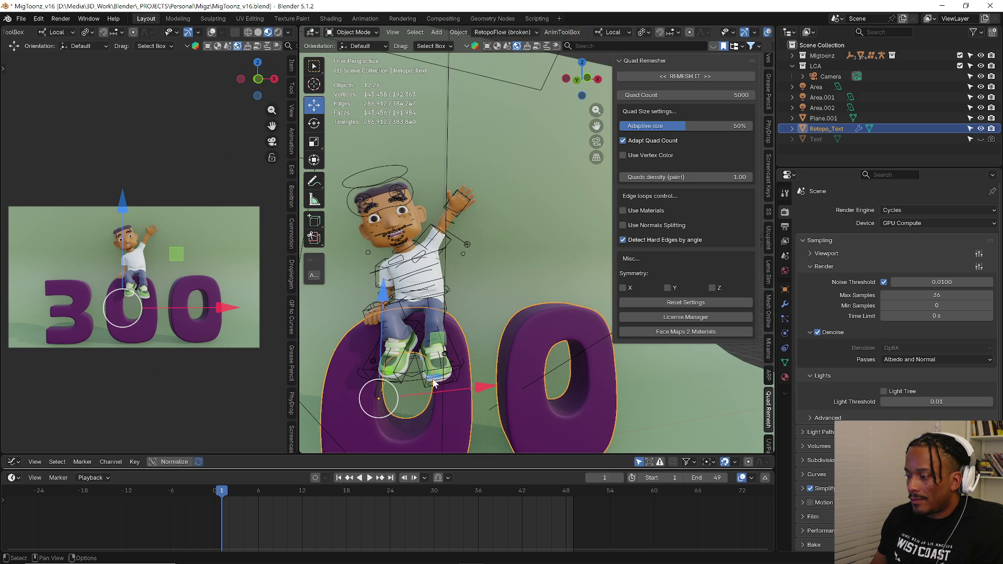
click(416, 379)
middle_drag(416, 378, 404, 359)
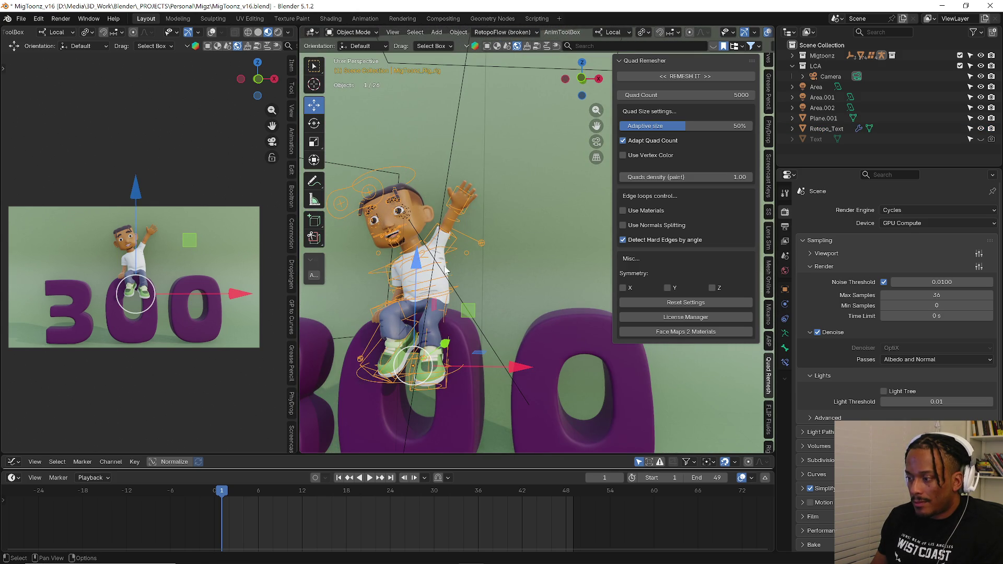
middle_drag(446, 268, 457, 279)
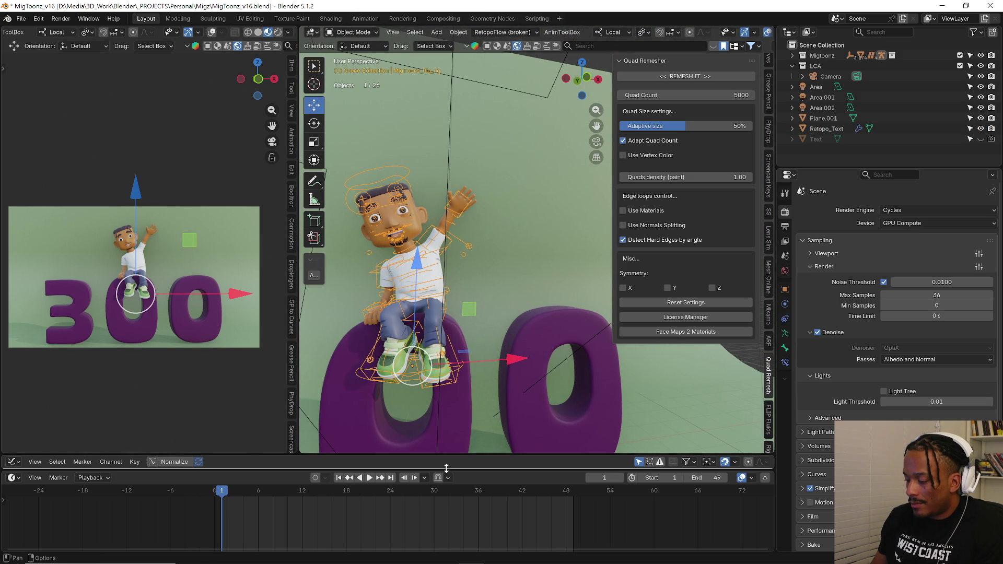
scroll(718, 489, down, 2)
click(705, 477)
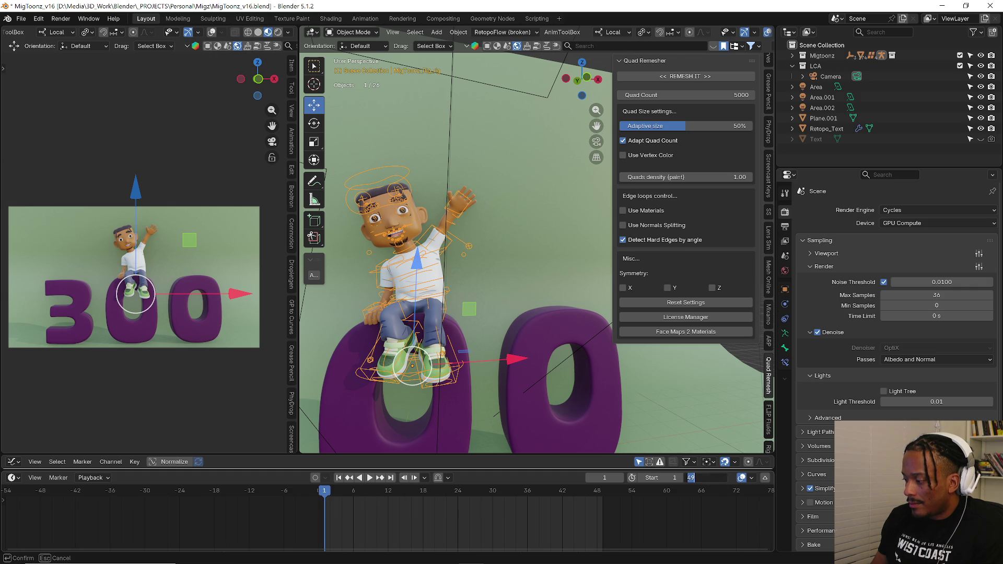
text(200)
key(Return)
scroll(351, 498, down, 1)
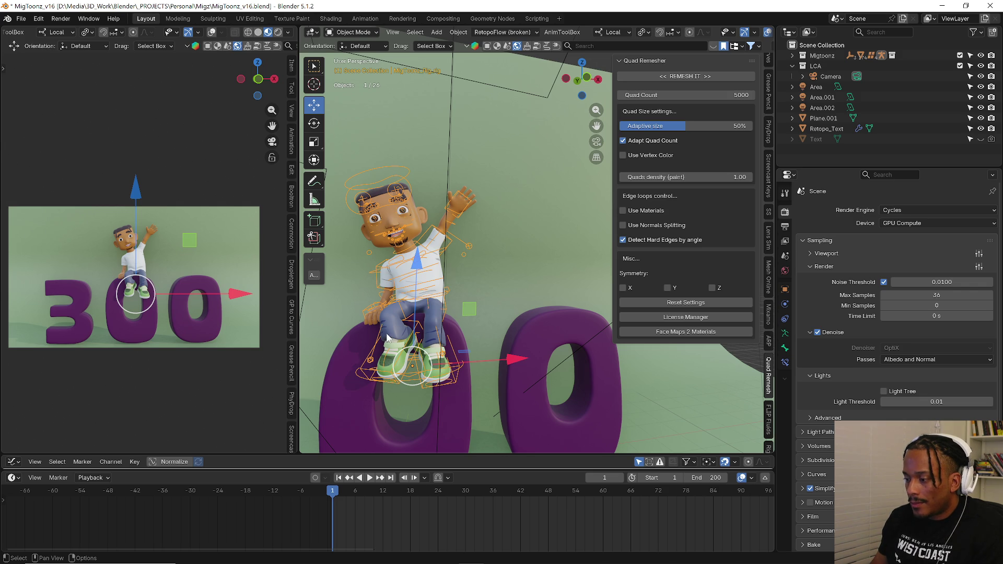
- Scrub through the animation, then deselect everything and select only the character rig
mouse_move(357, 492)
mouse_down()
mouse_move(490, 492)
mouse_move(383, 507)
mouse_up()
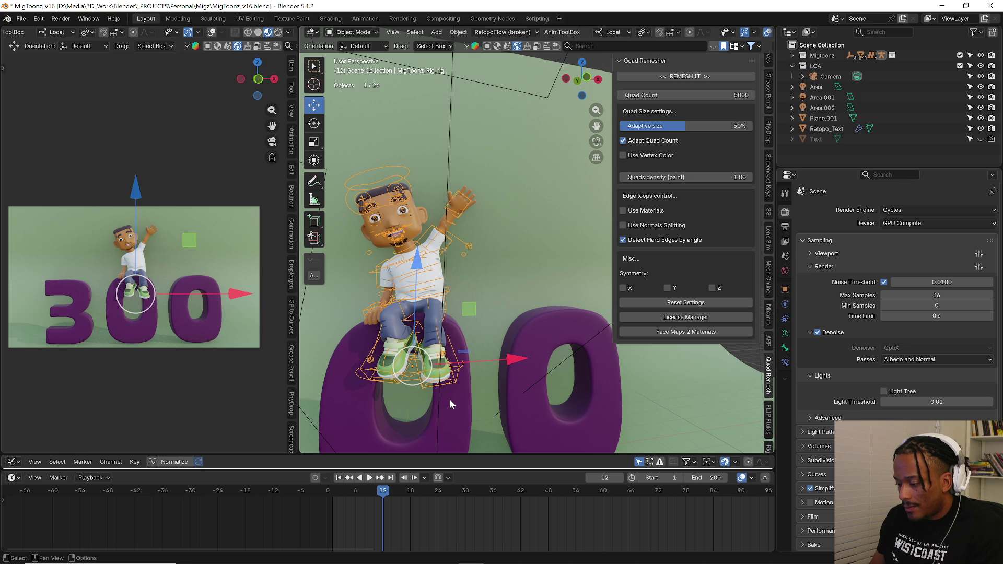
key(a)
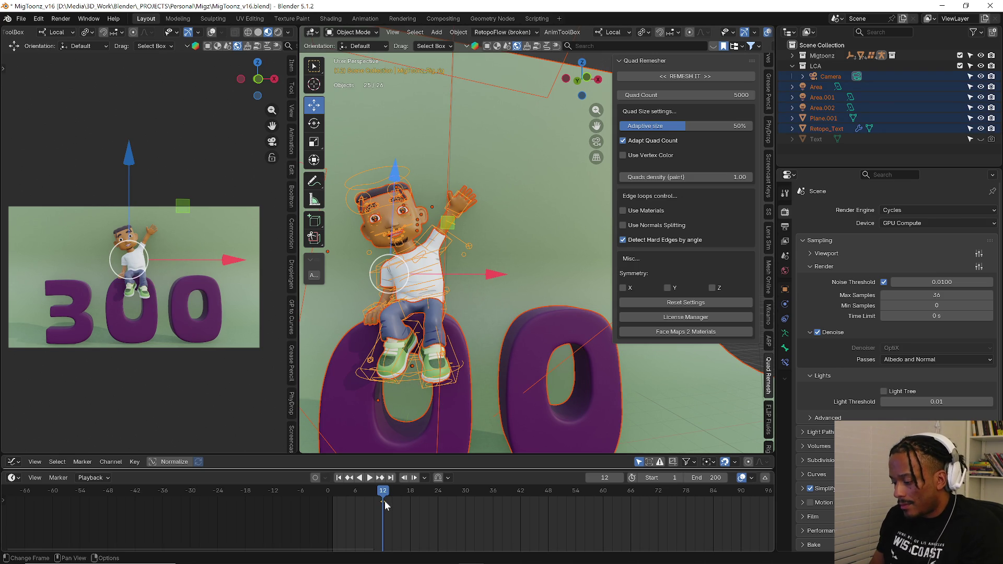
key(alt+a)
click(382, 400)
- Switch the rig into Pose Mode and step the timeline back to frame 8
key(ctrl+Tab)
click(392, 457)
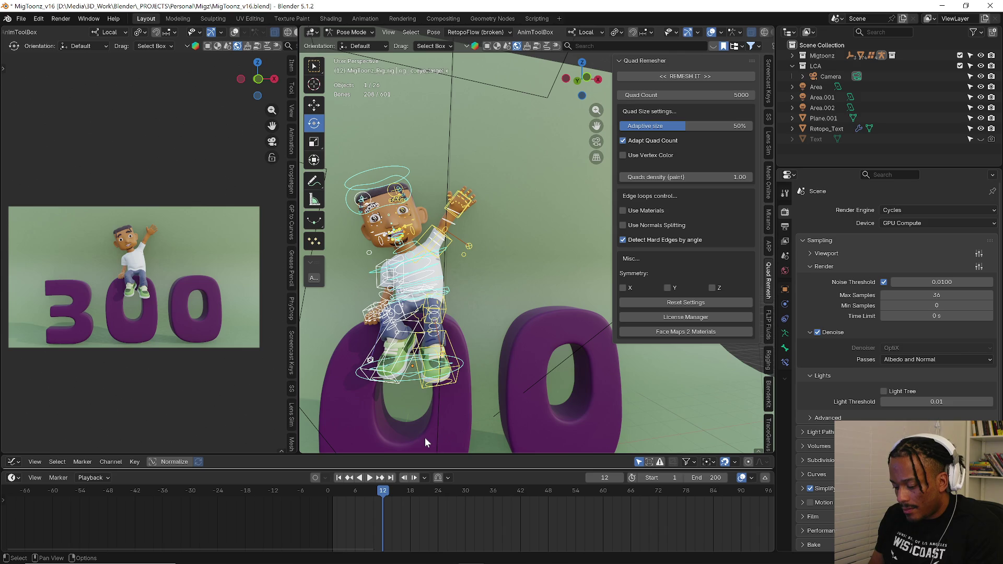
click(379, 493)
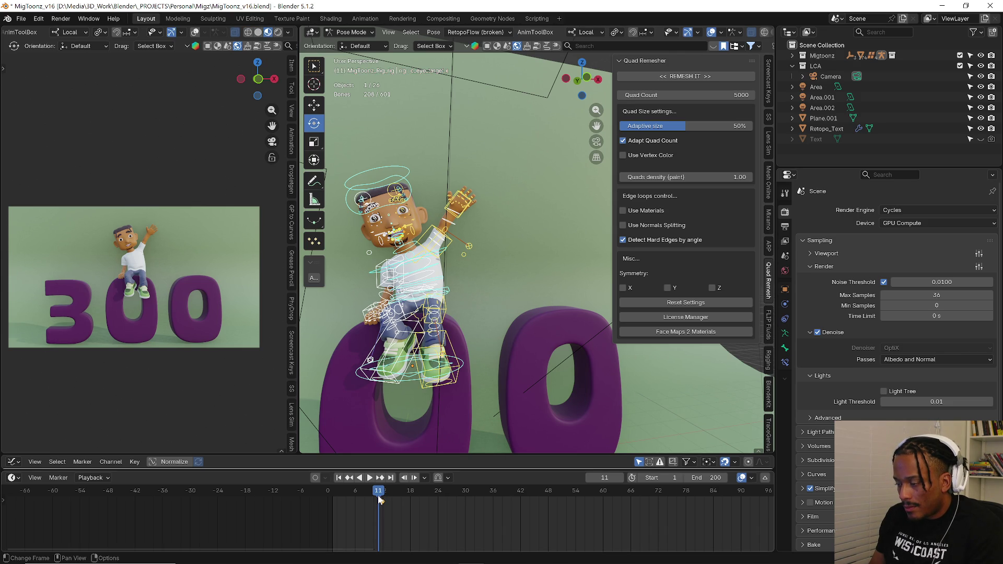
key(Left)
key(Left)
key(Left)
key(Left)
key(Left)
key(Left)
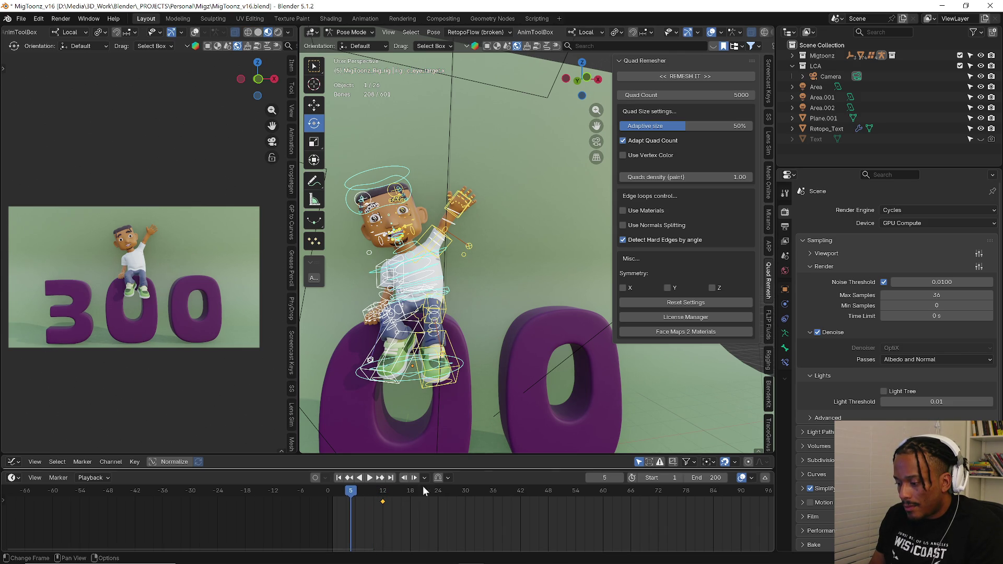
- Move the foot control vertically by accident and undo it
click(464, 363)
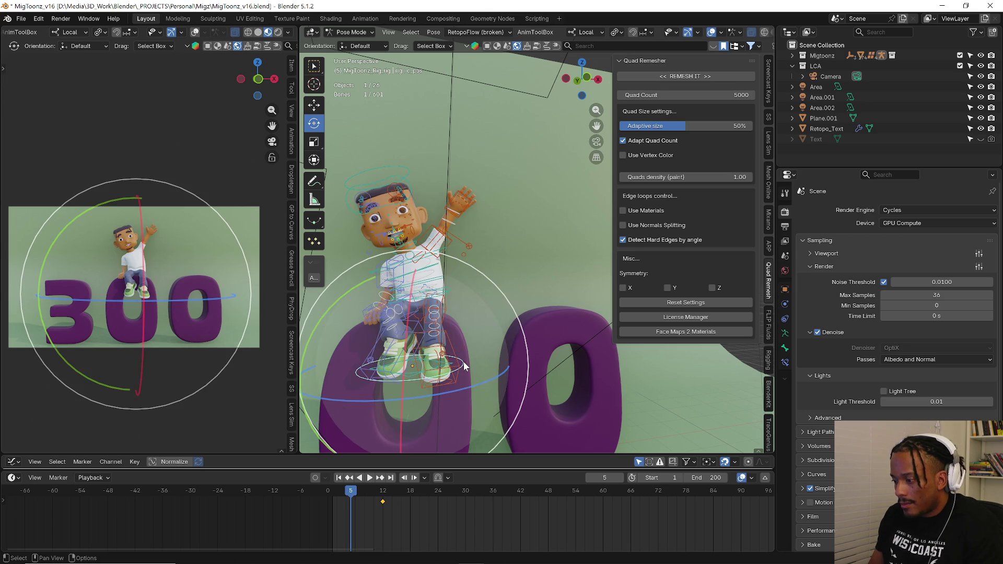
key(g)
key(z)
key(z)
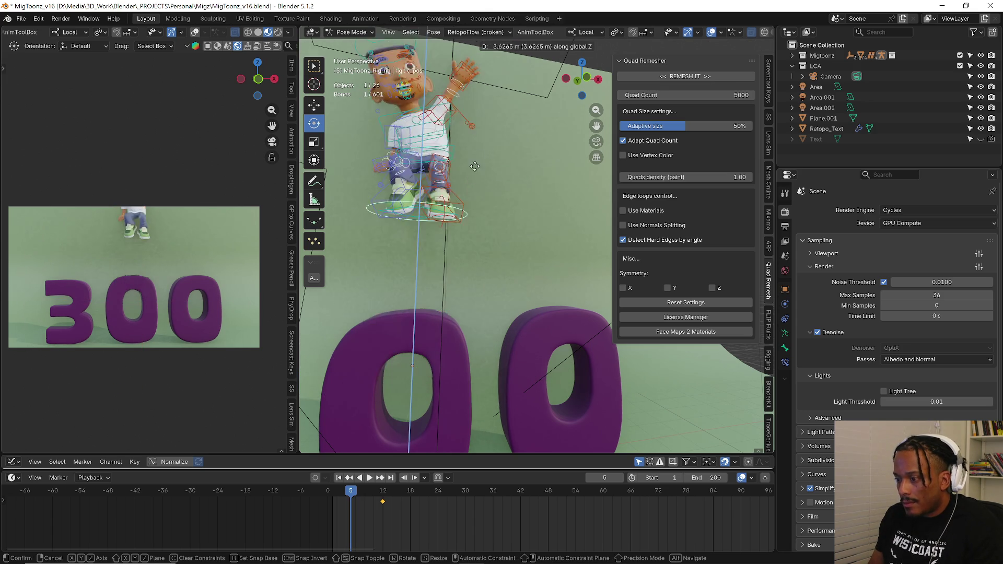
click(490, 86)
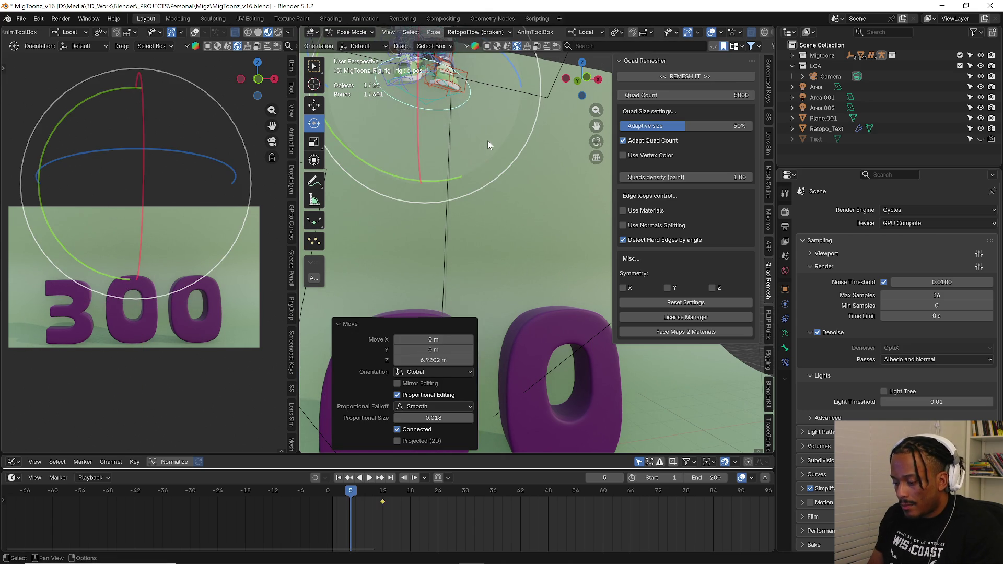
key(ctrl+z)
- Play and scrub to around frame 15, select all bones and insert a full-pose keyframe
key(space)
key(space)
click(379, 505)
key(Left)
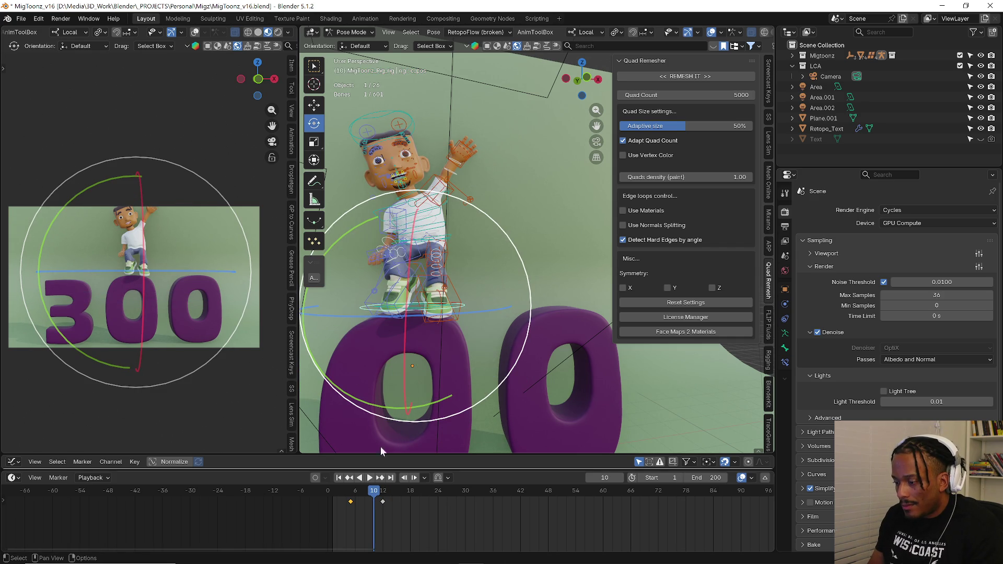
click(383, 492)
drag(383, 492, 397, 496)
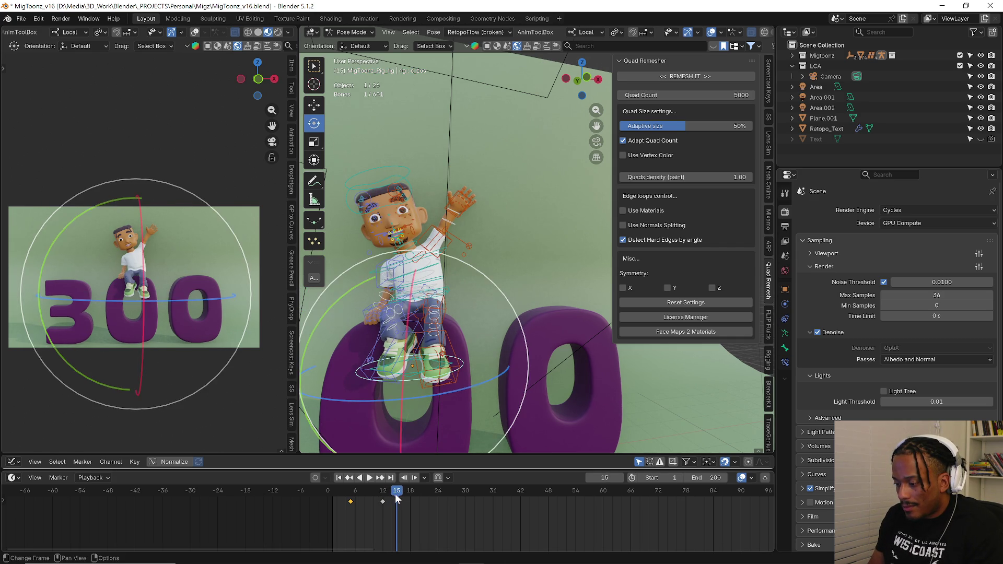
key(a)
key(KP_Decimal)
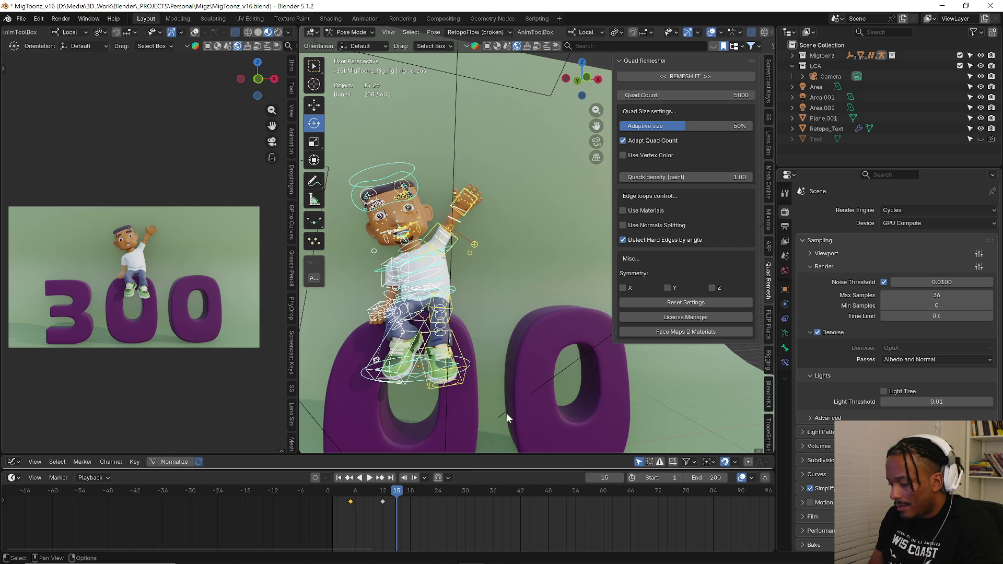
key(i)
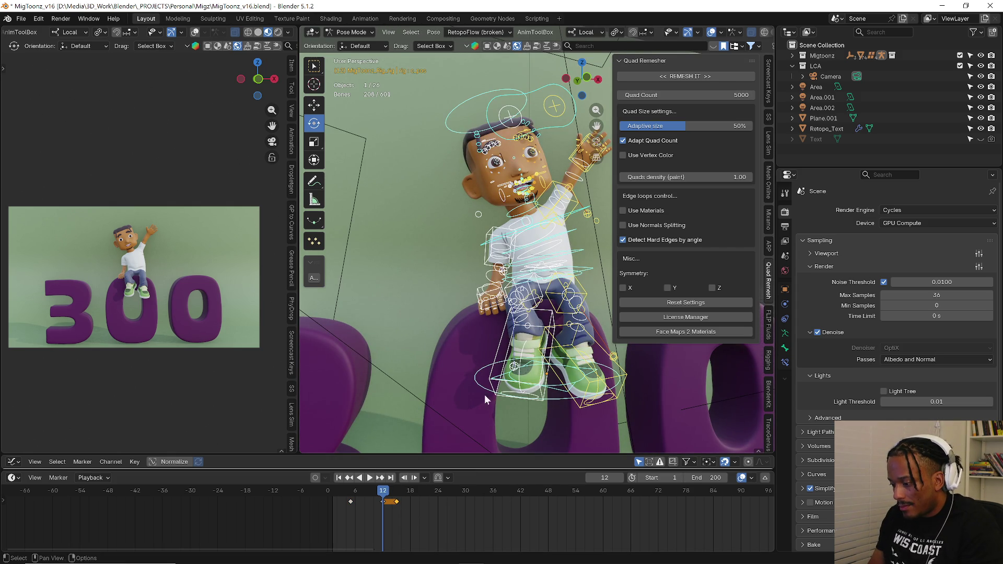
- Select the waving hand bone, lower it into place and trackball-rotate it
middle_drag(471, 411, 492, 282)
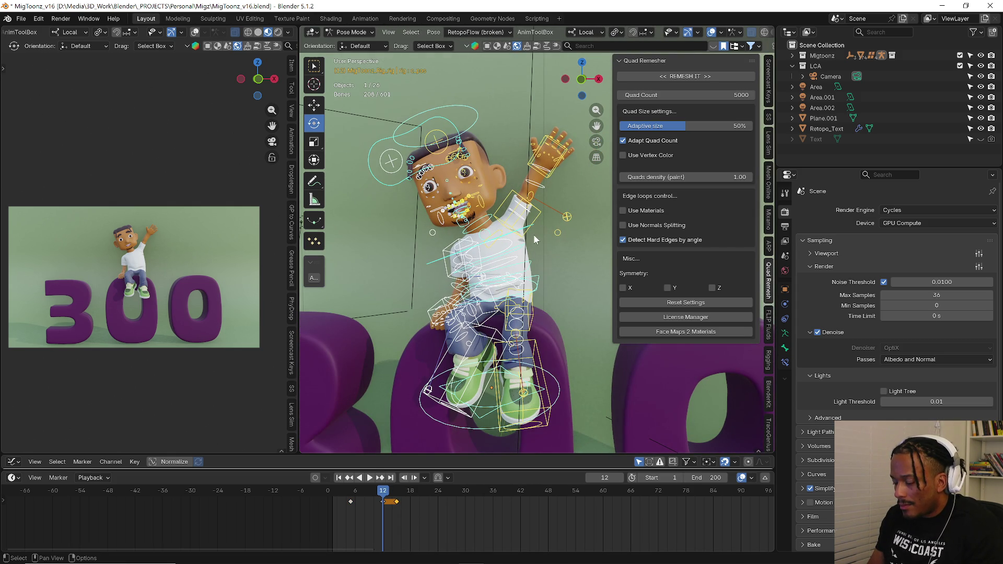
click(541, 216)
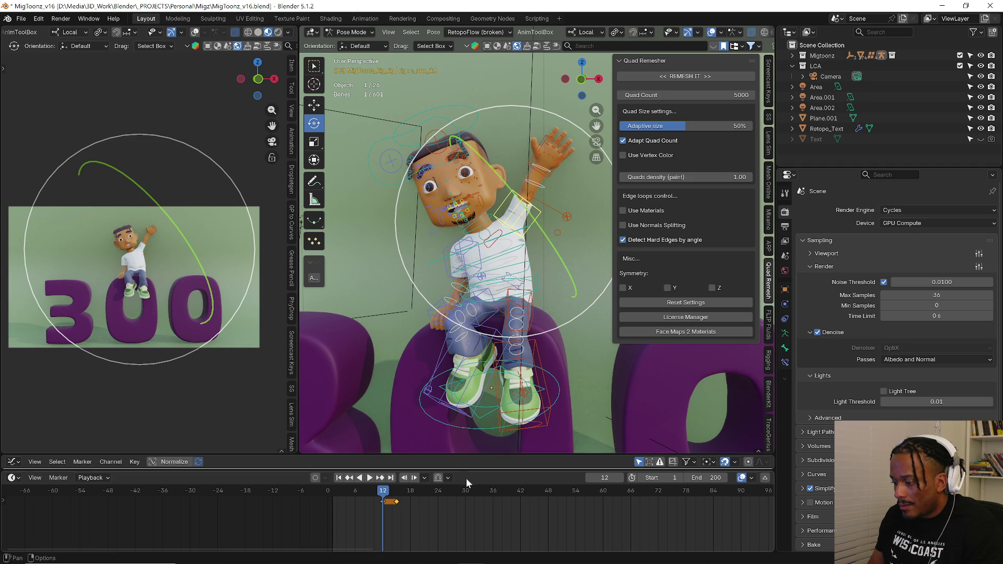
mouse_move(457, 416)
middle_down()
mouse_move(527, 247)
mouse_move(466, 231)
middle_up()
key(n)
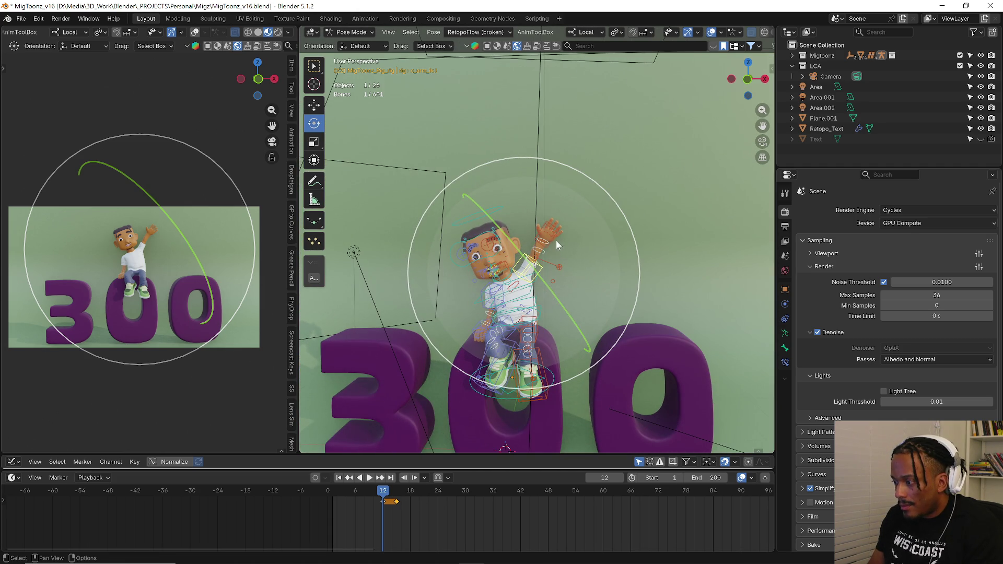
click(555, 240)
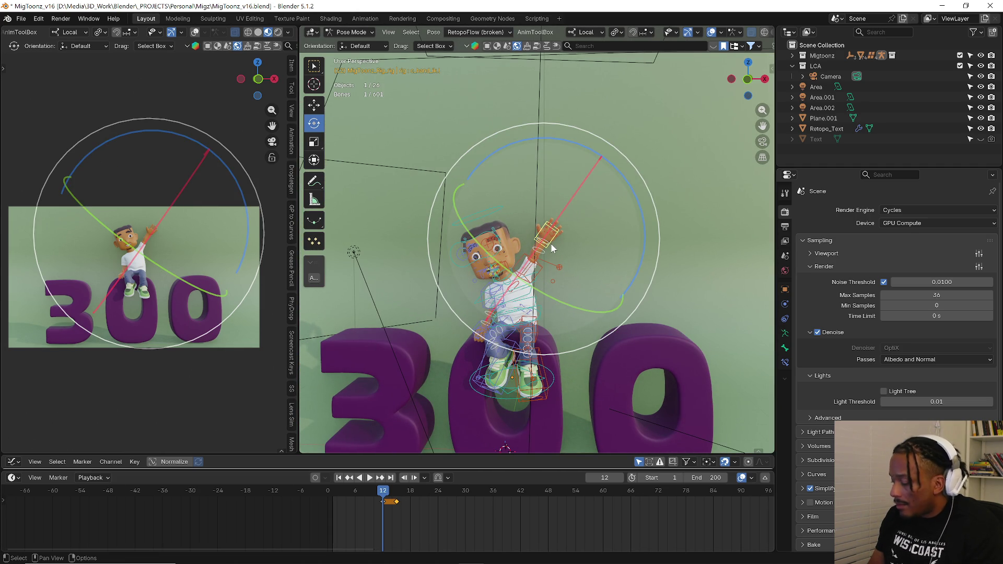
key(g)
click(593, 299)
key(r)
key(r)
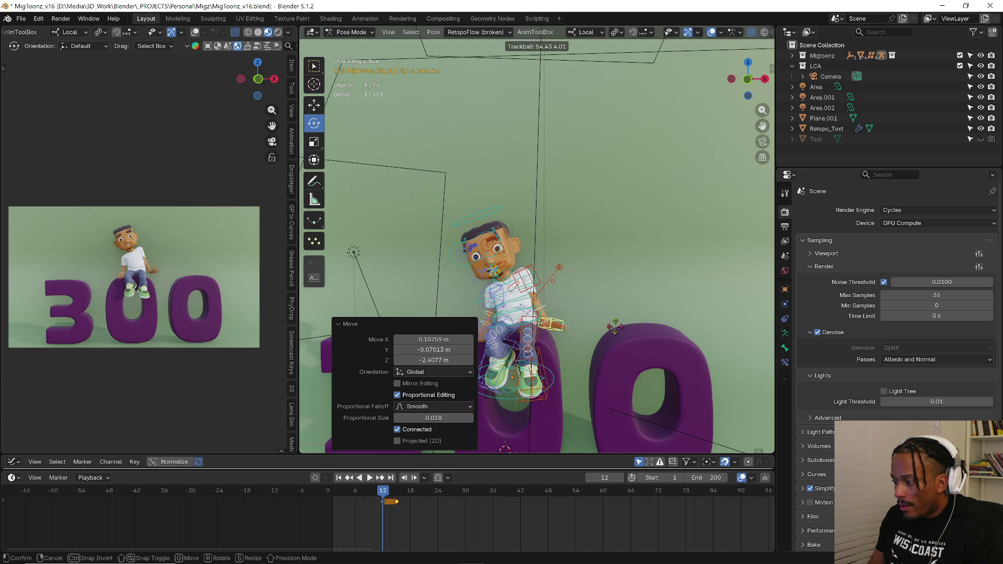
click(598, 337)
scroll(583, 327, up, 4)
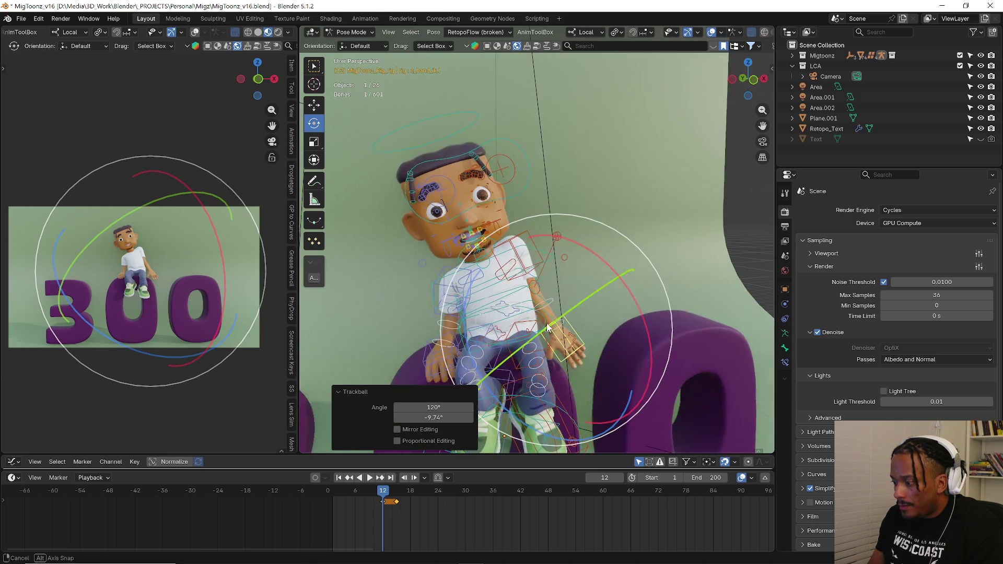
- Reposition the foot bone and rotate it about 14.9°, starting a further rotation
mouse_move(516, 391)
middle_down()
mouse_move(549, 368)
mouse_move(557, 322)
mouse_move(613, 314)
middle_up()
key(g)
click(523, 343)
key(r)
click(613, 306)
key(r)
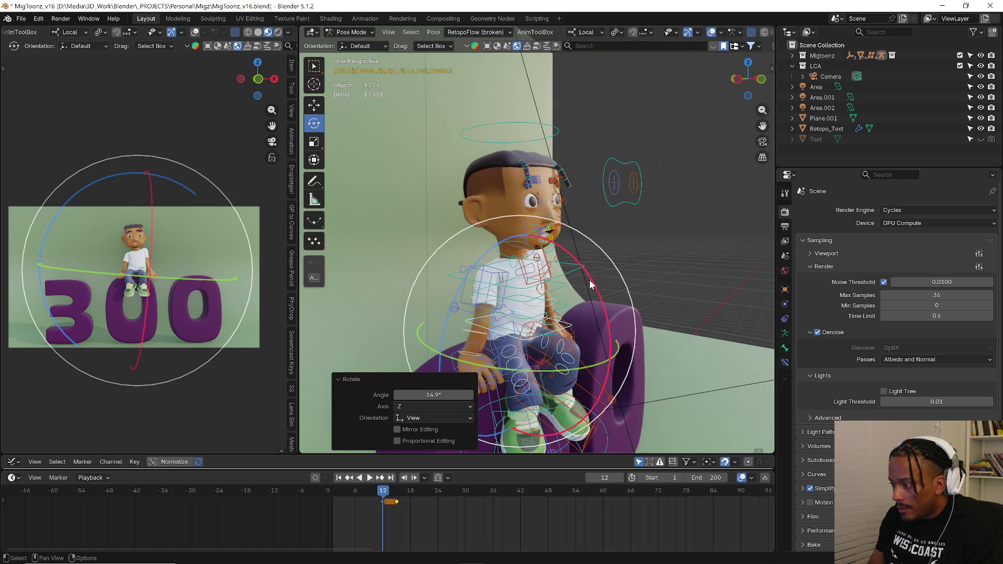
- Tilt the chest bone from a side view and rotate the upper-arm/torso bone, undoing a stray move
click(593, 290)
middle_drag(537, 284, 603, 306)
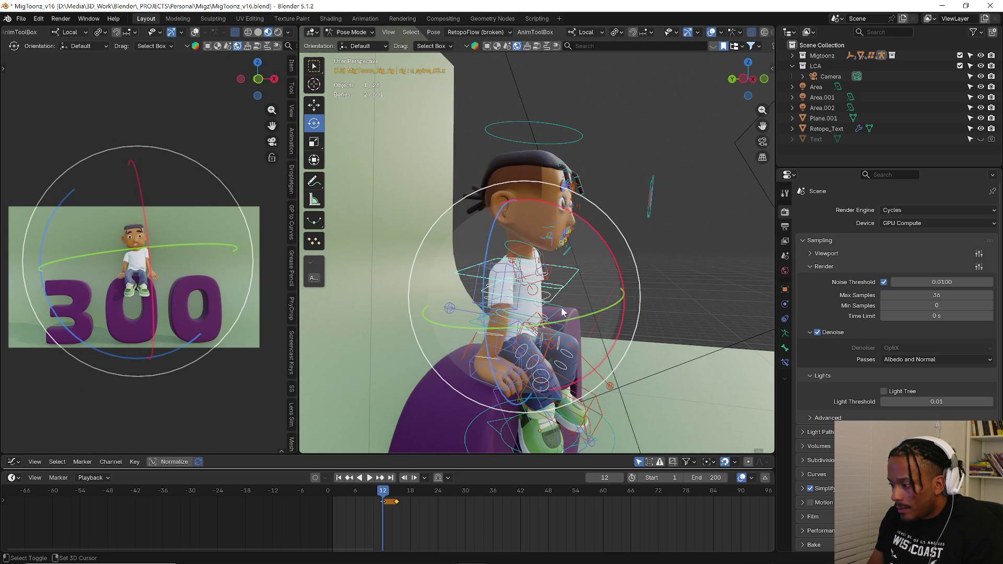
drag(612, 279, 619, 298)
middle_drag(619, 298, 519, 276)
click(500, 270)
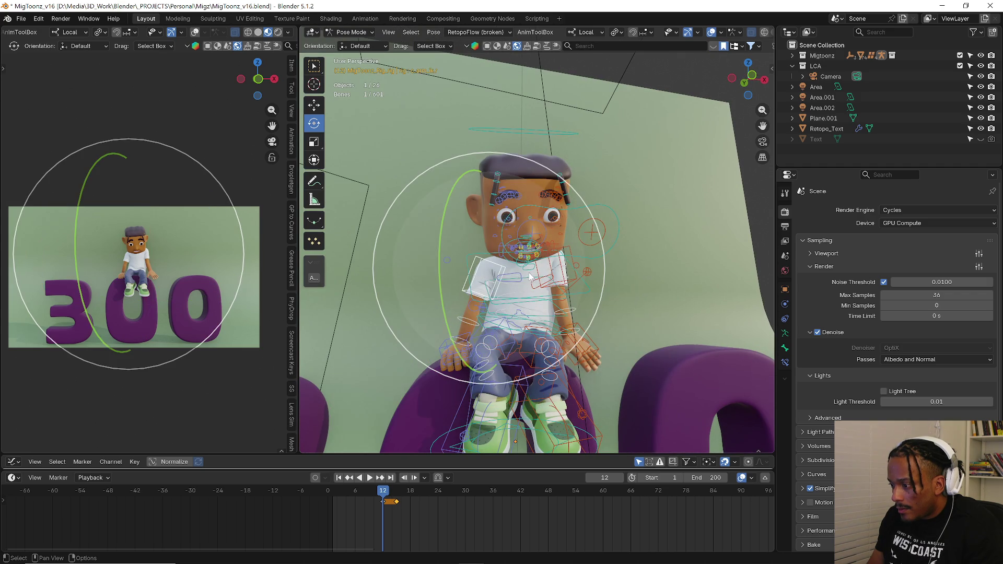
key(g)
click(647, 273)
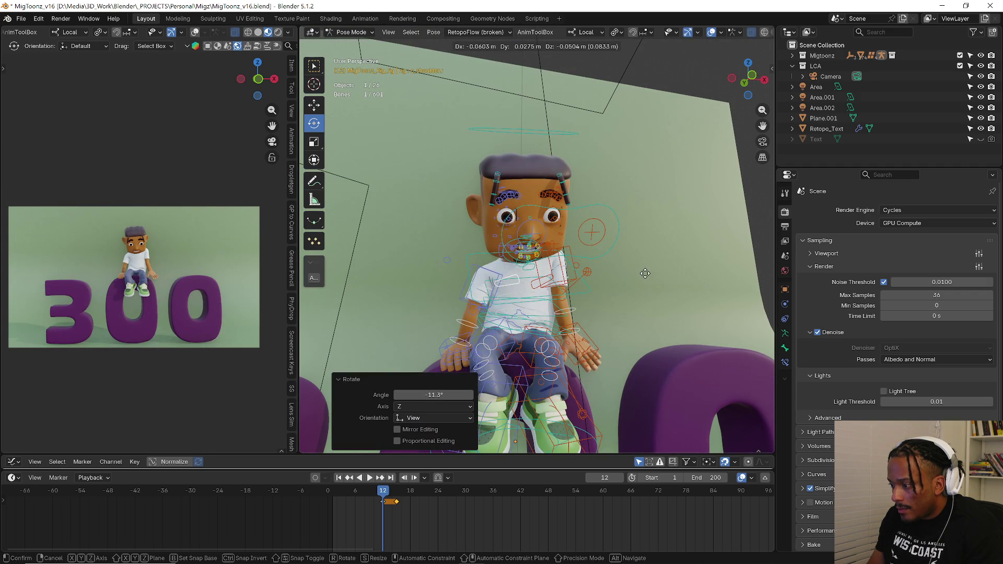
key(ctrl+z)
key(r)
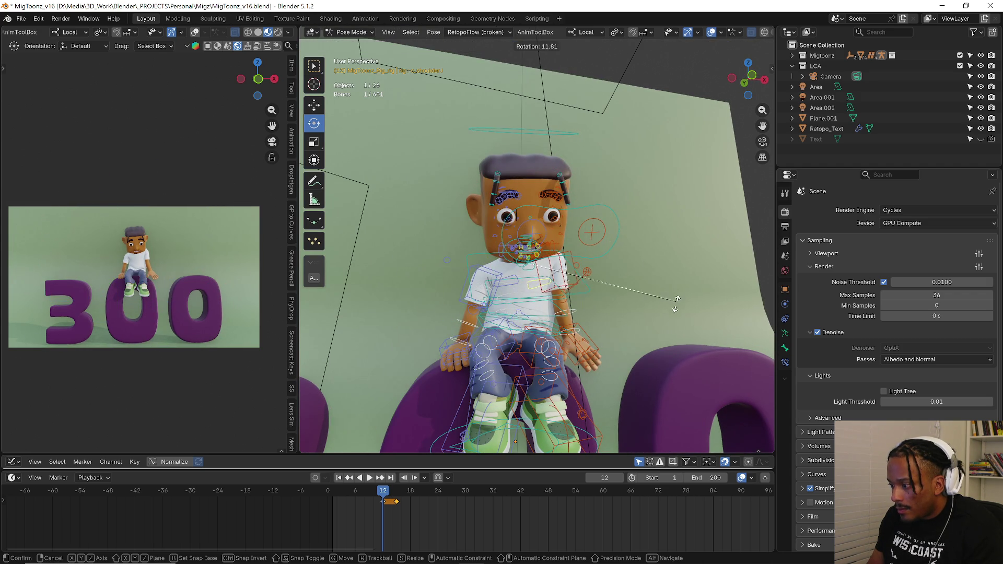
click(676, 300)
- Nudge the lower spine and hand control bones into new positions
mouse_move(675, 289)
middle_down()
mouse_move(599, 300)
mouse_move(571, 269)
mouse_move(589, 248)
middle_up()
click(571, 269)
click(585, 338)
mouse_move(593, 321)
middle_down()
mouse_move(576, 300)
mouse_move(614, 288)
middle_up()
key(g)
click(599, 288)
click(557, 265)
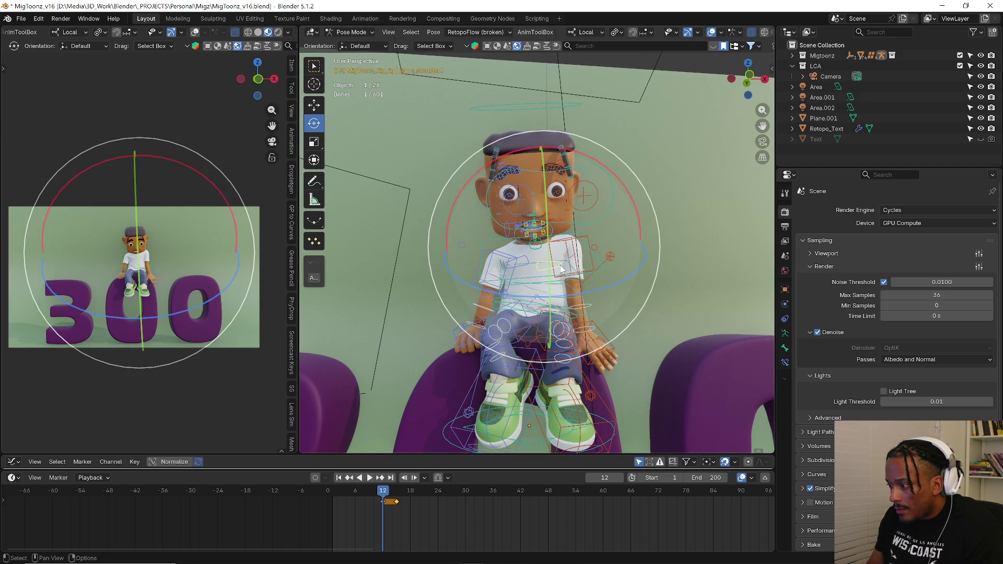
key(g)
click(582, 274)
key(g)
key(g)
click(593, 278)
- Tilt the head, then rotate c_root_master to lean the whole seated body forward
click(620, 284)
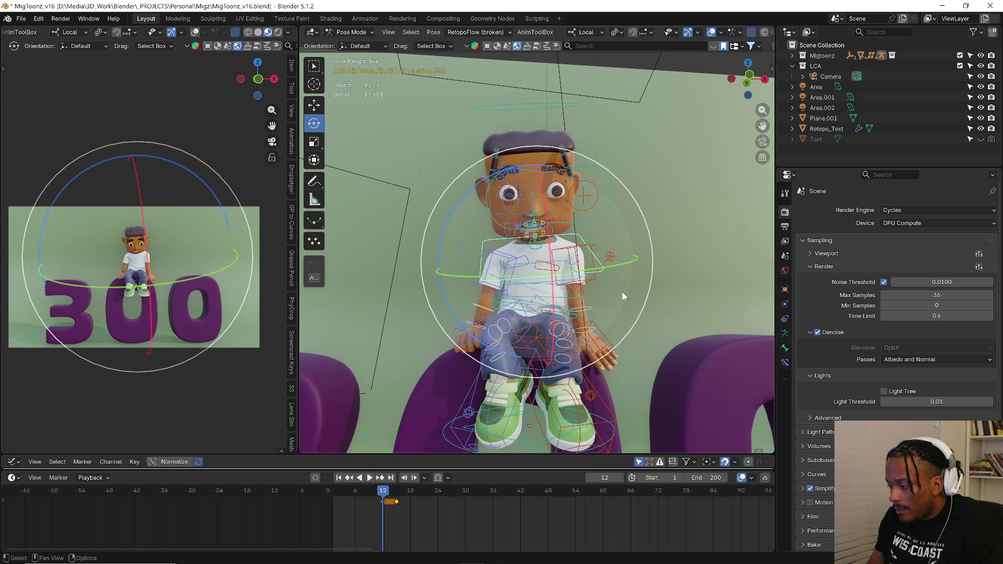
key(r)
key(r)
click(619, 300)
middle_drag(619, 301, 549, 282)
key(r)
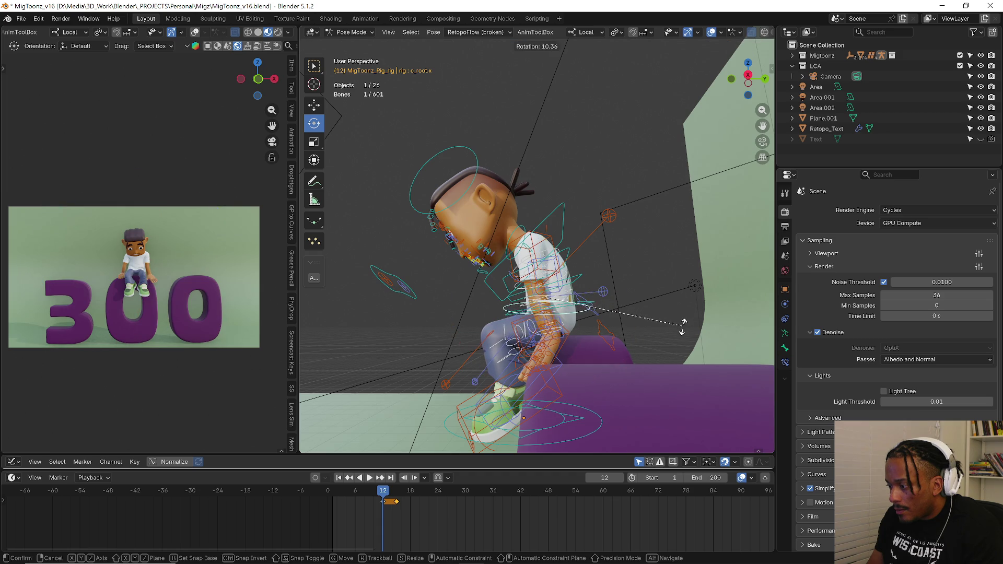
click(681, 324)
key(r)
click(682, 304)
key(r)
click(673, 291)
middle_drag(673, 291, 572, 329)
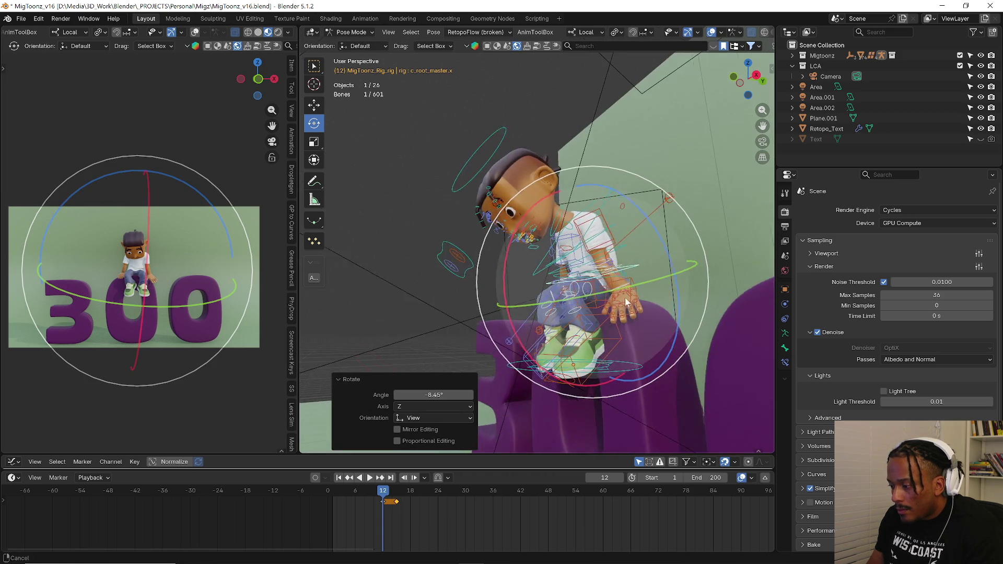
- Rotate and reposition the right foot control c_foot_ik.r
click(570, 331)
key(r)
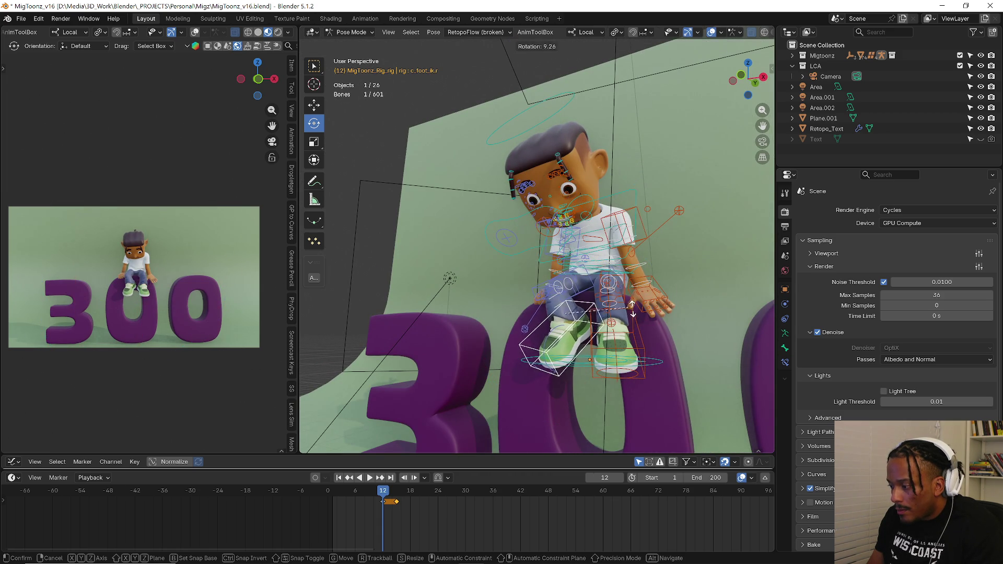
click(625, 330)
key(g)
middle_drag(617, 343, 636, 359)
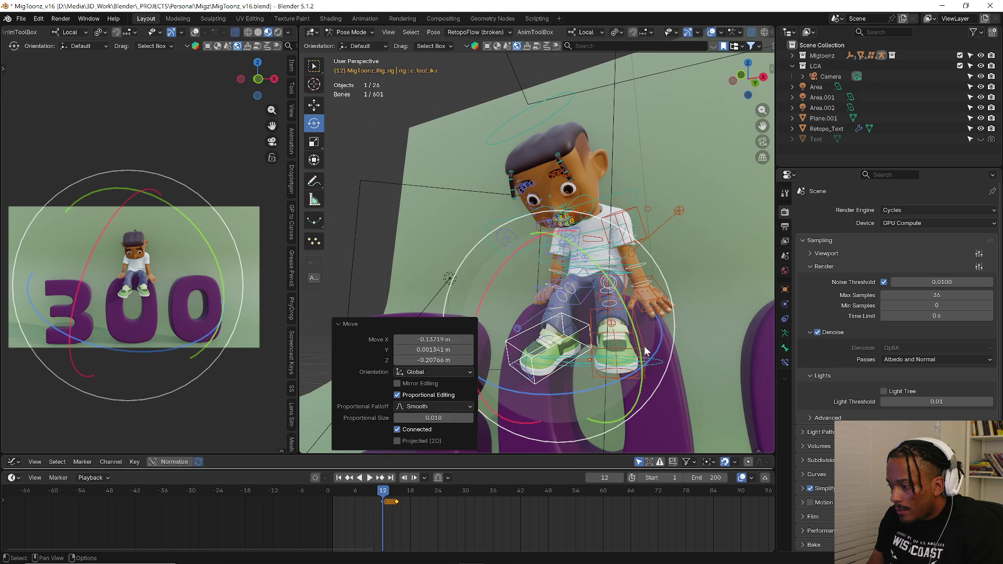
click(636, 359)
key(r)
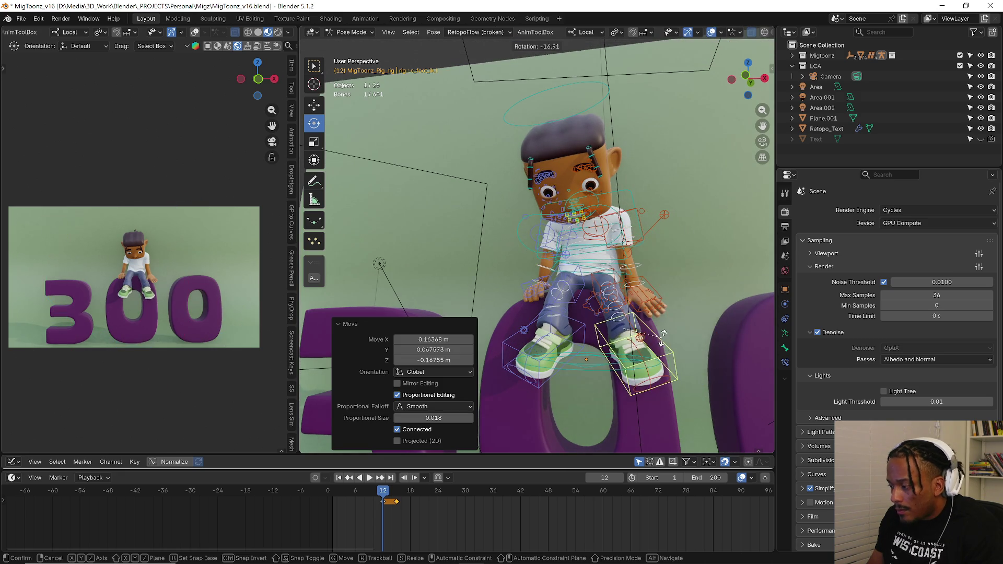
click(661, 334)
- Step back to frame 10 and tilt the foot about 58 degrees around its own axis
key(a)
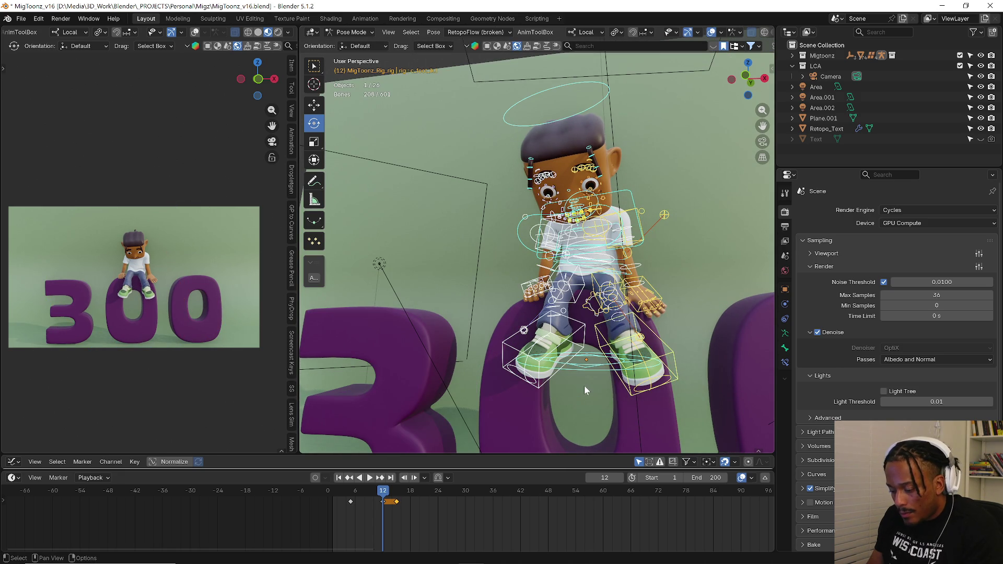
key(Left)
key(Left)
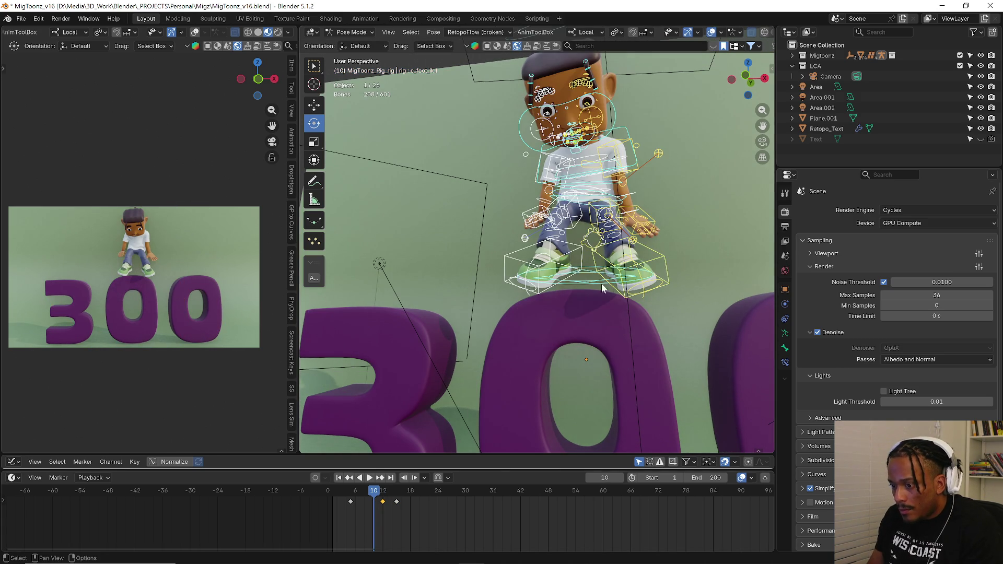
middle_drag(608, 266, 570, 349)
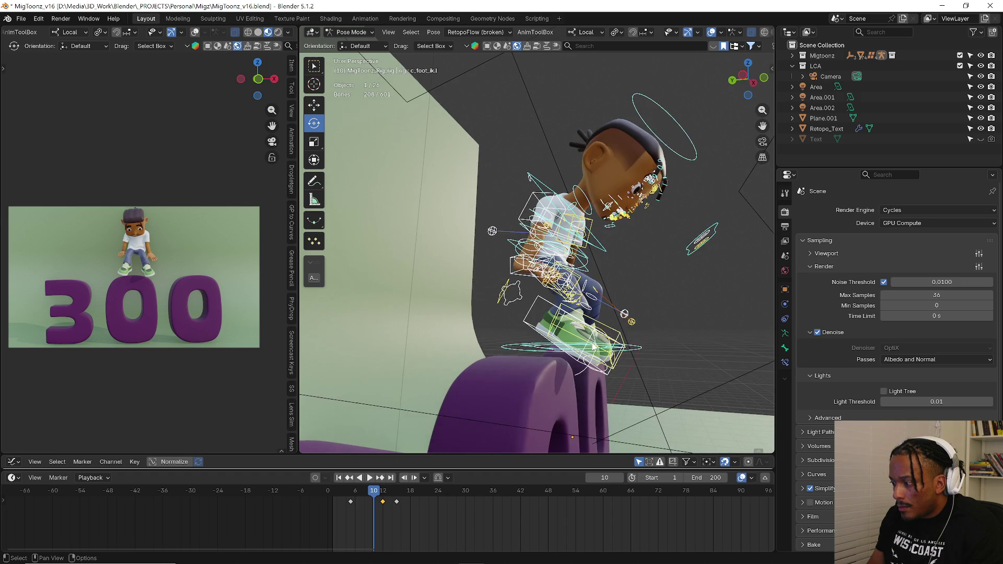
click(537, 308)
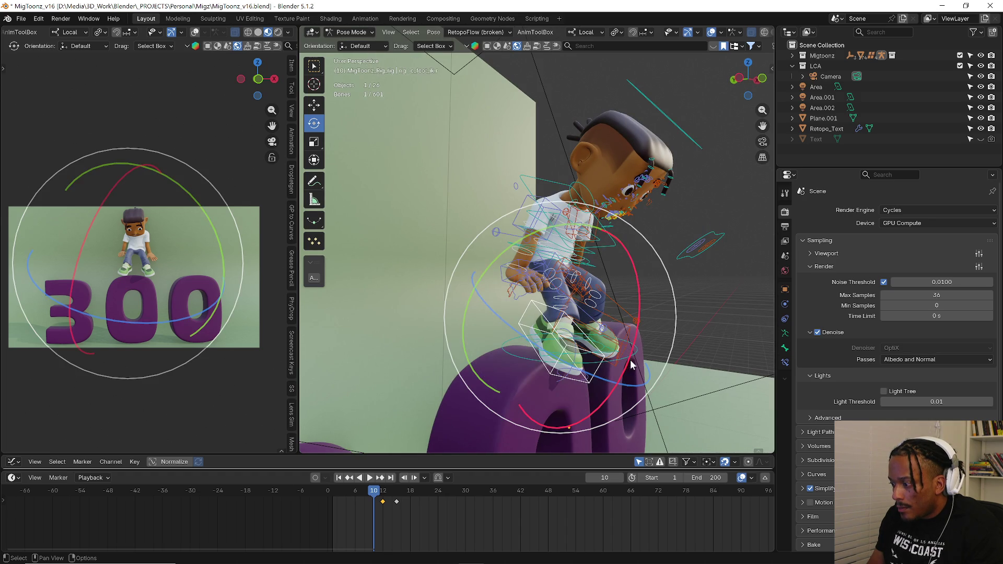
drag(629, 360, 633, 328)
drag(626, 291, 617, 295)
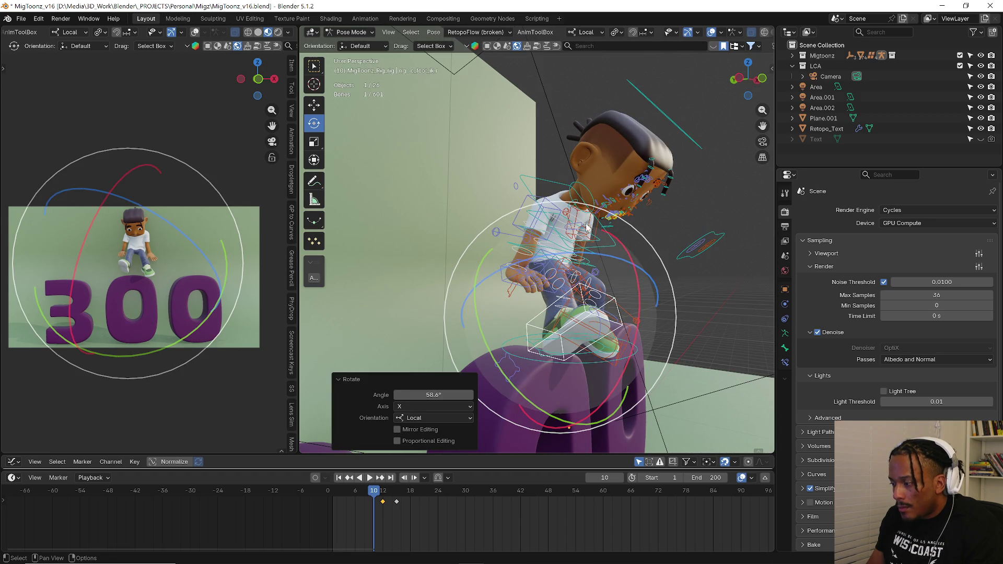
click(604, 241)
- Hide most rig control shapes, clear the selected bones' pose, then undo to restore the sitting pose
middle_drag(617, 253, 577, 259)
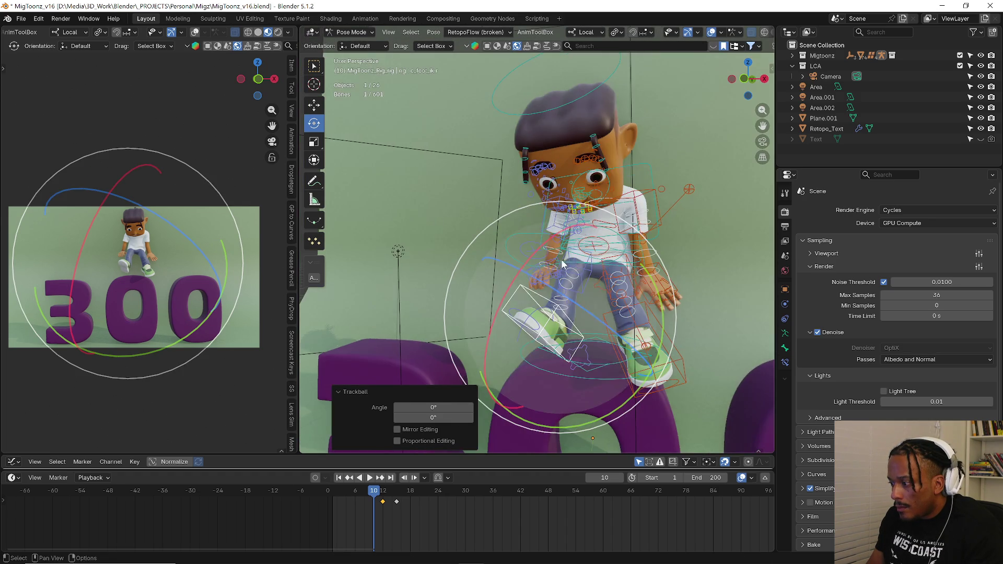
click(580, 260)
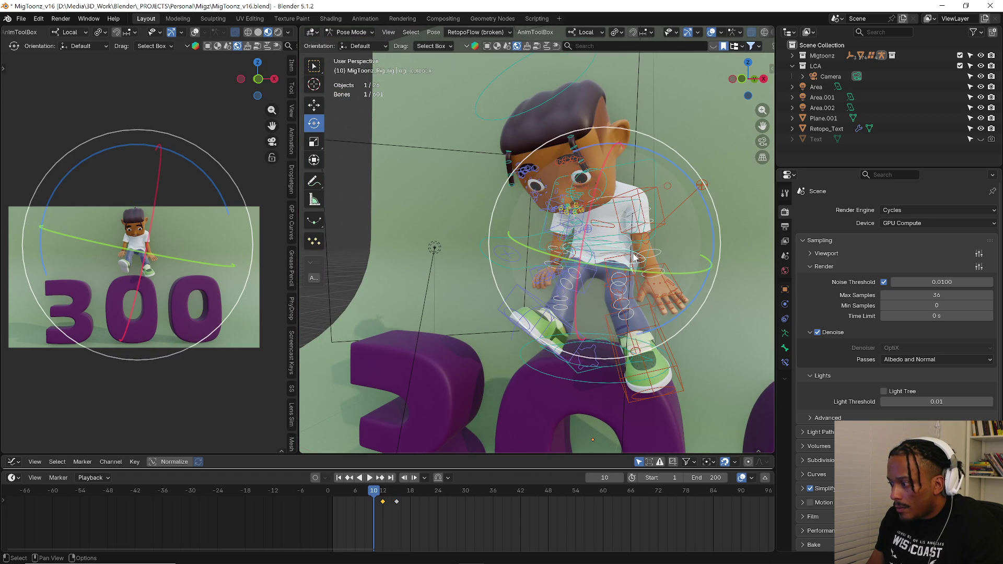
middle_drag(635, 257, 625, 248)
key(shift)
key(shift+h)
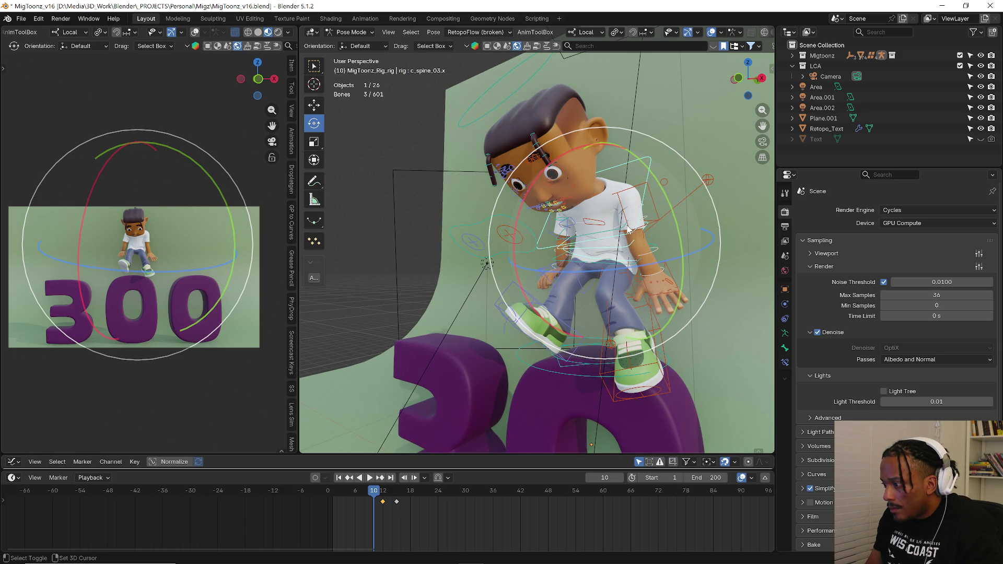
right_click(627, 226)
click(628, 227)
mouse_move(627, 227)
middle_down()
mouse_move(664, 238)
mouse_move(557, 274)
mouse_move(580, 252)
middle_up()
key(ctrl+z)
click(545, 276)
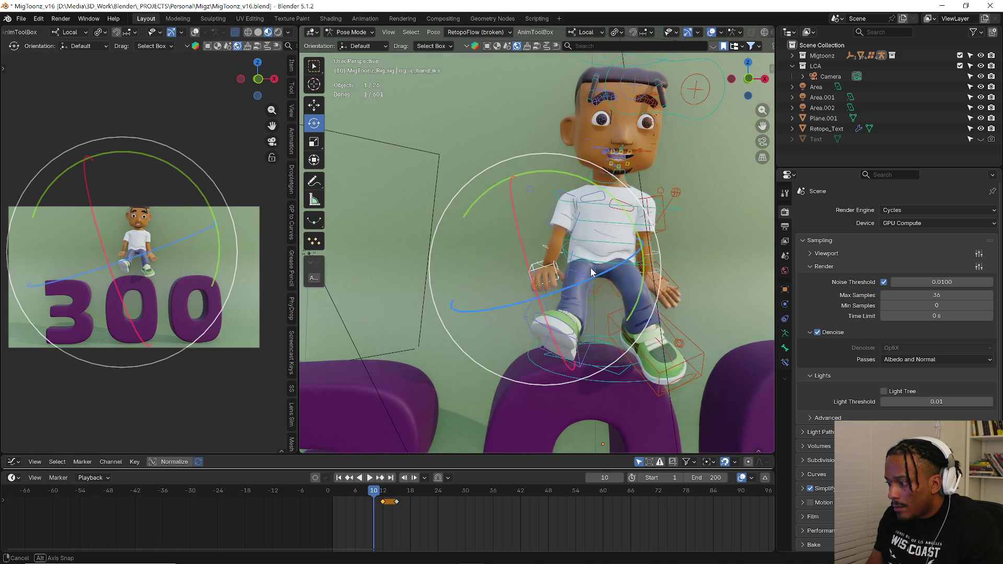
- Raise and rotate the right hand above the middle 0, rotate the shoulder and key the pose
key(g)
click(604, 157)
key(r)
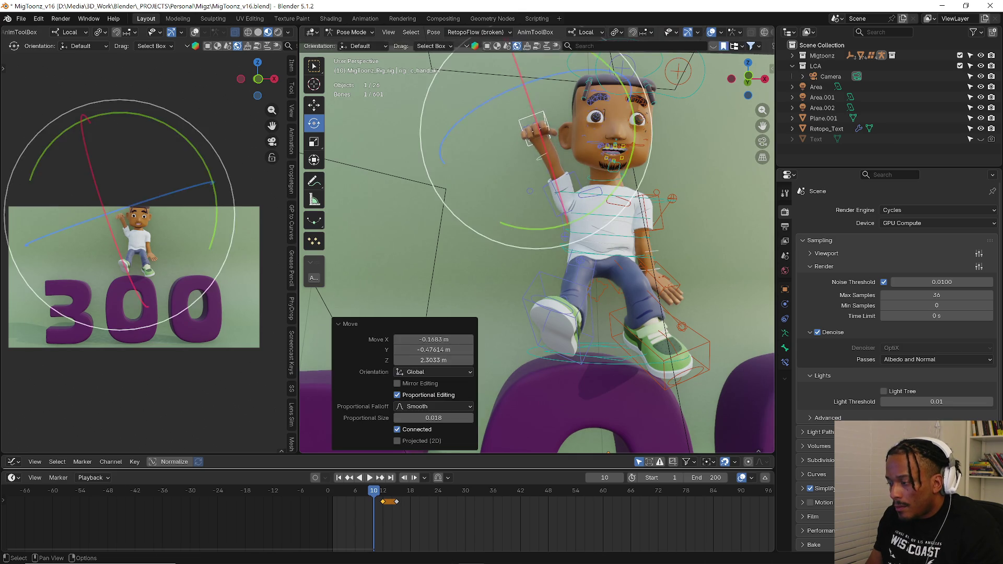
middle_drag(603, 158, 671, 255)
click(655, 31)
middle_drag(656, 30, 576, 203)
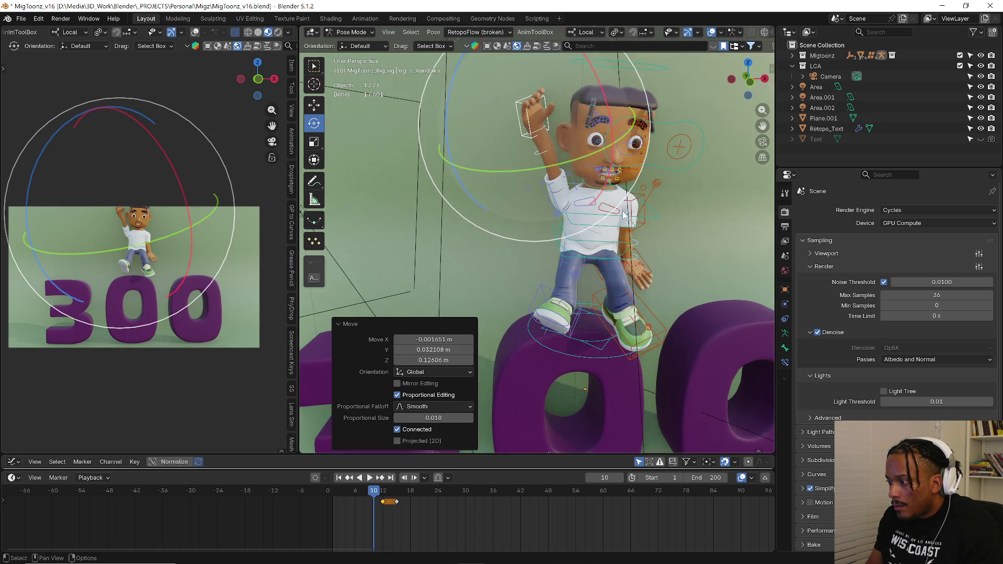
click(577, 204)
key(r)
click(675, 261)
key(i)
- Refine the raised hand, then Copy Pose and Paste Pose Flipped to mirror it onto the other arm
click(526, 117)
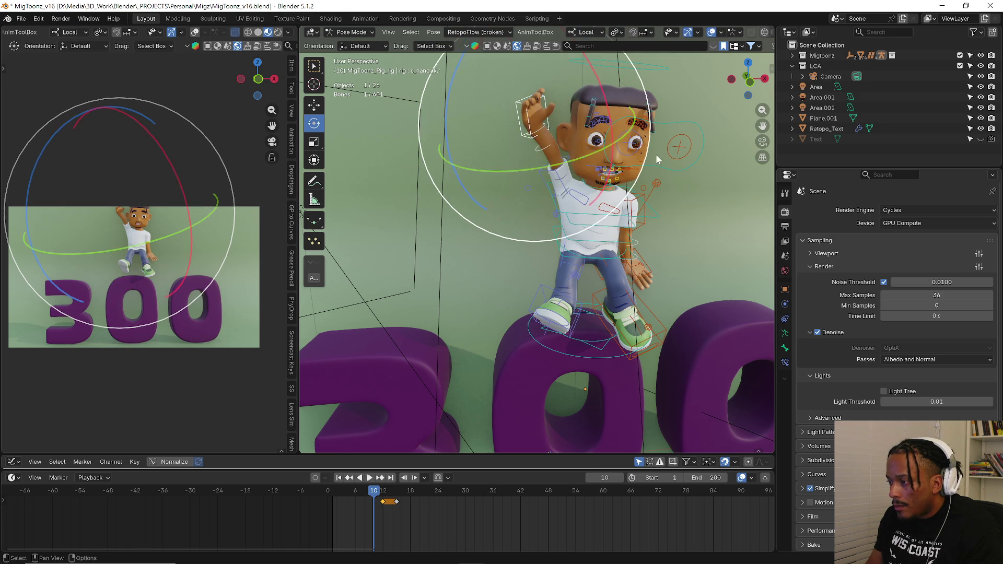
key(r)
click(595, 164)
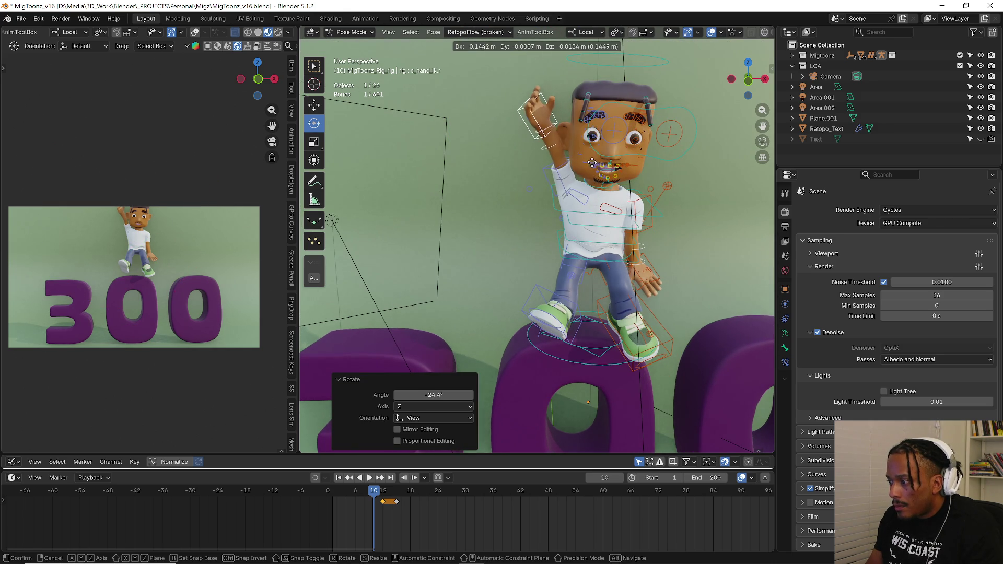
key(g)
click(586, 188)
shift+click(584, 198)
right_click(584, 195)
click(569, 176)
right_click(568, 177)
click(529, 198)
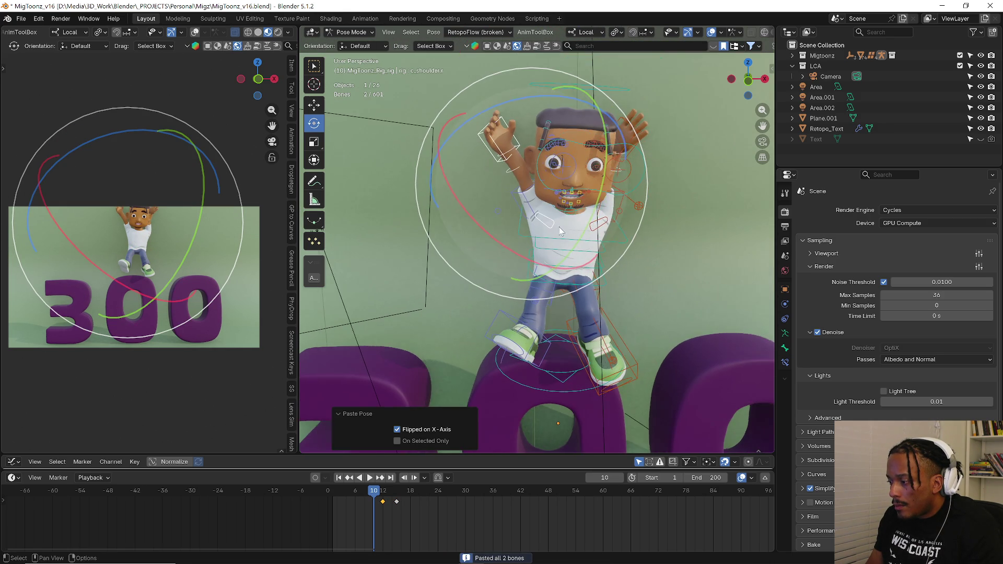
- Twist the torso control around its own axis for the frame-10 raised-arms pose
middle_drag(572, 223, 627, 227)
click(559, 223)
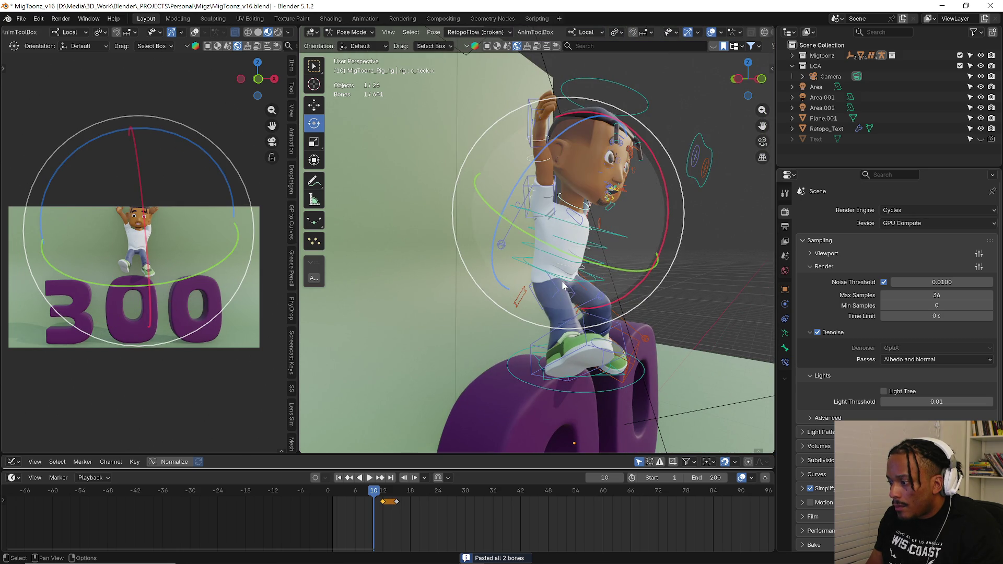
click(571, 286)
drag(648, 275, 641, 214)
mouse_move(641, 213)
middle_down()
mouse_move(496, 158)
mouse_move(582, 195)
mouse_move(534, 196)
mouse_move(518, 207)
middle_up()
- Reposition the raised hand control through several small moves and a free tilt
click(489, 154)
key(g)
click(520, 163)
key(g)
click(571, 204)
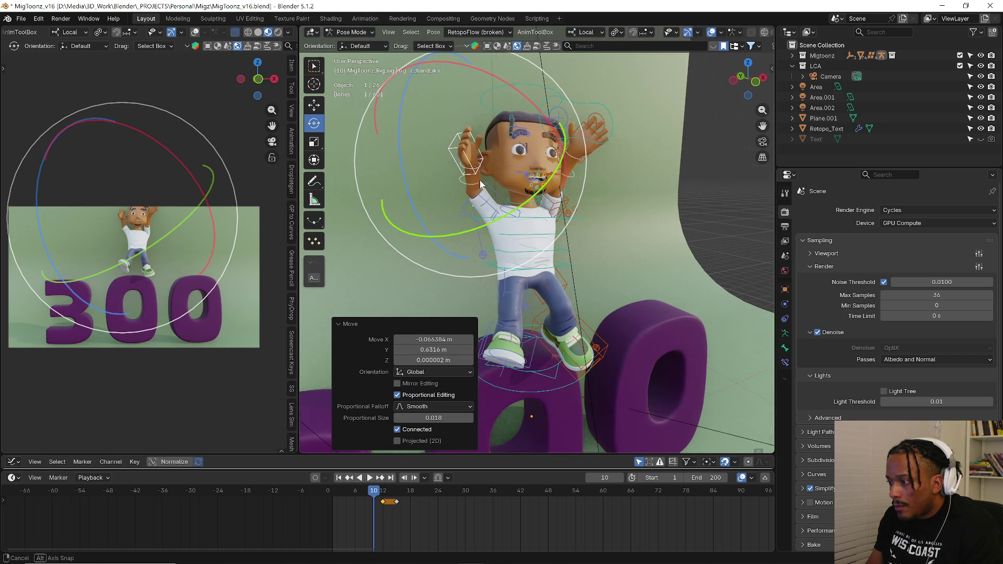
key(g)
click(501, 219)
key(g)
click(492, 223)
drag(493, 224, 573, 196)
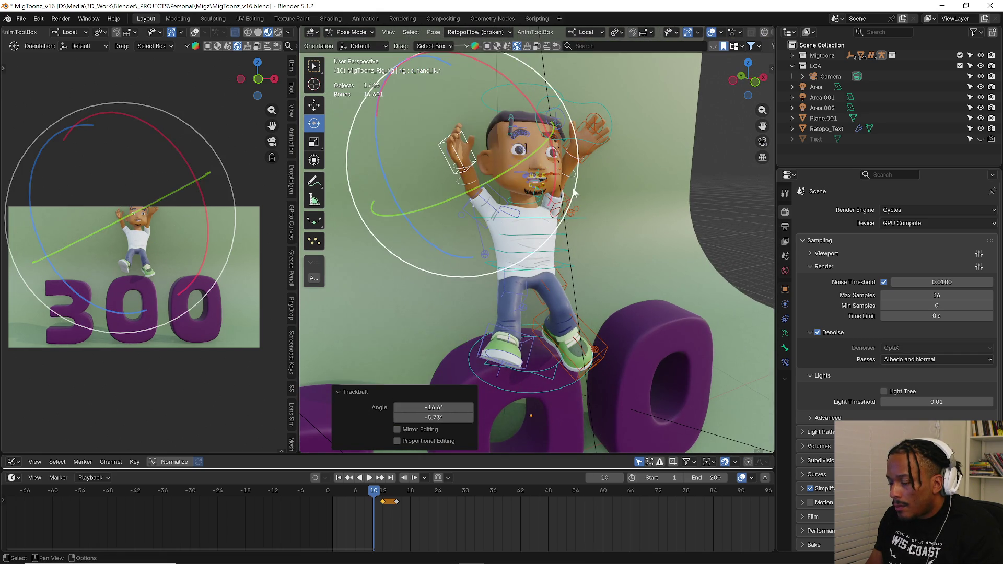
middle_drag(587, 156, 439, 203)
scroll(455, 204, up, 2)
- Fine-tune the raised hand's placement near the head and rotate it slightly
key(g)
click(452, 205)
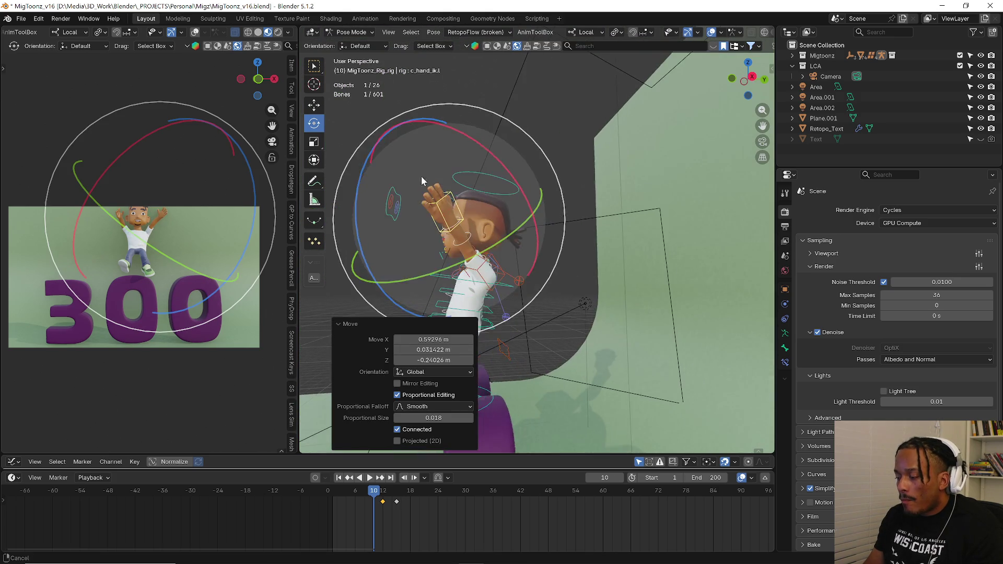
key(g)
click(482, 206)
key(g)
click(501, 228)
key(g)
click(523, 251)
middle_drag(522, 247, 537, 227)
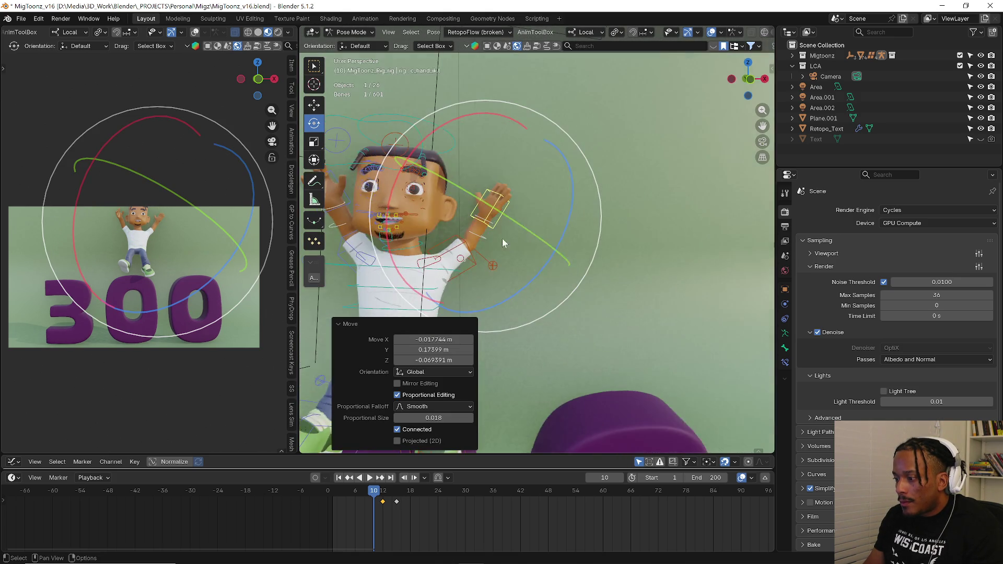
key(r)
click(537, 240)
- Rotate the left shoulder control, then the right shoulder c_shoulder.r by about 9.76 degrees
click(451, 267)
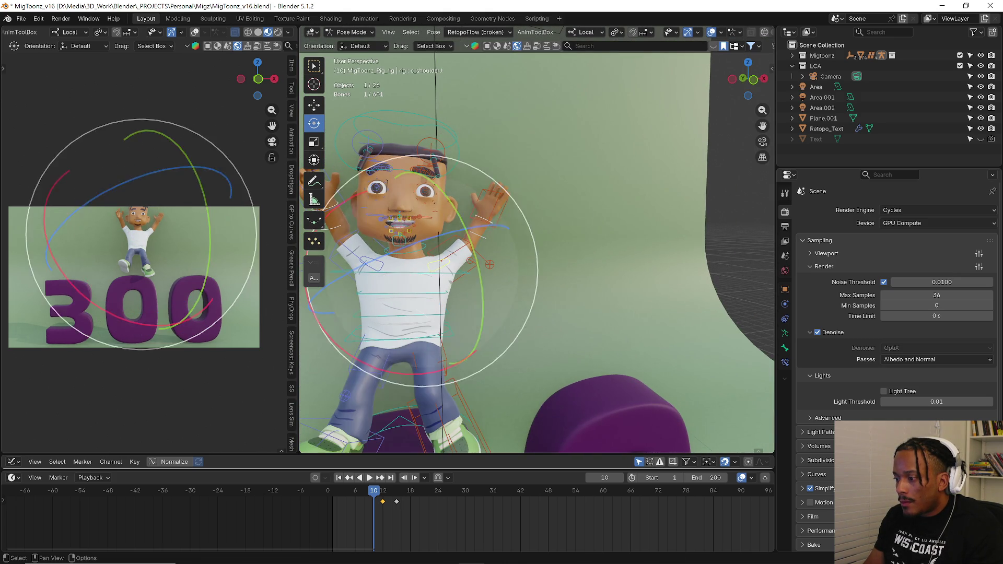
key(r)
click(542, 243)
click(393, 269)
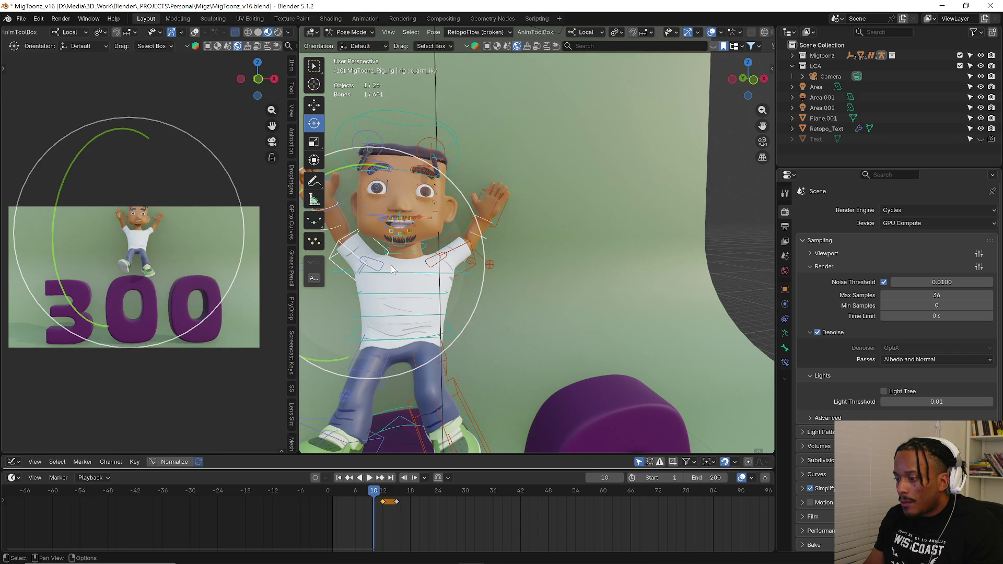
click(447, 262)
key(r)
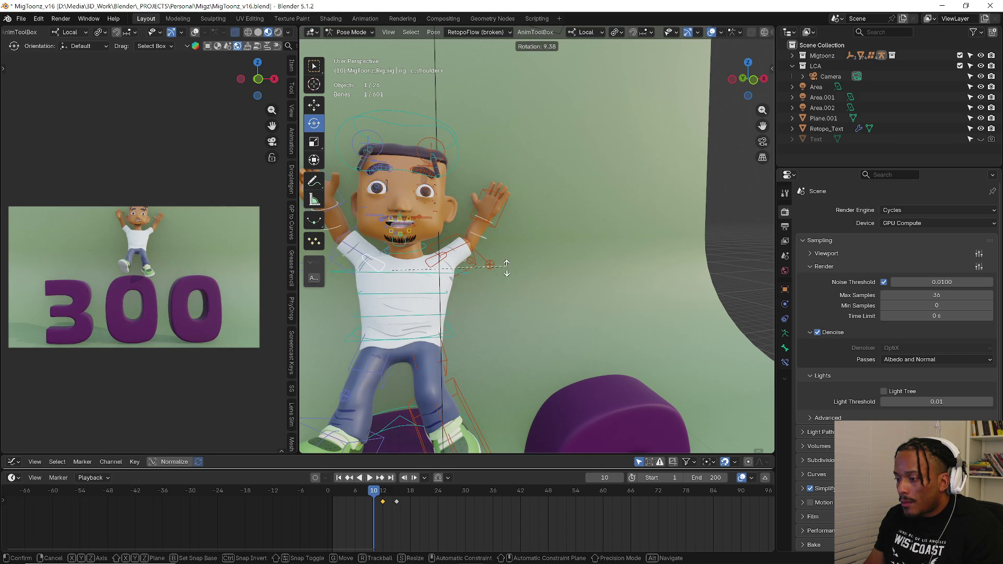
click(504, 267)
middle_drag(505, 268, 497, 259)
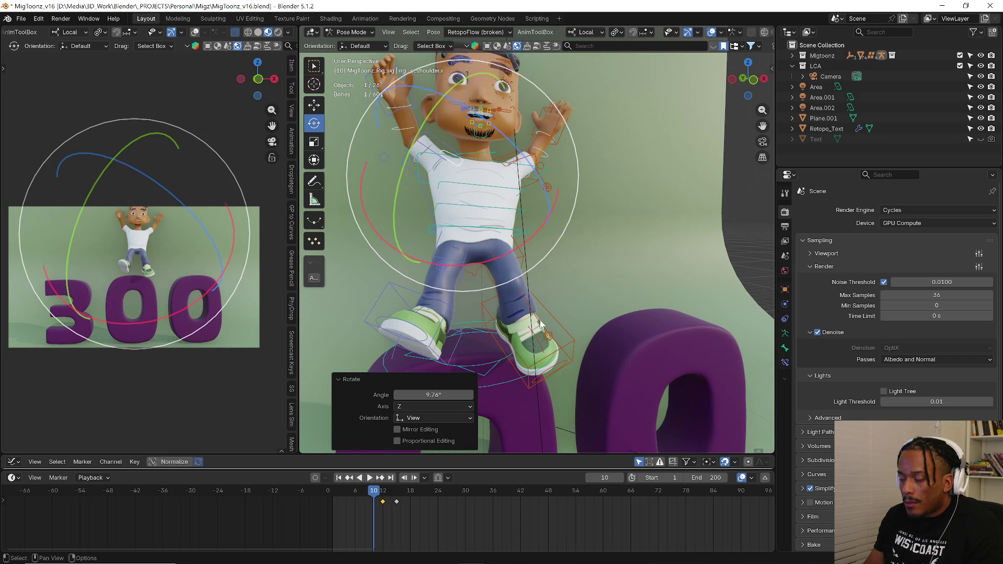
- Tilt and reposition the right foot control for the frame-10 landing pose
click(558, 329)
key(r)
key(r)
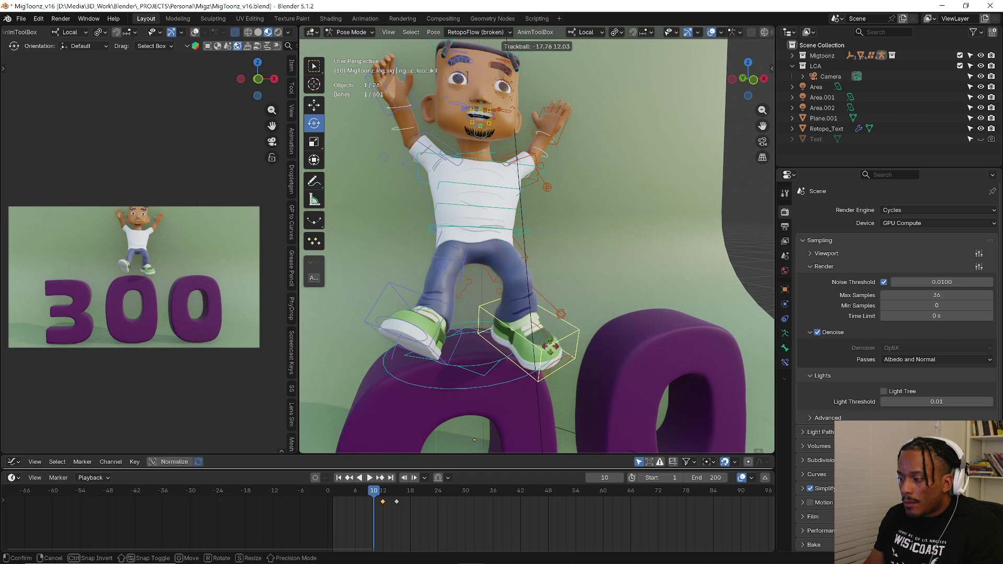
click(558, 336)
middle_drag(558, 336, 571, 340)
key(g)
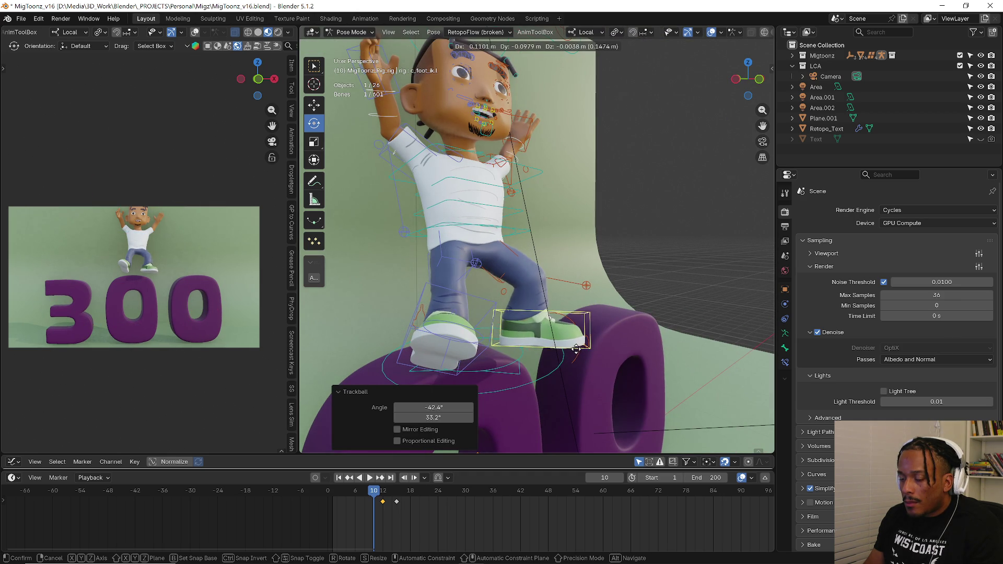
key(o)
click(643, 336)
key(r)
right_click(643, 314)
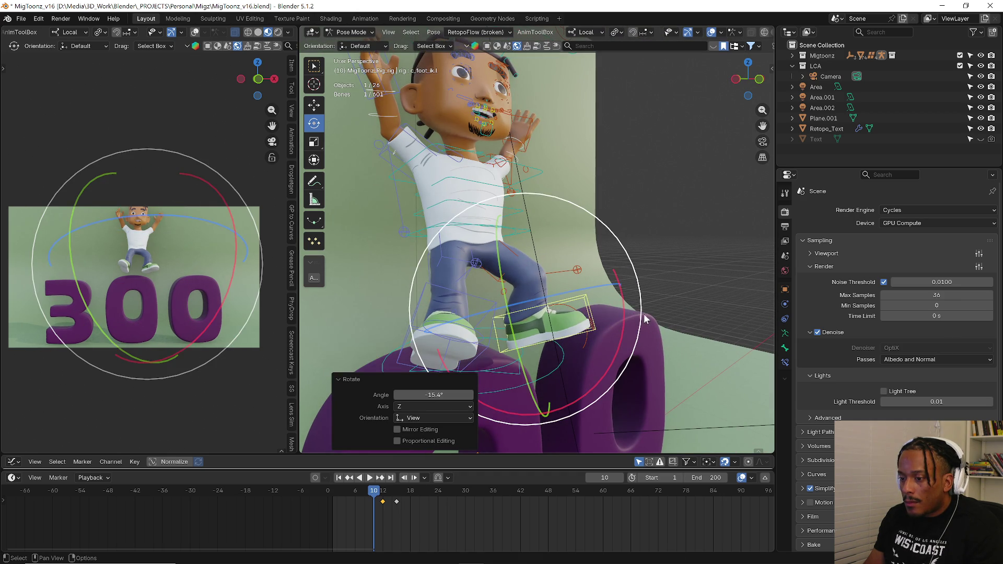
- Raise the whole character via c.root.master, select all bones and play the animation
click(525, 228)
key(g)
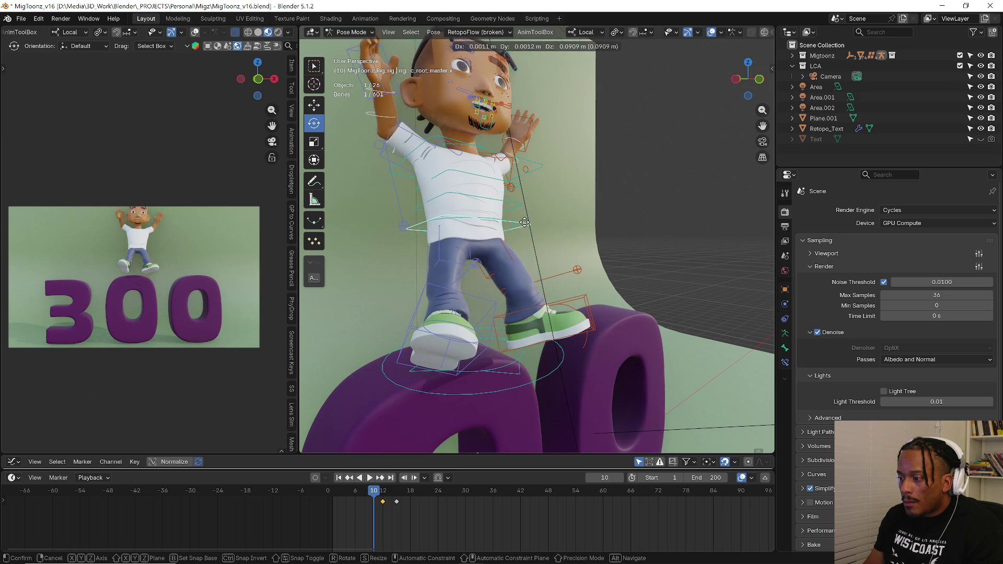
click(523, 227)
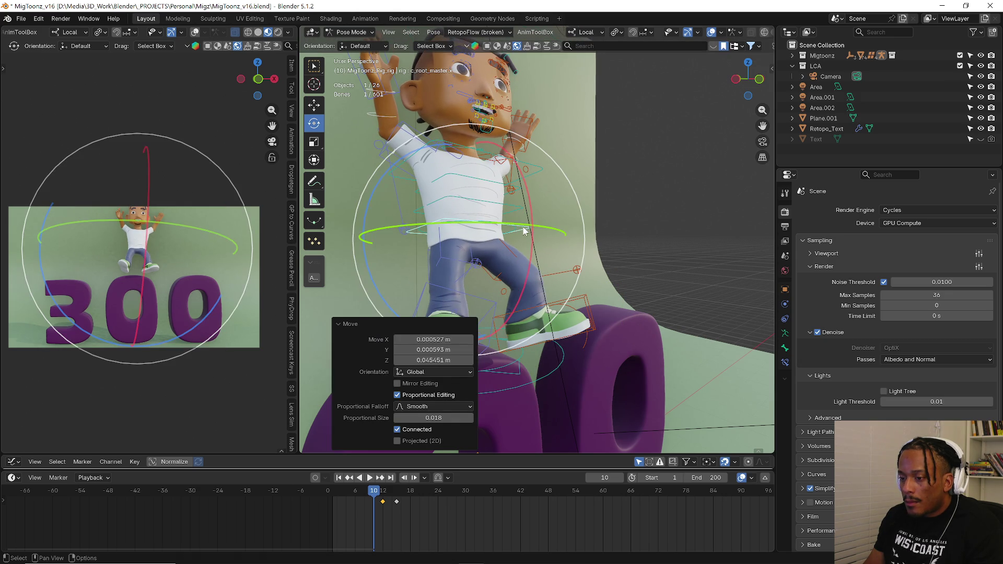
key(a)
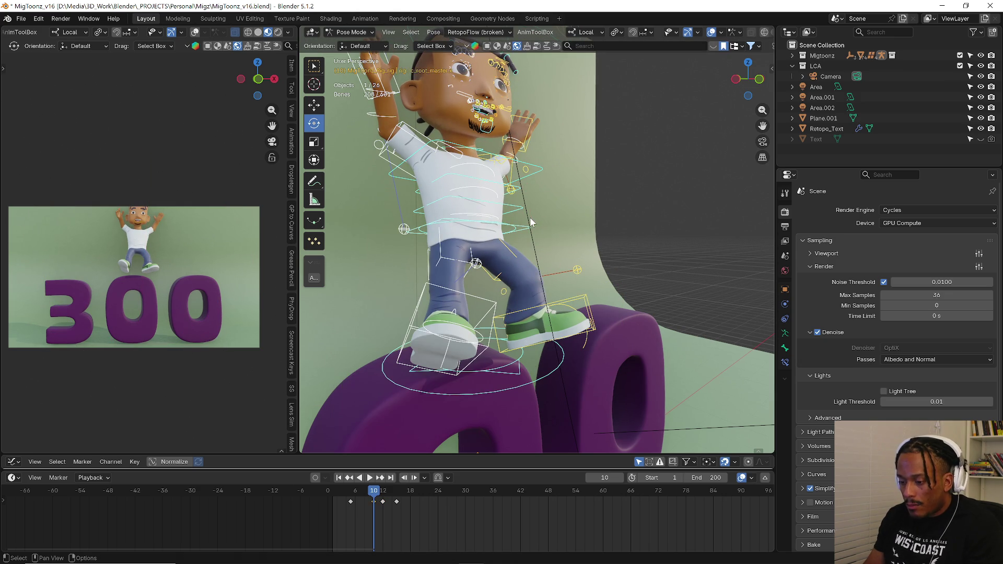
key(space)
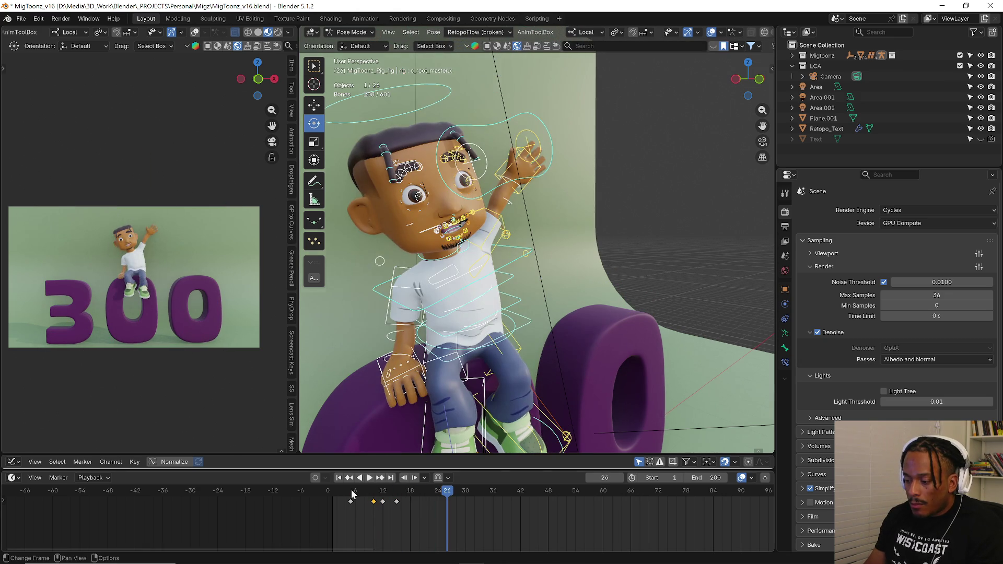
- Review playback, then slide a later landing keyframe four frames later to frame 19
click(351, 492)
key(space)
key(space)
drag(395, 502, 416, 500)
click(416, 501)
key(space)
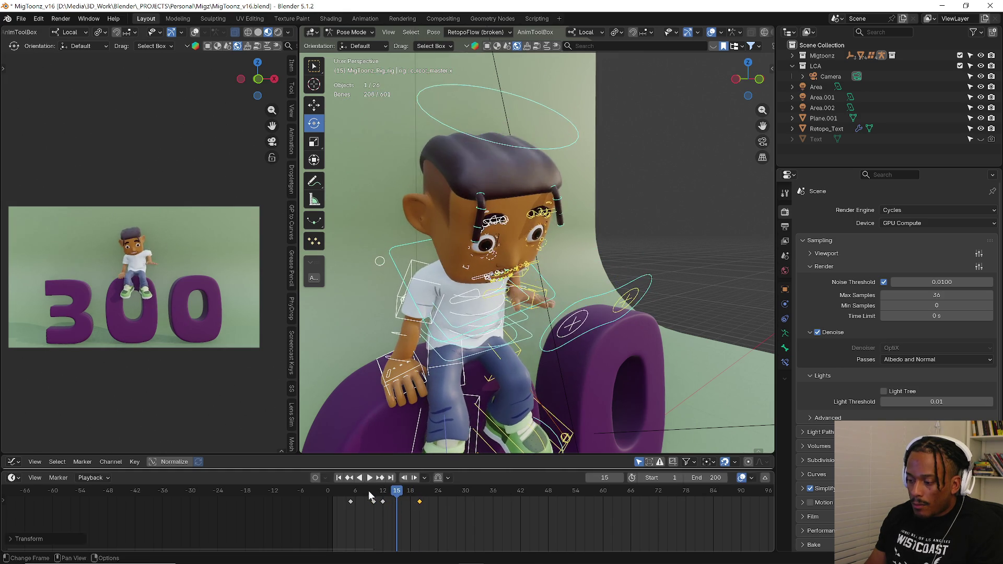
- Scrub back and step through the landing frames, settling on frame 8
drag(372, 493, 366, 500)
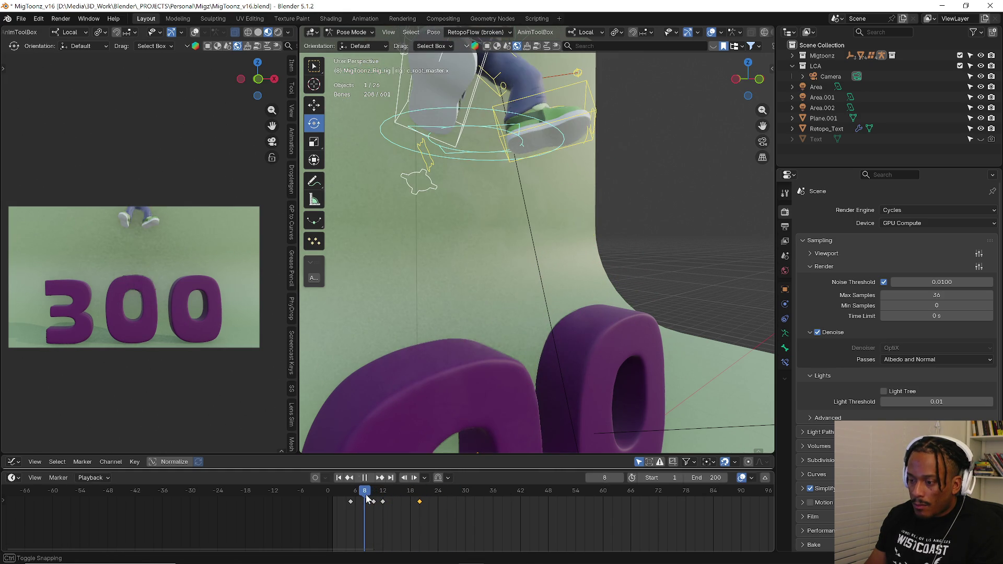
key(space)
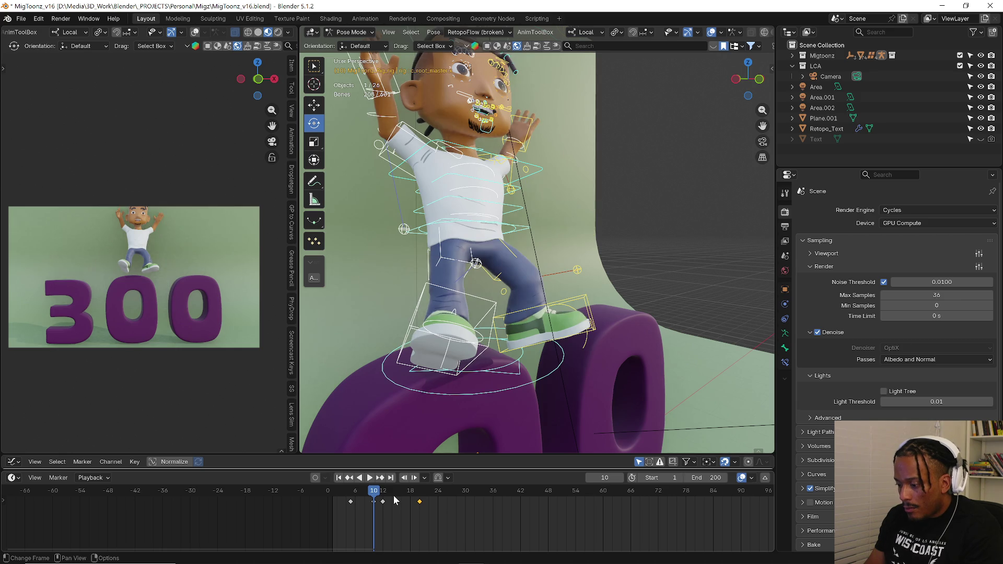
key(Escape)
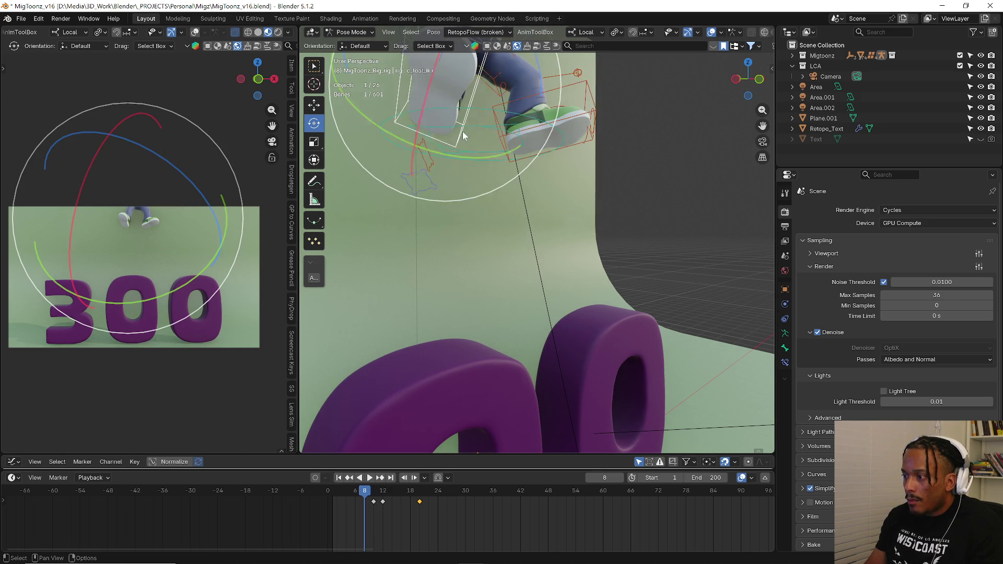
- Tilt the first foot 40 degrees about its X axis, shift it and give it a free tumble
middle_drag(463, 133, 501, 125)
key(r)
key(x)
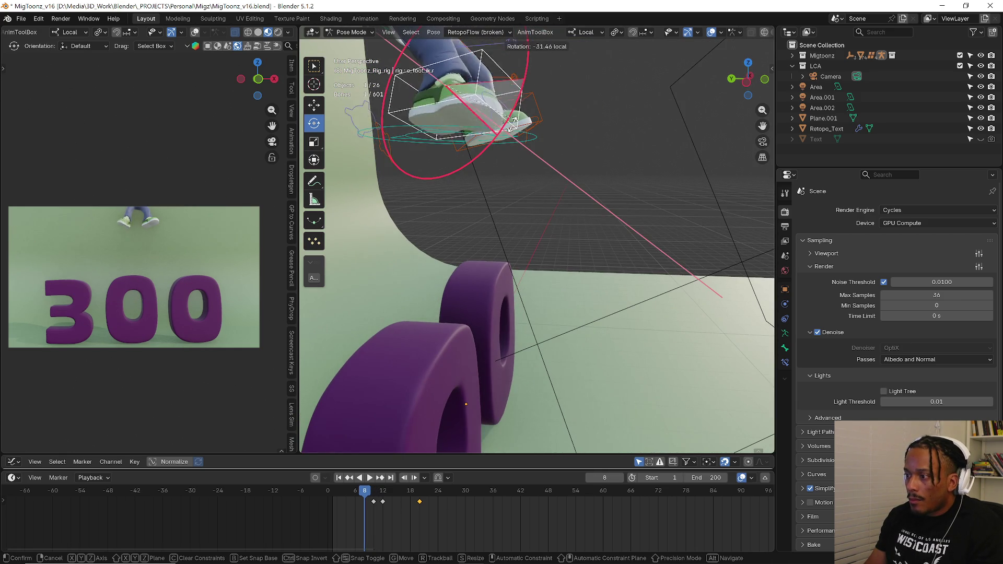
click(511, 124)
middle_drag(517, 236, 549, 219)
key(g)
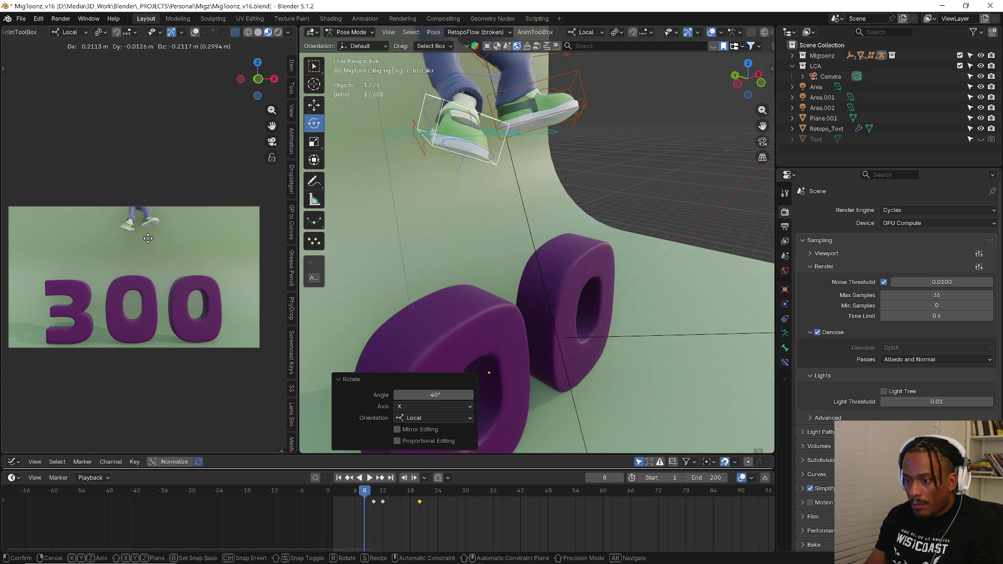
click(148, 239)
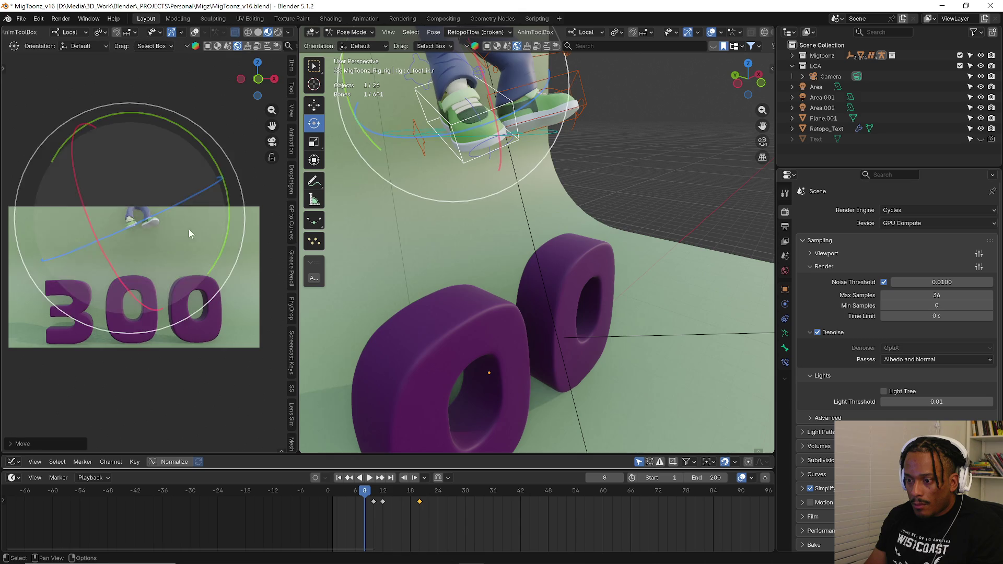
key(r)
key(r)
click(152, 262)
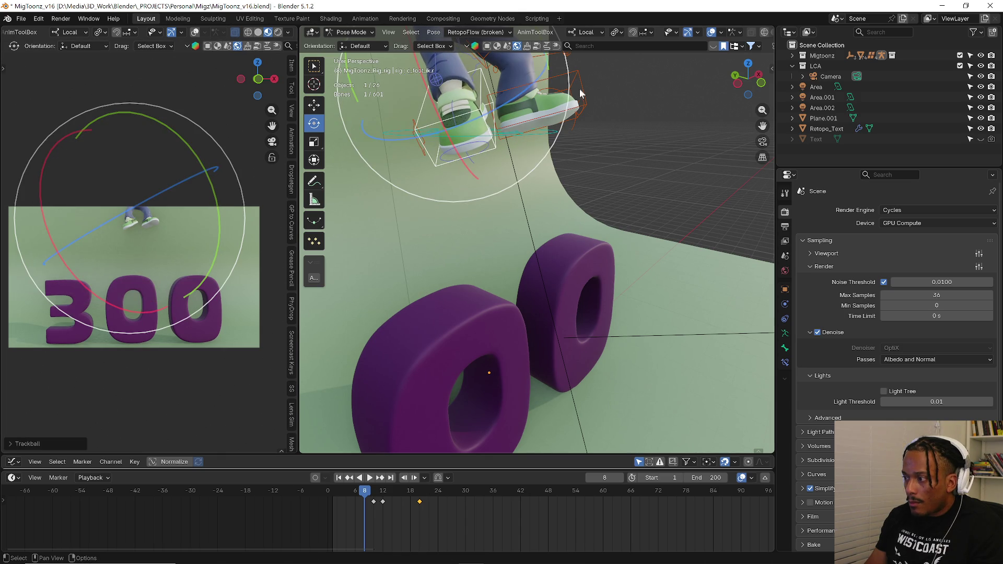
- Rotate and move the foot further from a side angle, cancelling one free tumble
middle_drag(581, 96, 636, 97)
key(r)
click(613, 175)
middle_drag(613, 174, 630, 166)
key(g)
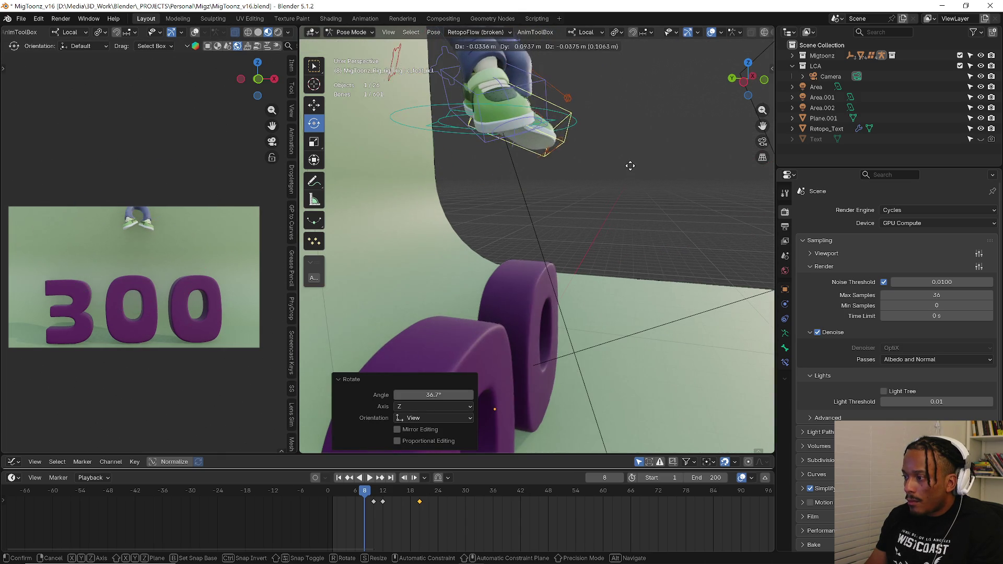
click(613, 165)
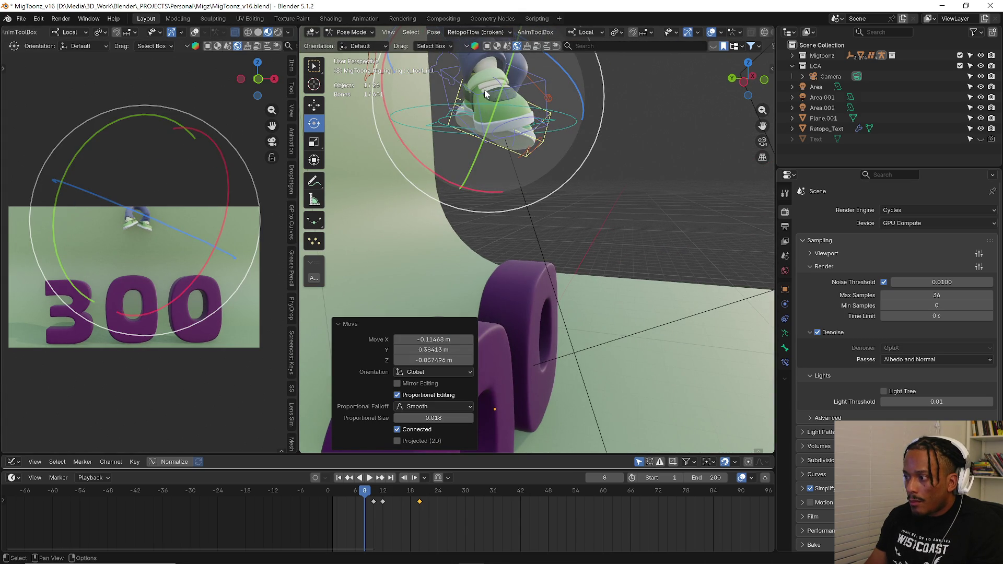
mouse_move(486, 94)
middle_down()
mouse_move(560, 189)
mouse_move(488, 139)
middle_up()
scroll(560, 189, up, 3)
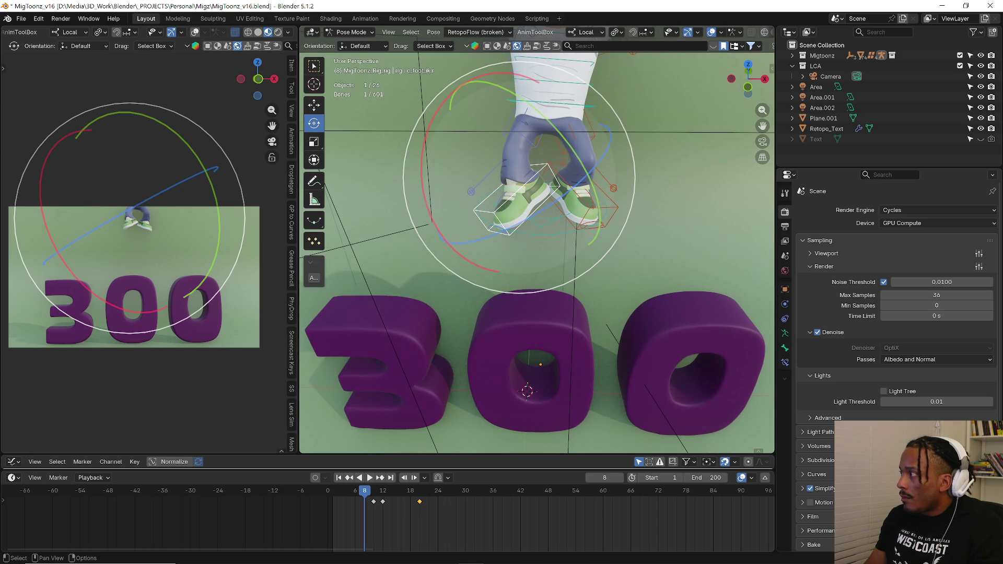
drag(487, 154, 491, 149)
right_click(505, 155)
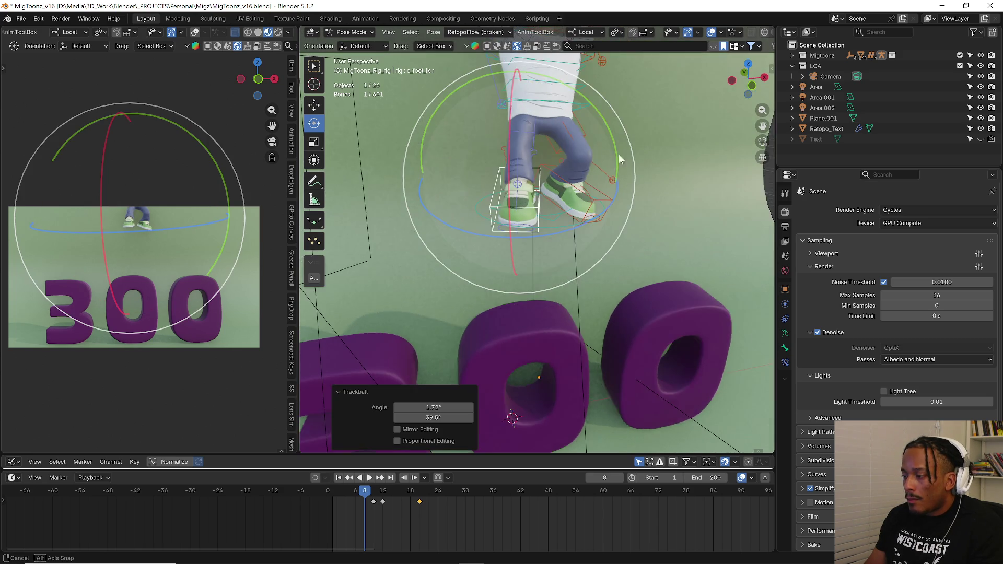
middle_drag(505, 155, 625, 152)
- Finish the foot with rotations of about 20 and 18 degrees and several position tweaks
key(r)
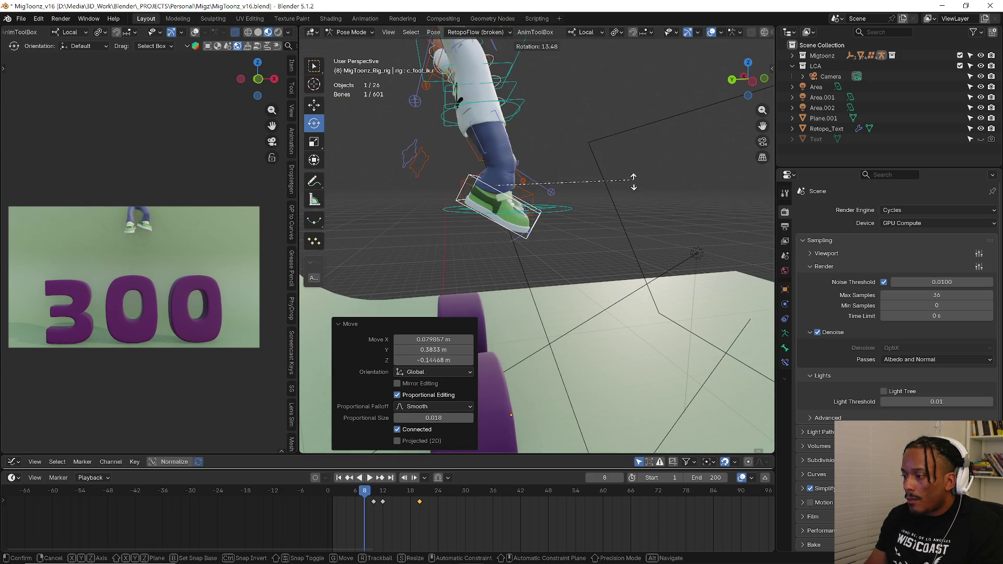
click(622, 196)
key(g)
click(550, 197)
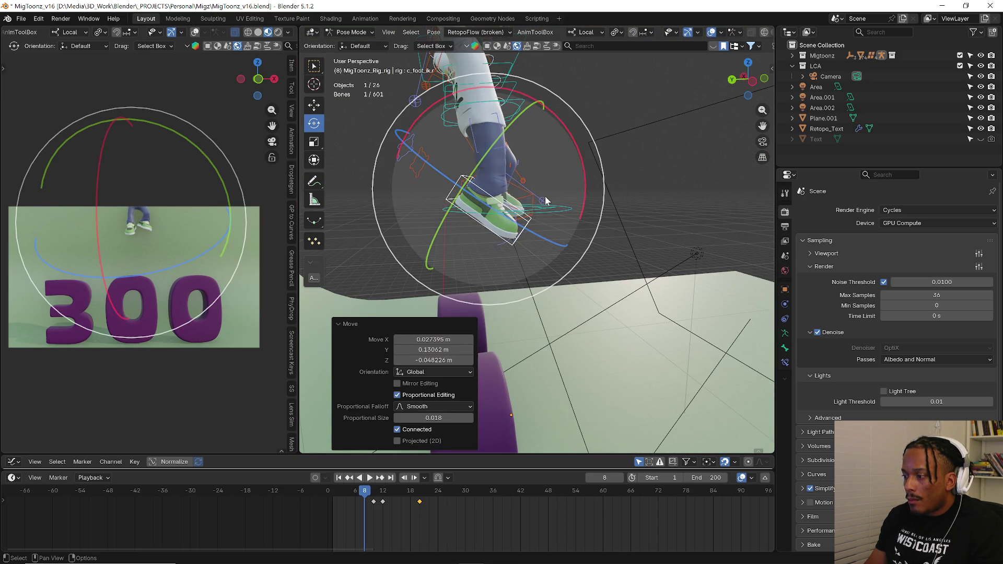
key(ctrl+z)
key(ctrl+z)
key(g)
click(578, 208)
key(r)
click(564, 227)
key(g)
click(559, 239)
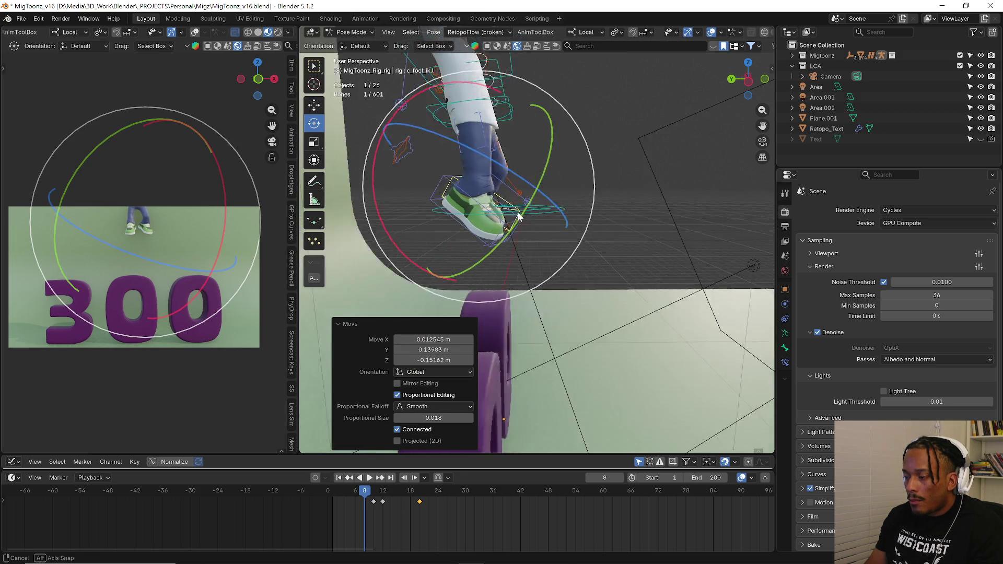
middle_drag(558, 239, 563, 205)
key(g)
click(564, 206)
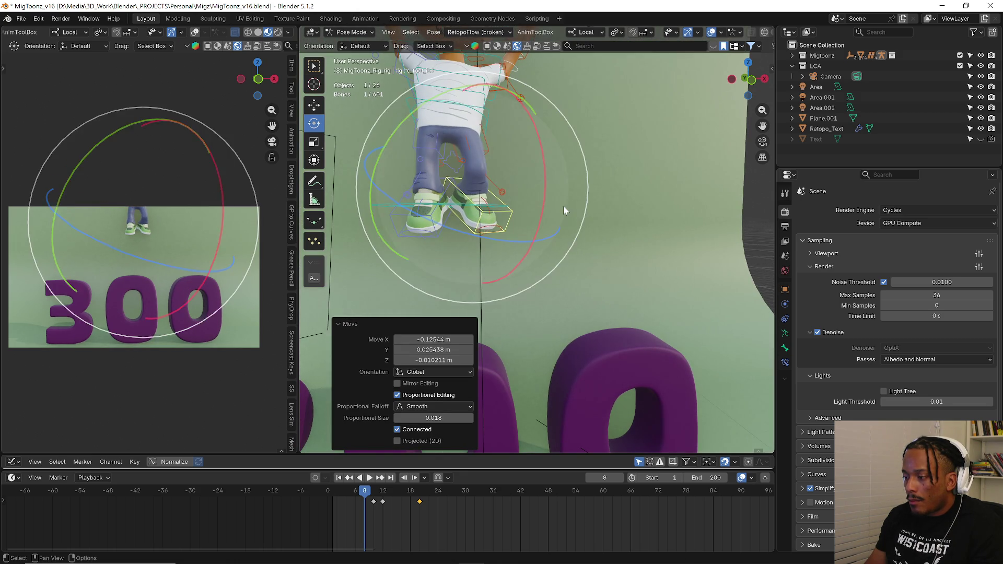
- Move the other foot into place, then select the whole rig and bring up Quick Favorites
click(492, 227)
key(g)
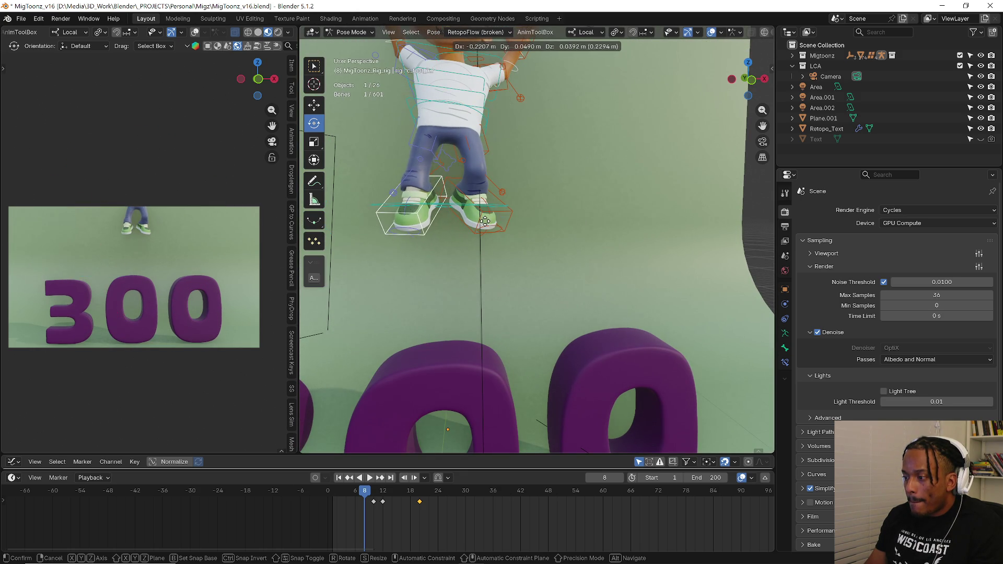
click(491, 224)
key(a)
key(q)
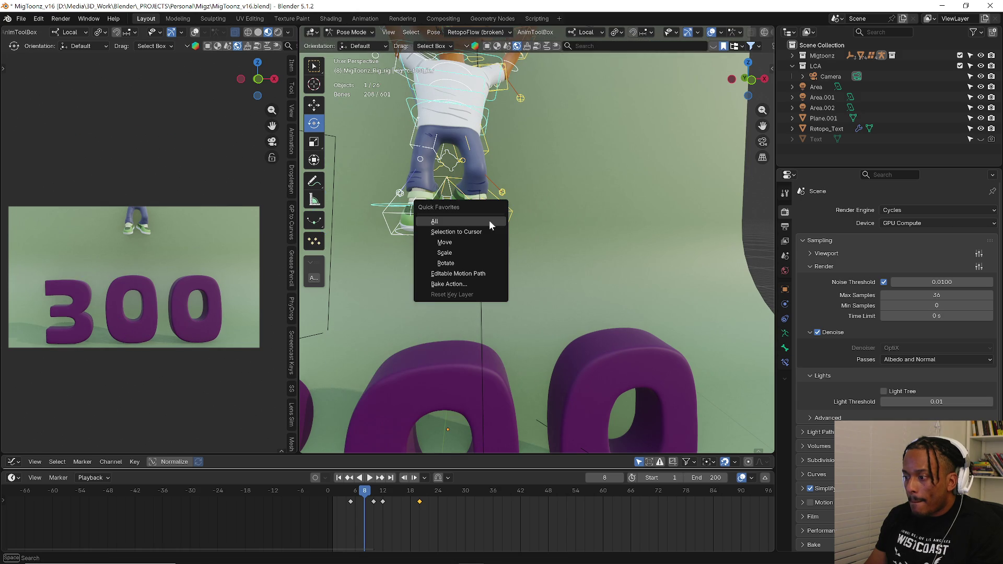
- Replay the jump from frame 5 a few times, then paste the copied raised-arms pose onto frame 11
key(Escape)
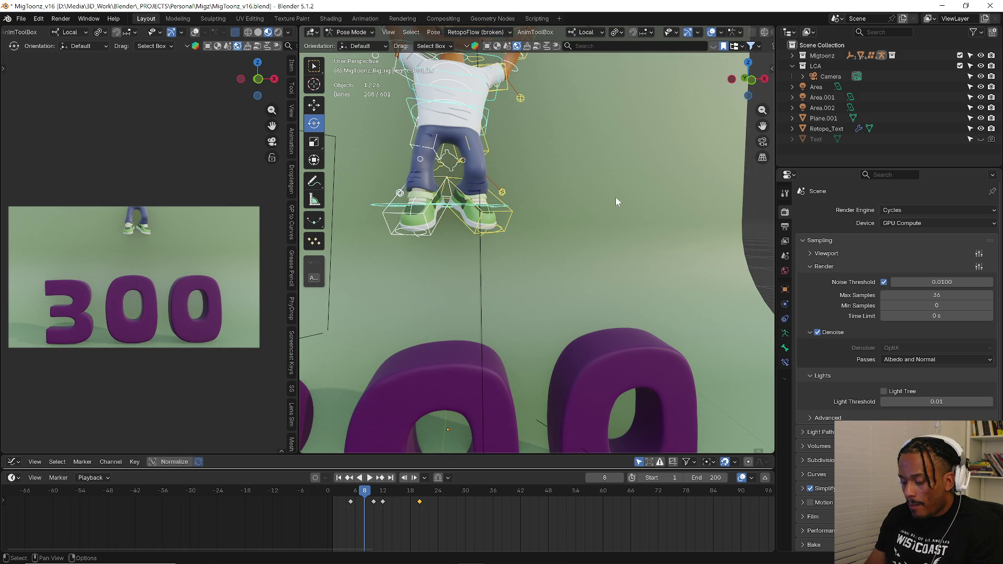
key(space)
click(349, 488)
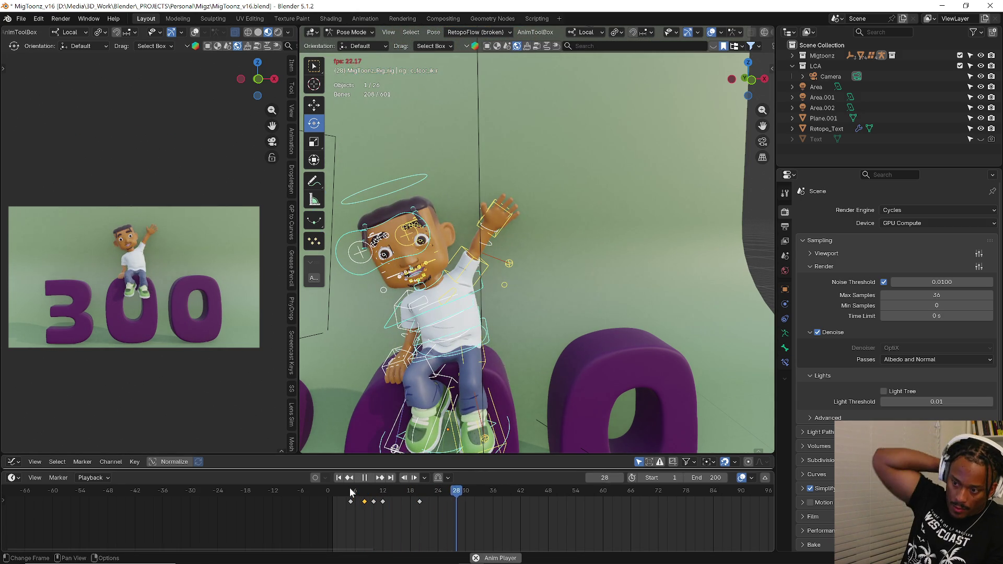
key(space)
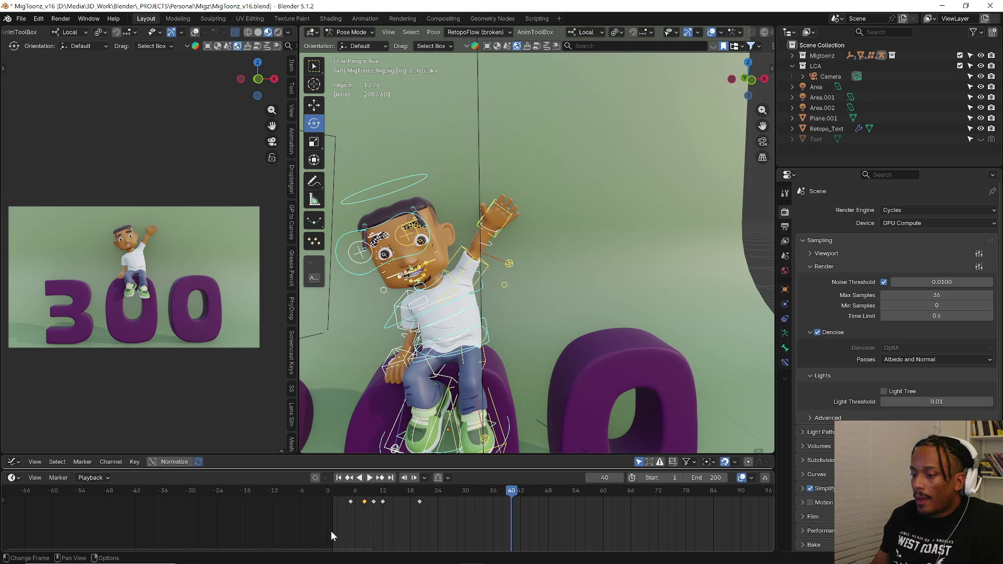
drag(348, 491, 352, 491)
key(space)
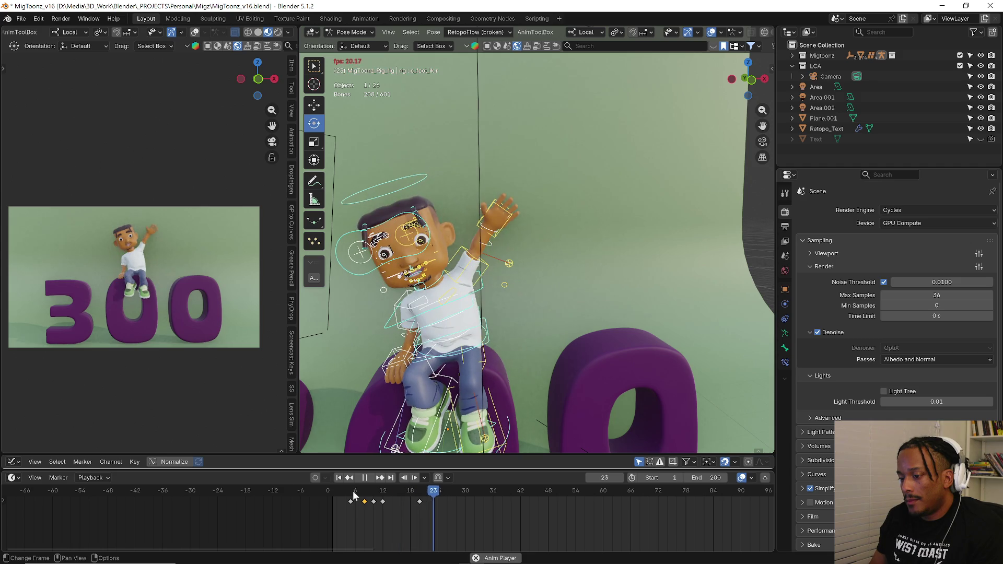
key(space)
drag(355, 494, 380, 504)
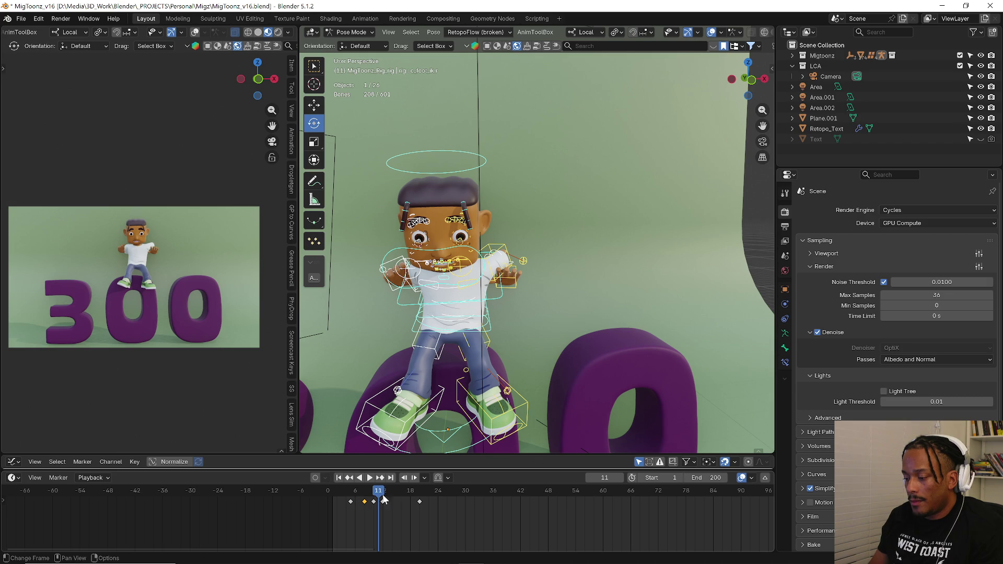
key(ctrl+v)
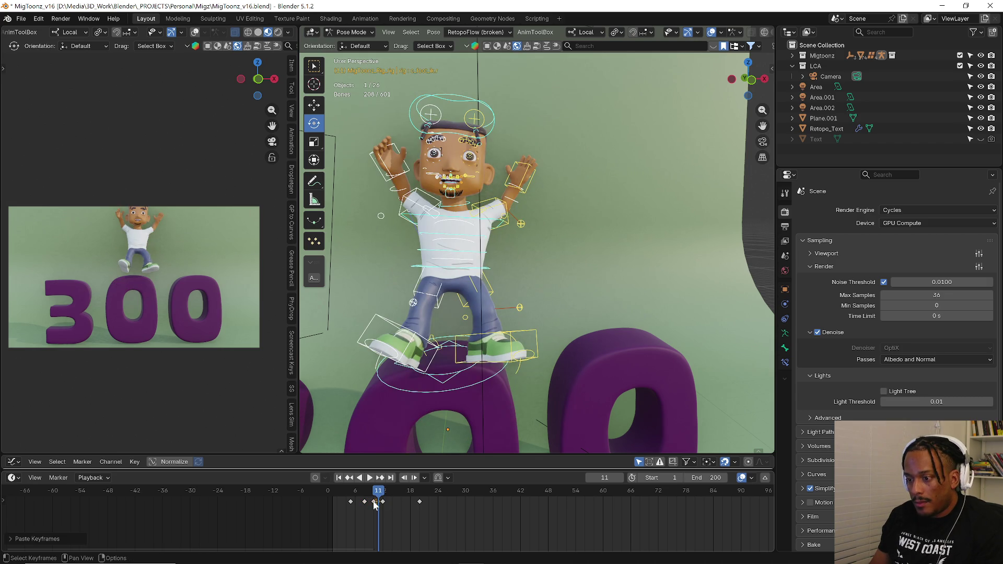
- Try lowering the whole character on Z via its root control, then undo it
click(456, 391)
key(g)
key(z)
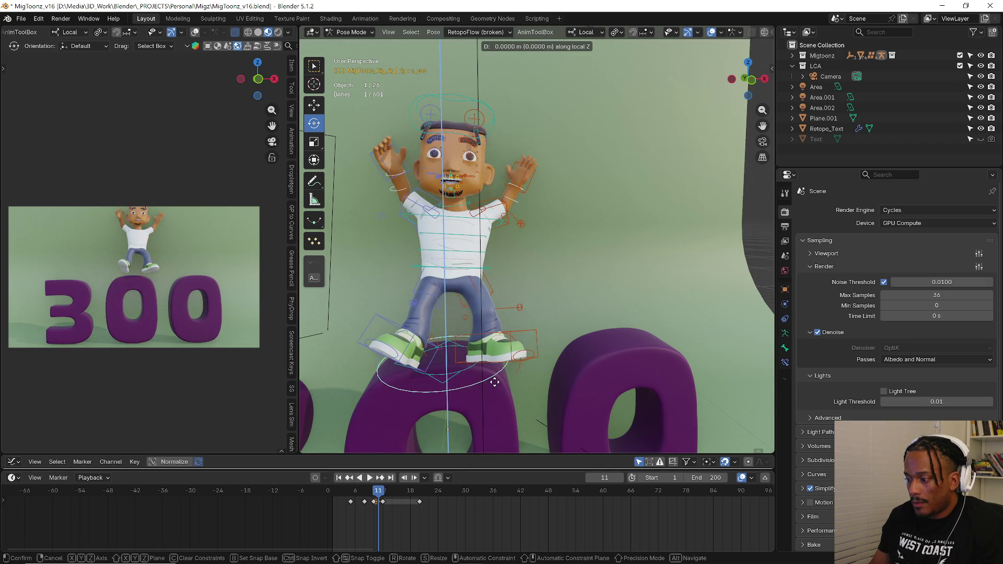
click(491, 32)
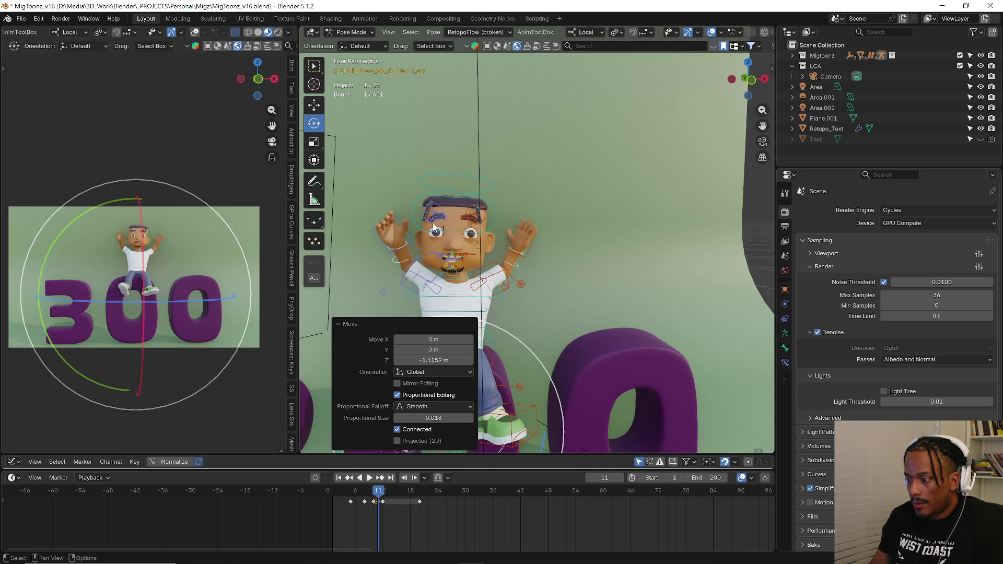
key(ctrl+z)
- Spread both hands wide at frame 11, moving and rotating the left and right hand controls
click(392, 242)
key(g)
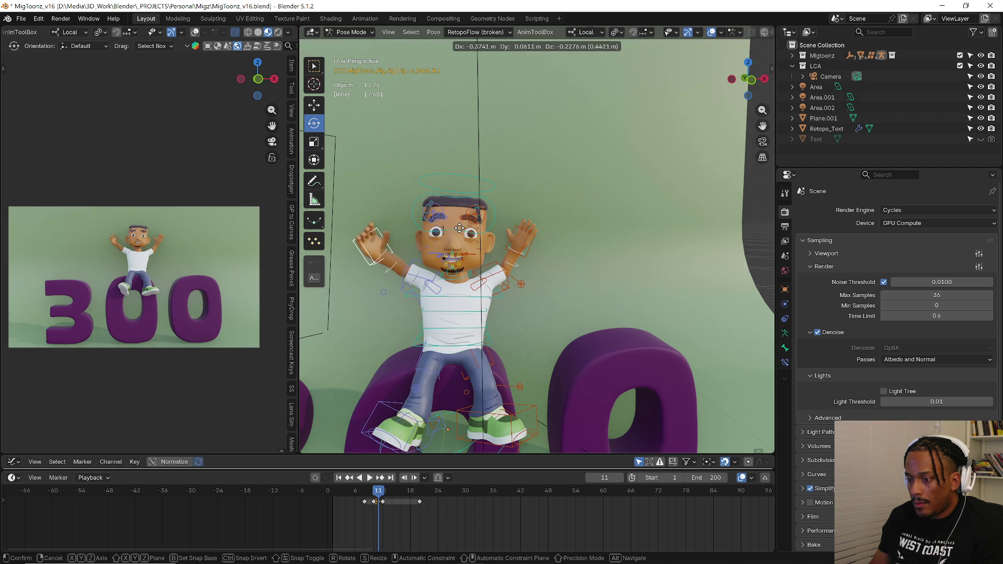
click(460, 228)
key(r)
click(486, 139)
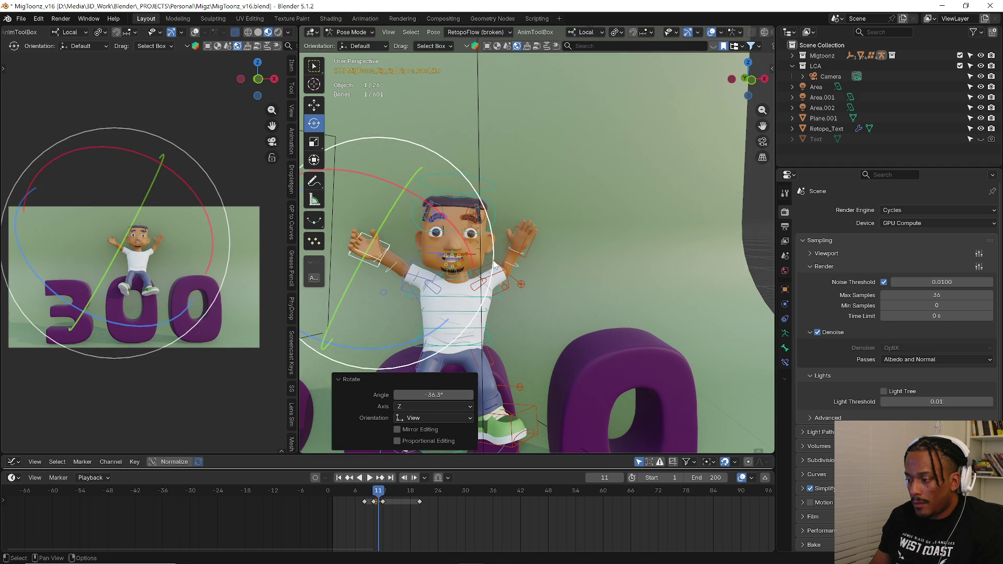
click(521, 261)
key(r)
click(596, 253)
key(g)
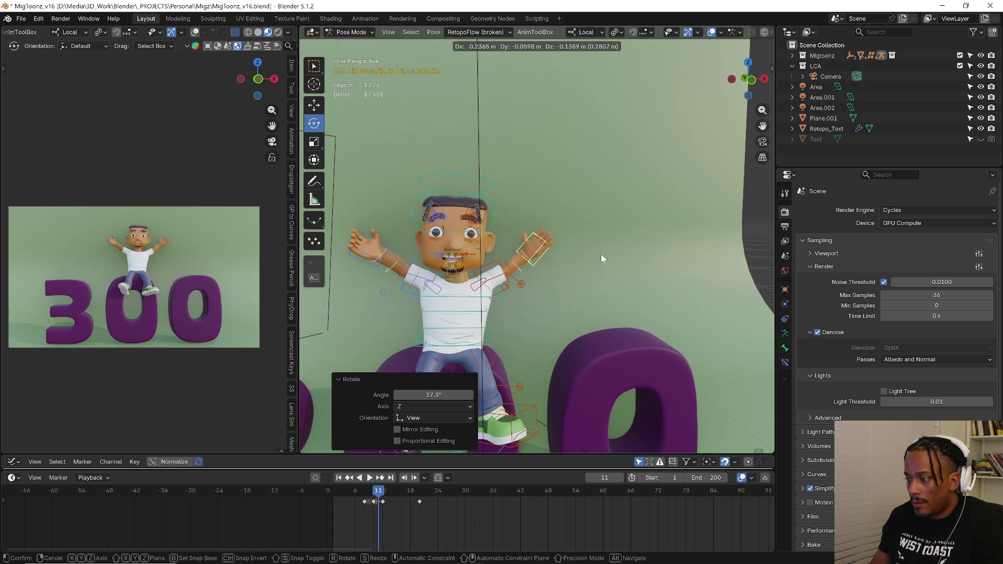
click(600, 254)
- Tilt a body control about its X axis from a side view
middle_drag(502, 265, 508, 180)
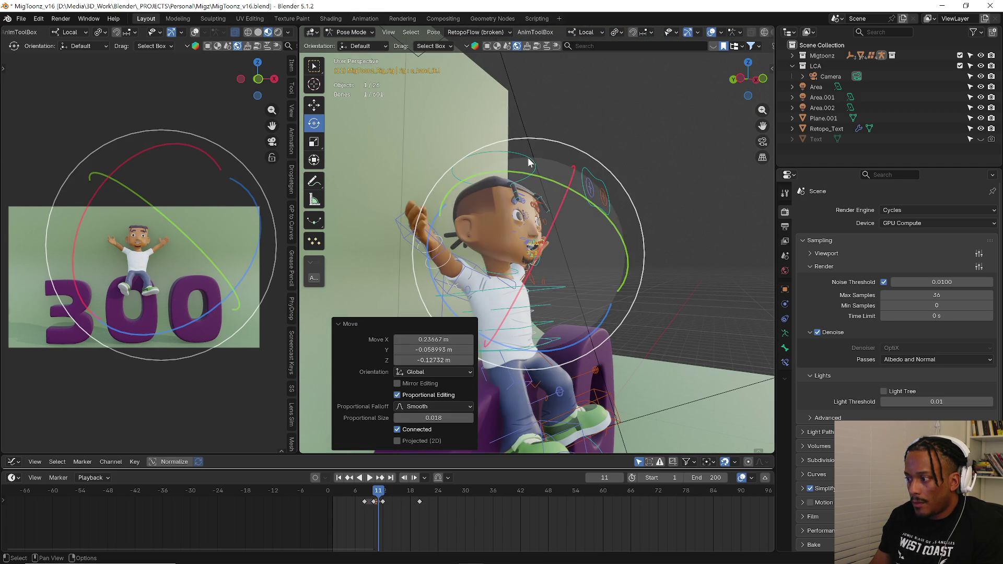
click(567, 188)
key(r)
key(x)
click(570, 230)
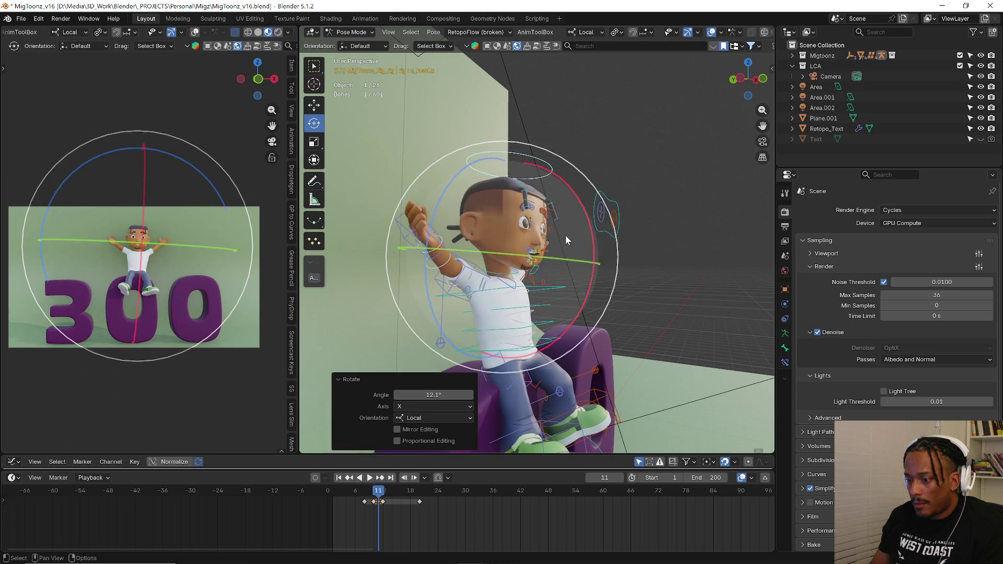
middle_drag(569, 230, 480, 277)
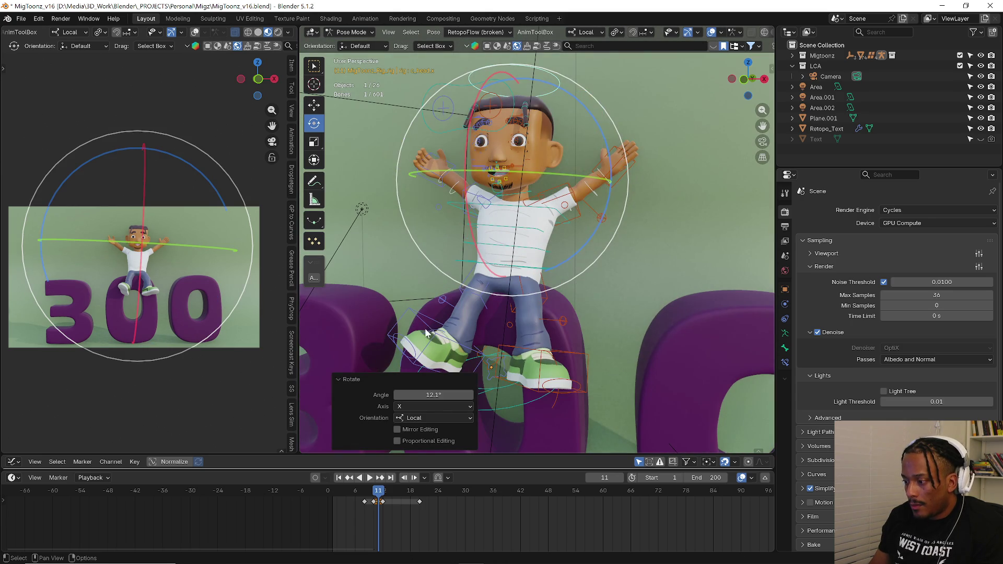
- Kick both feet outward, repositioning and rotating the left and right foot controls
click(425, 335)
key(g)
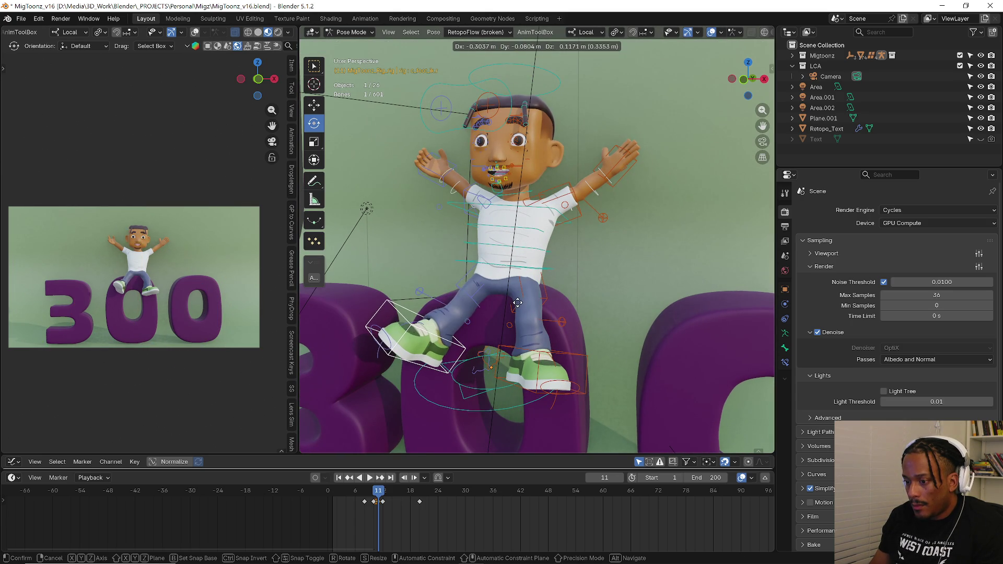
click(506, 307)
mouse_move(506, 307)
middle_down()
mouse_move(435, 287)
mouse_move(580, 337)
middle_up()
key(r)
key(r)
click(588, 335)
key(g)
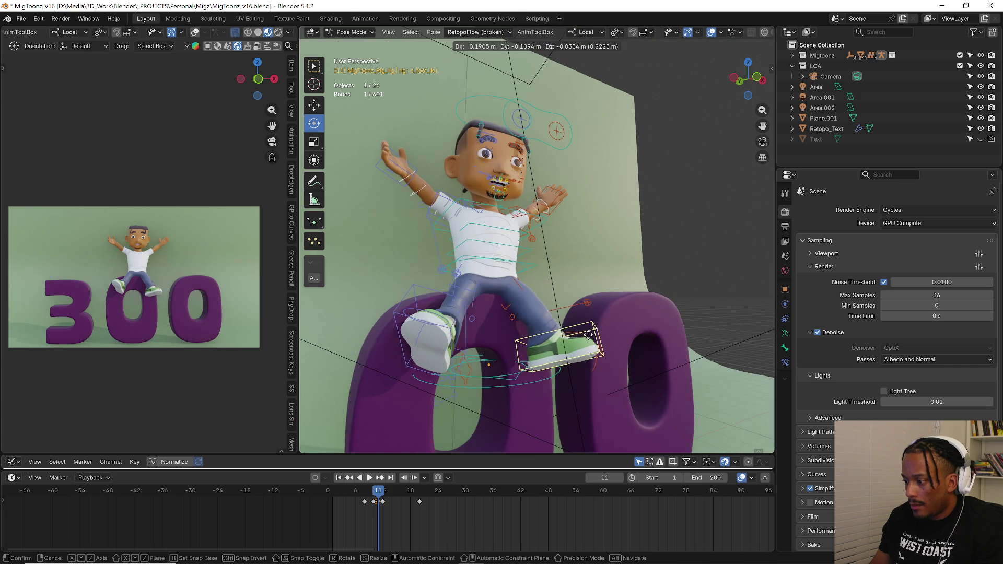
key(r)
click(612, 314)
key(r)
click(634, 286)
key(g)
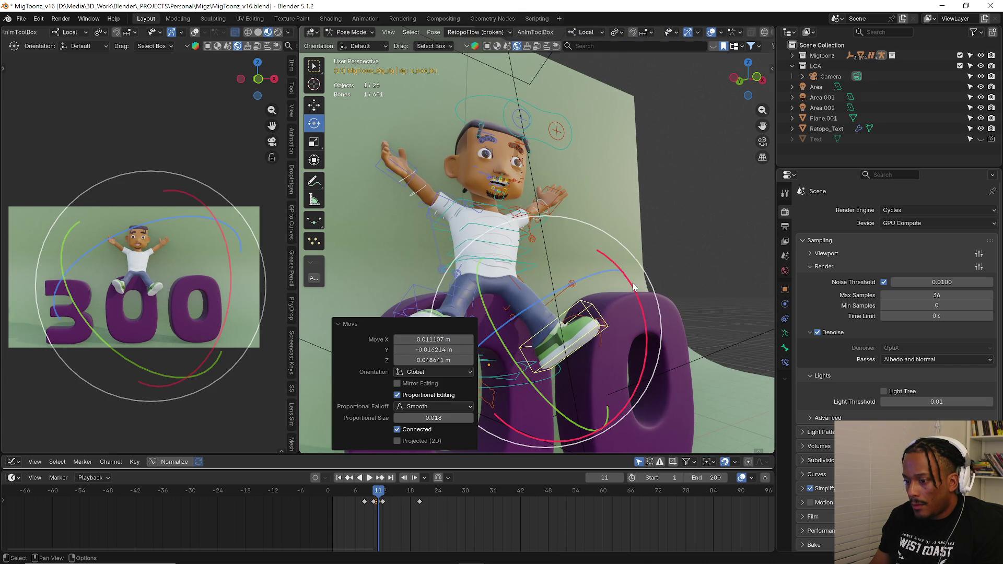
- Select all controls, play the jump, and scrub to the frames just after it
key(a)
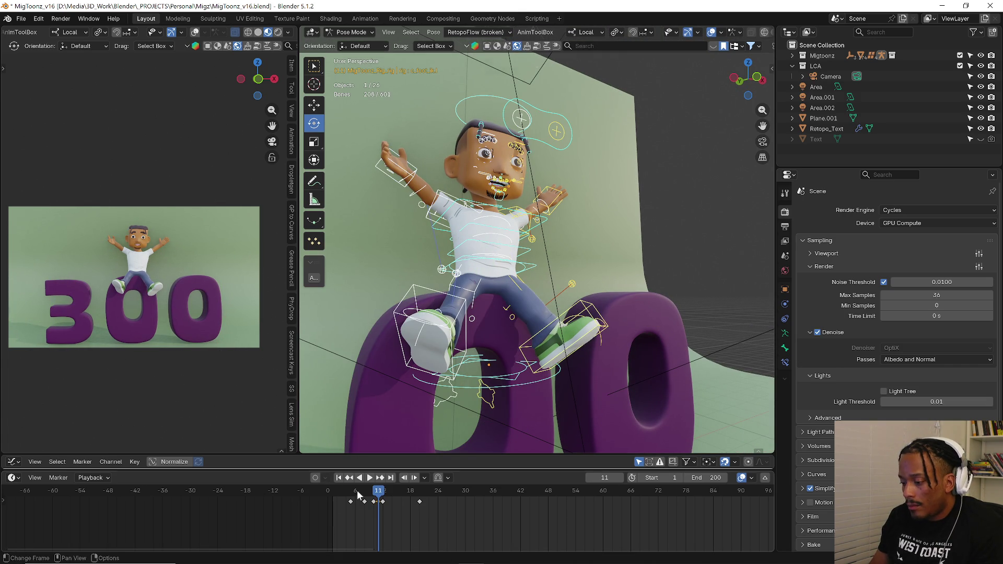
key(space)
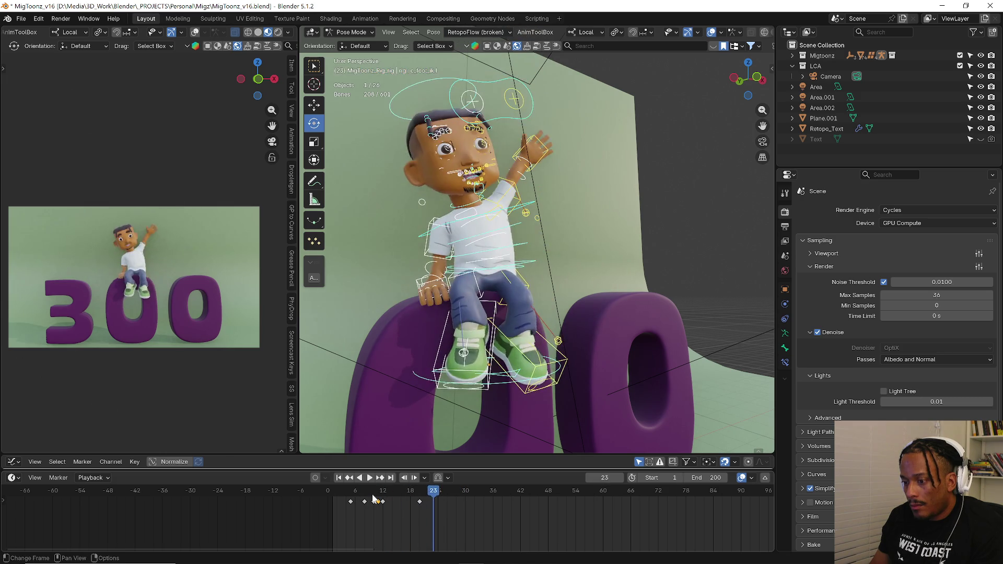
key(space)
mouse_move(392, 507)
mouse_down()
mouse_move(387, 496)
mouse_move(387, 506)
mouse_up()
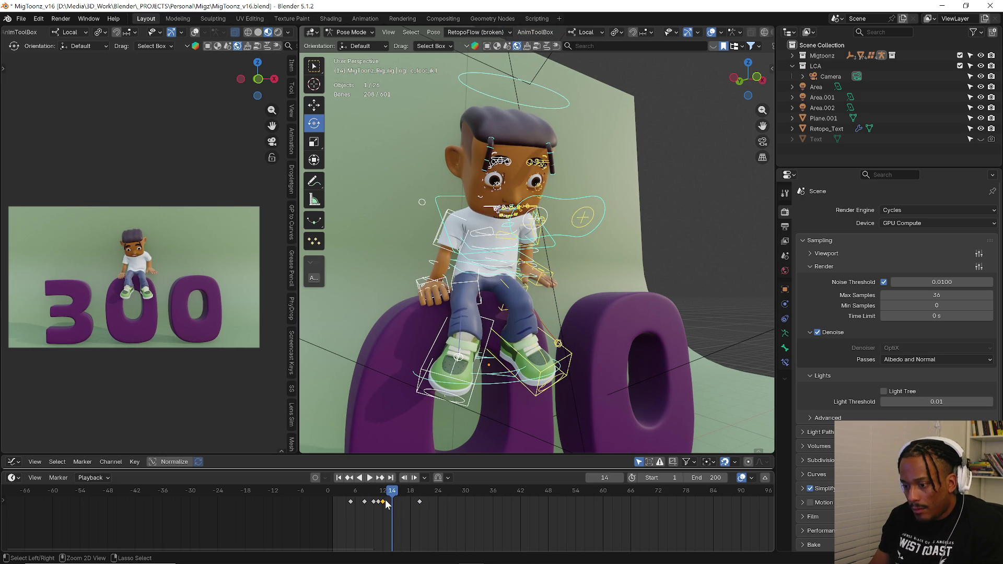
- Paste the sitting pose at frame 14 and lean the torso forward for the landing
key(ctrl+v)
middle_drag(526, 319, 507, 266)
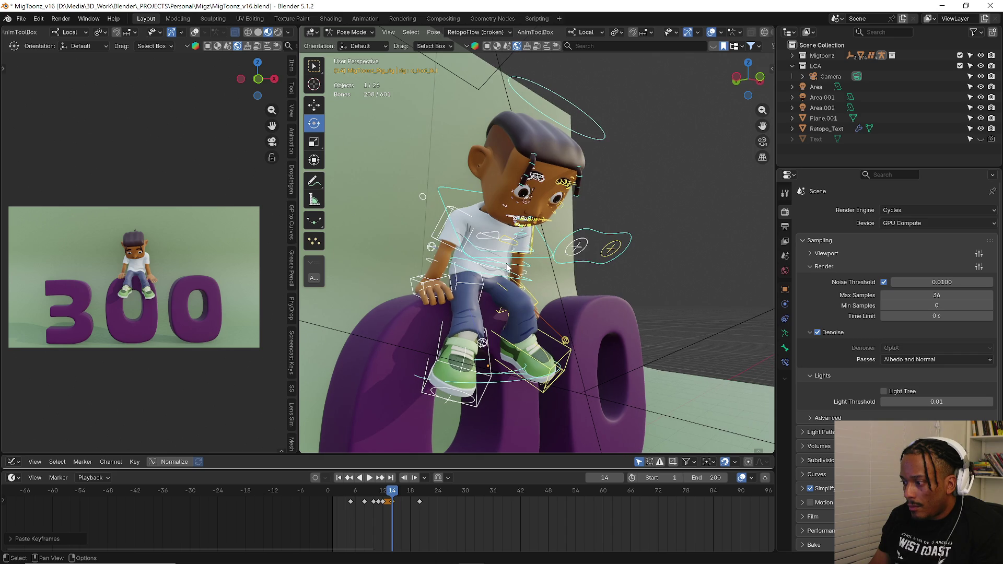
click(507, 267)
drag(545, 263, 495, 269)
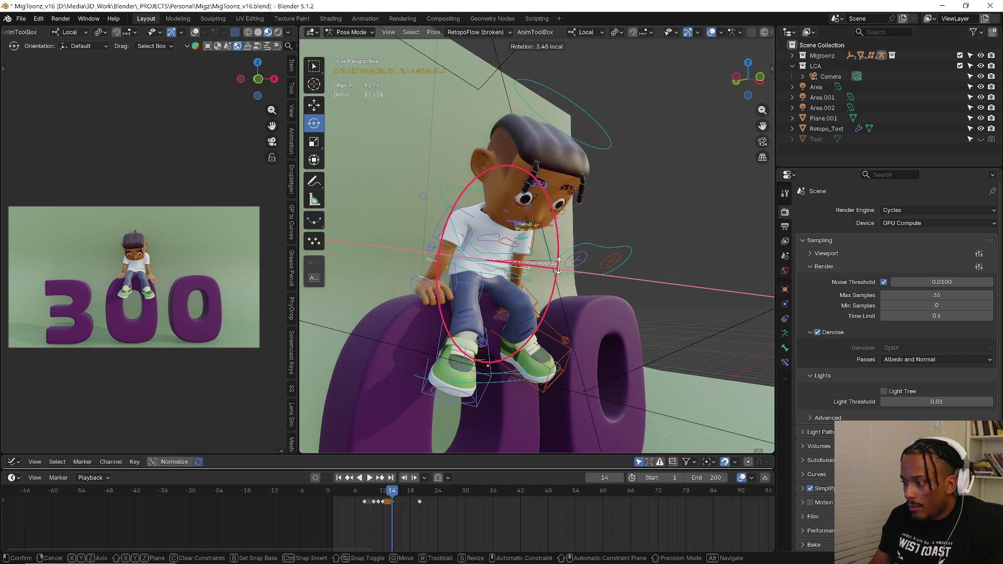
- Tilt the head forward and give it a slight turn from several angles
click(522, 206)
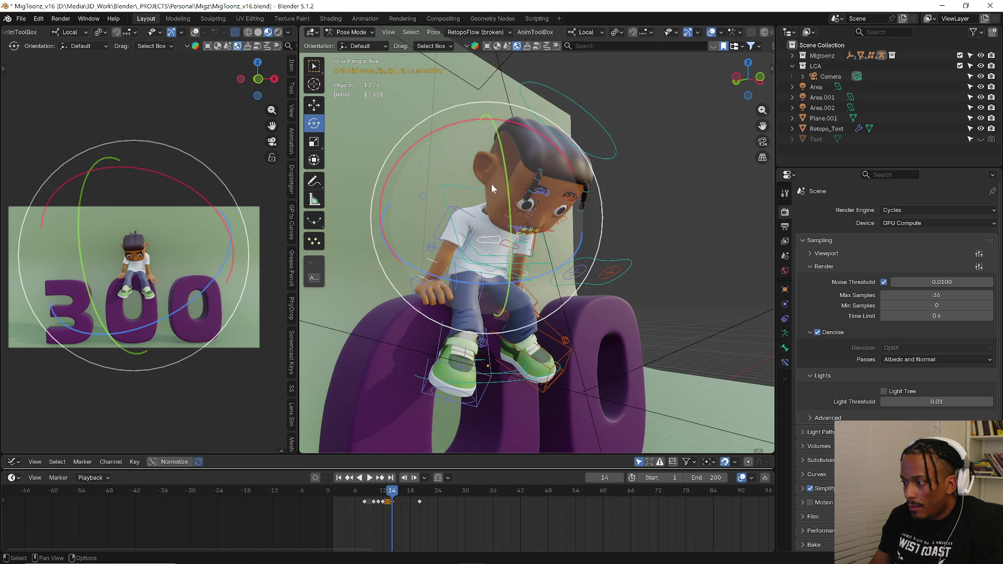
drag(431, 138, 442, 130)
middle_drag(492, 209, 528, 238)
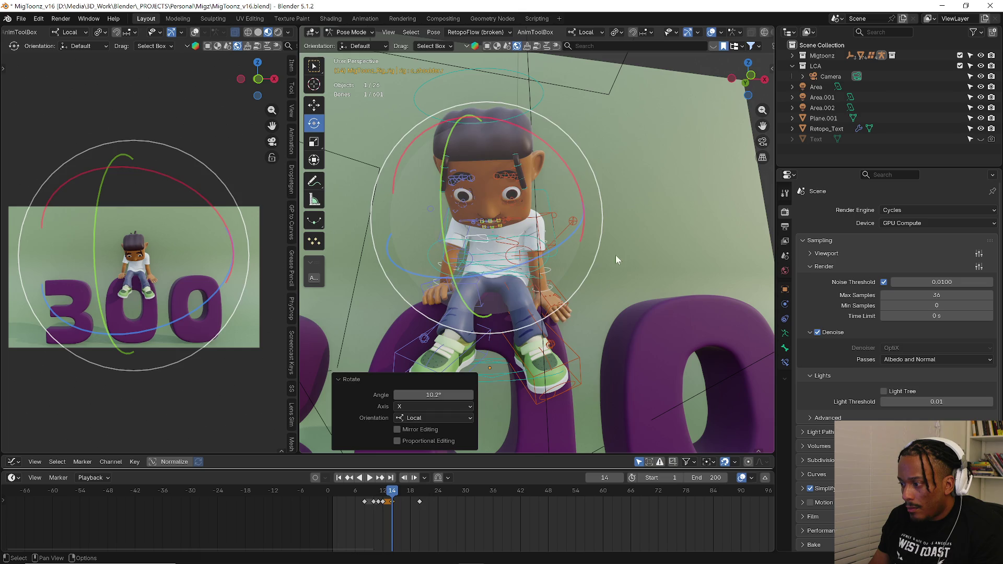
key(r)
click(615, 233)
middle_drag(616, 233, 614, 217)
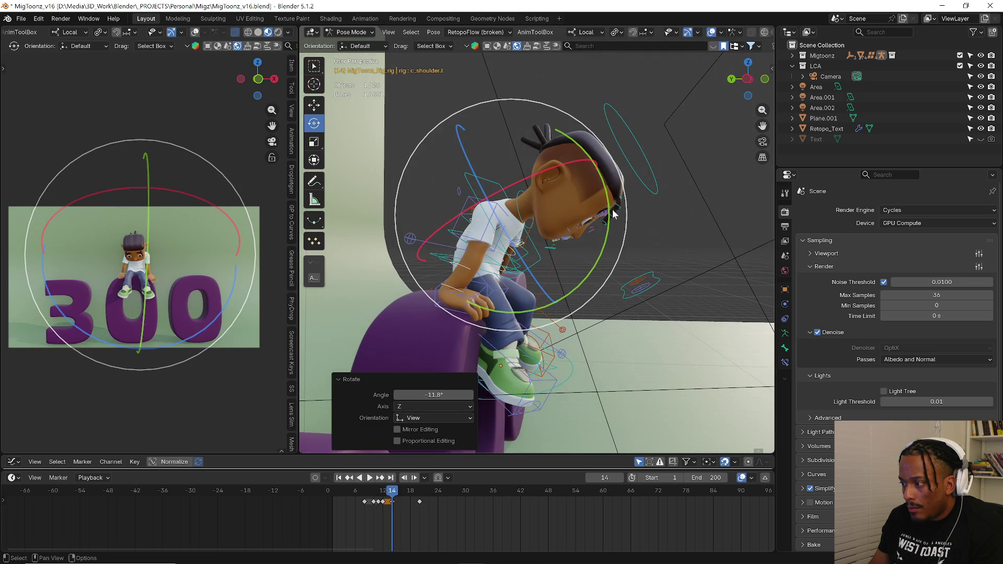
key(i)
key(r)
click(601, 321)
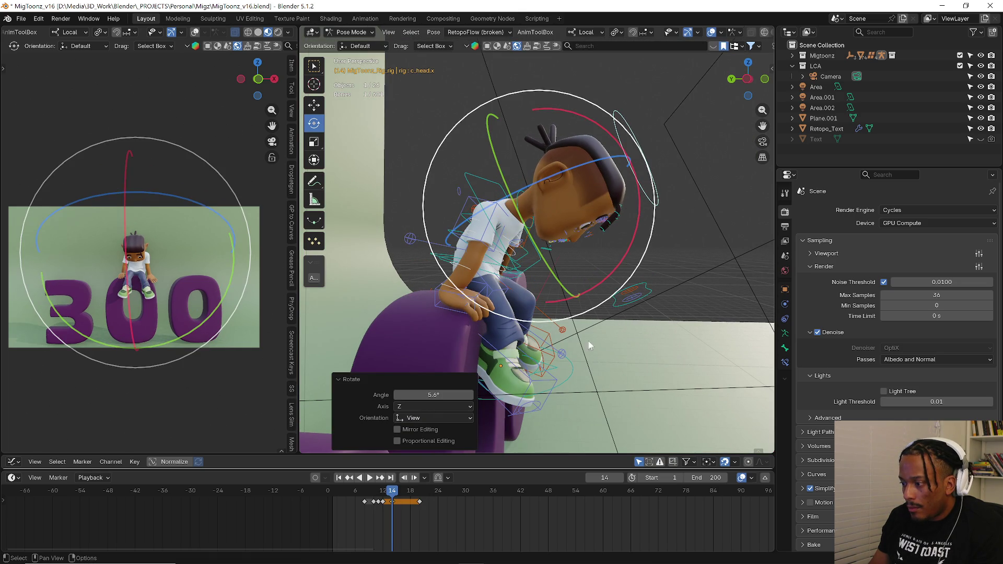
- Reangle both feet for the landing, then play and scrub to frame 19
click(529, 386)
key(r)
key(r)
click(570, 362)
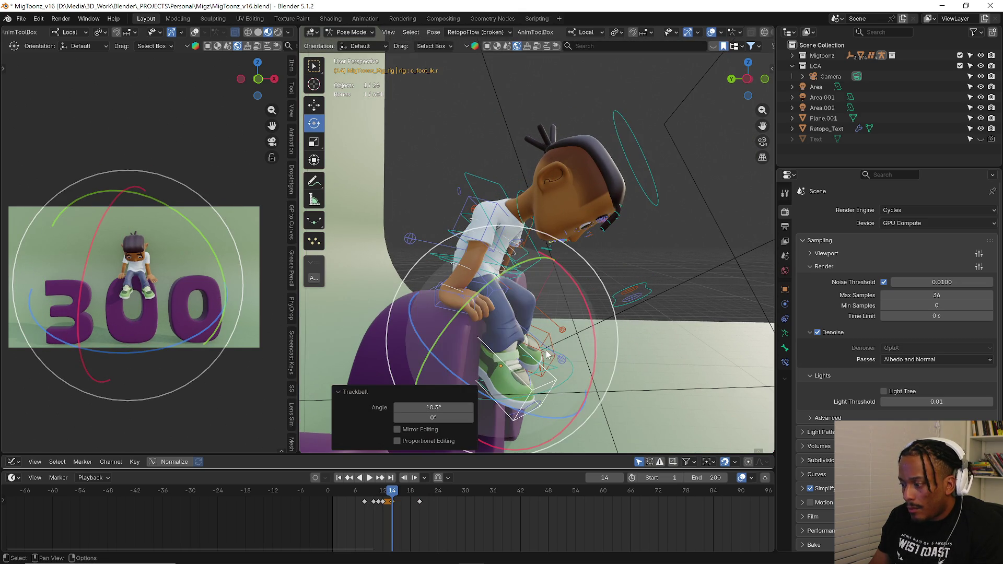
middle_drag(585, 355, 592, 343)
click(582, 343)
key(r)
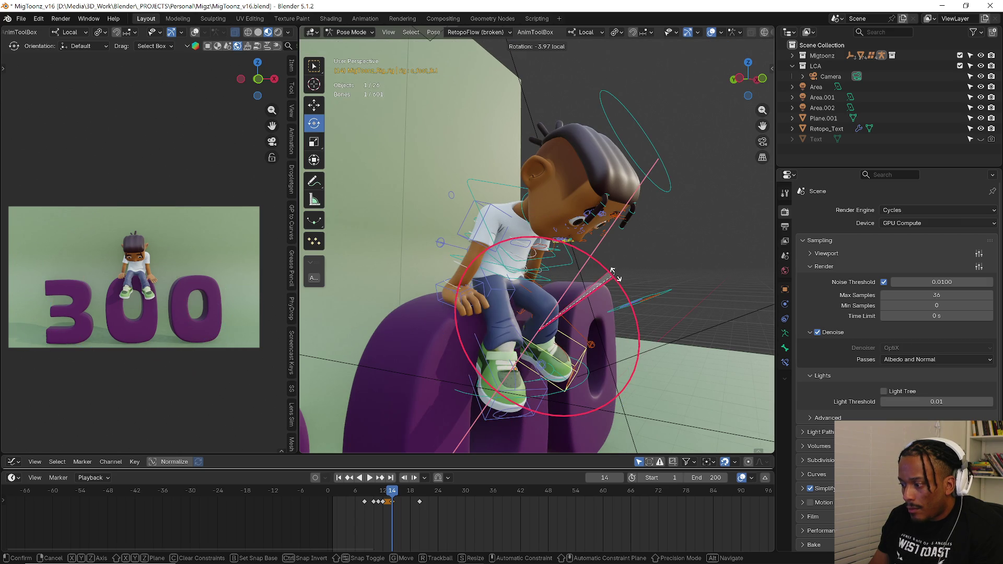
click(613, 271)
key(space)
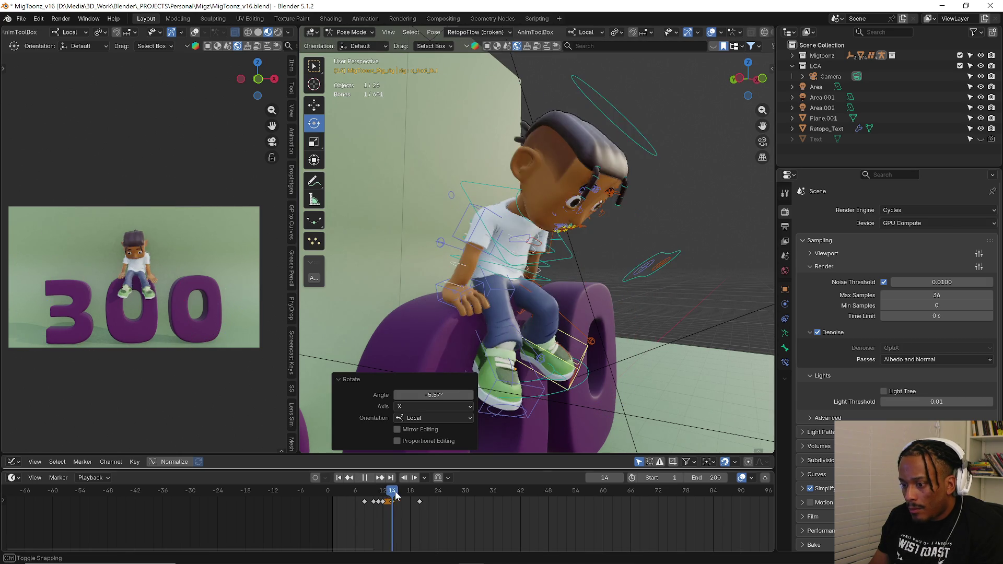
drag(403, 492, 416, 497)
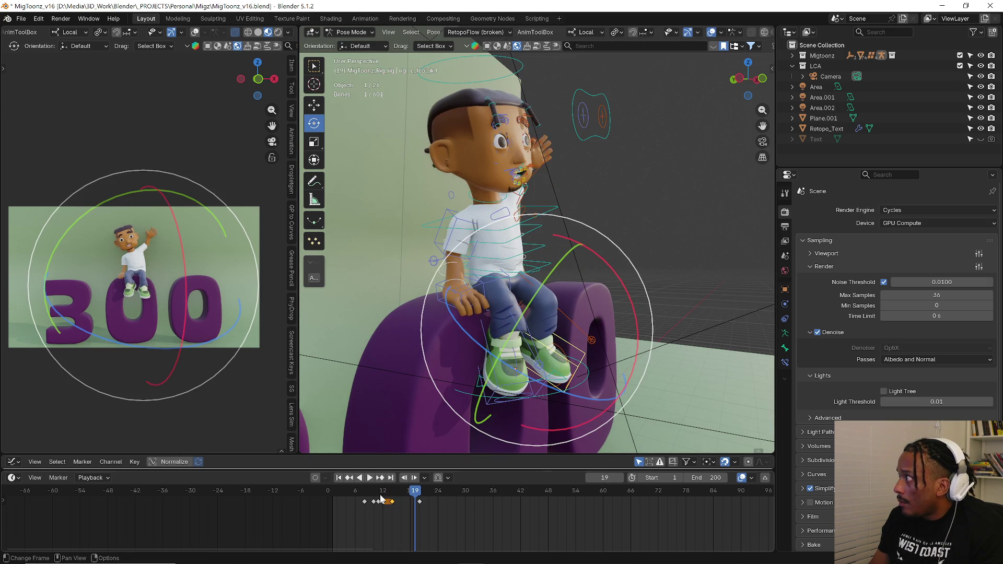
key(space)
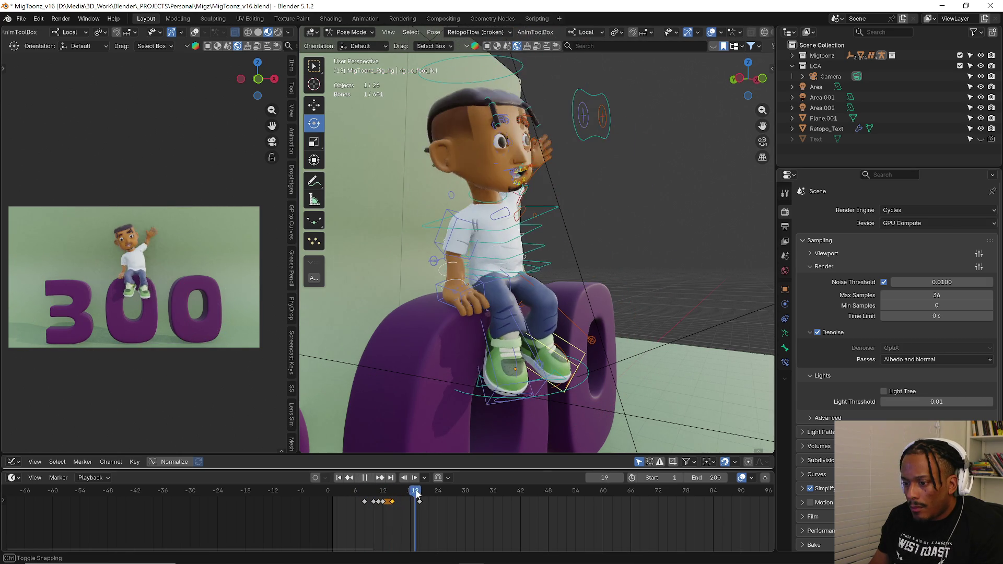
key(space)
key(space)
click(373, 499)
click(368, 502)
click(373, 498)
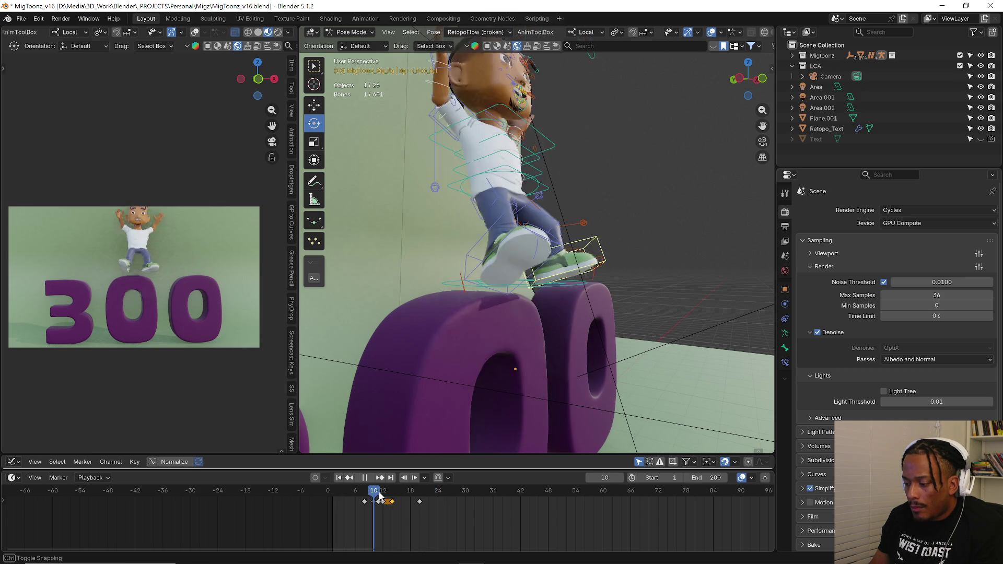
click(383, 502)
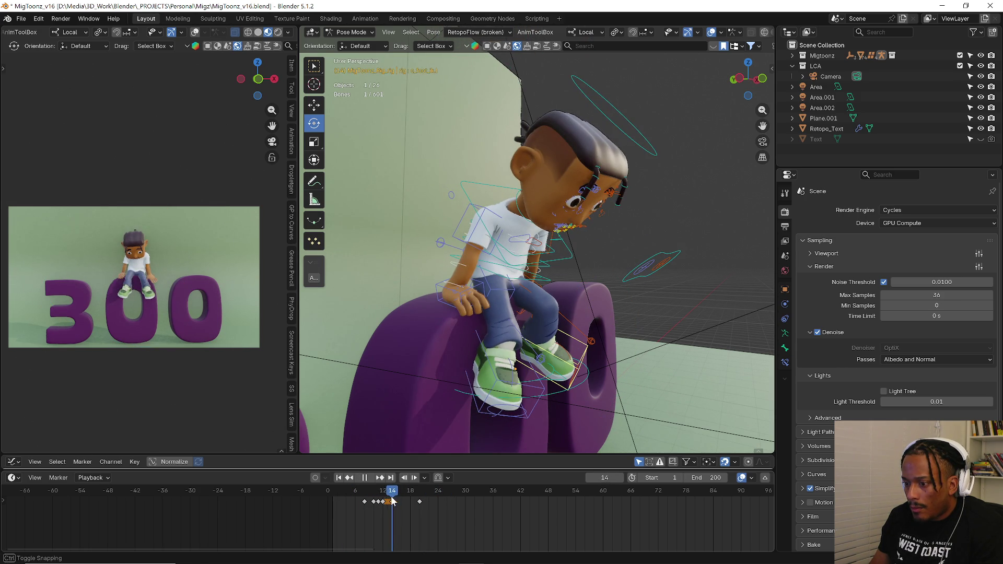
key(space)
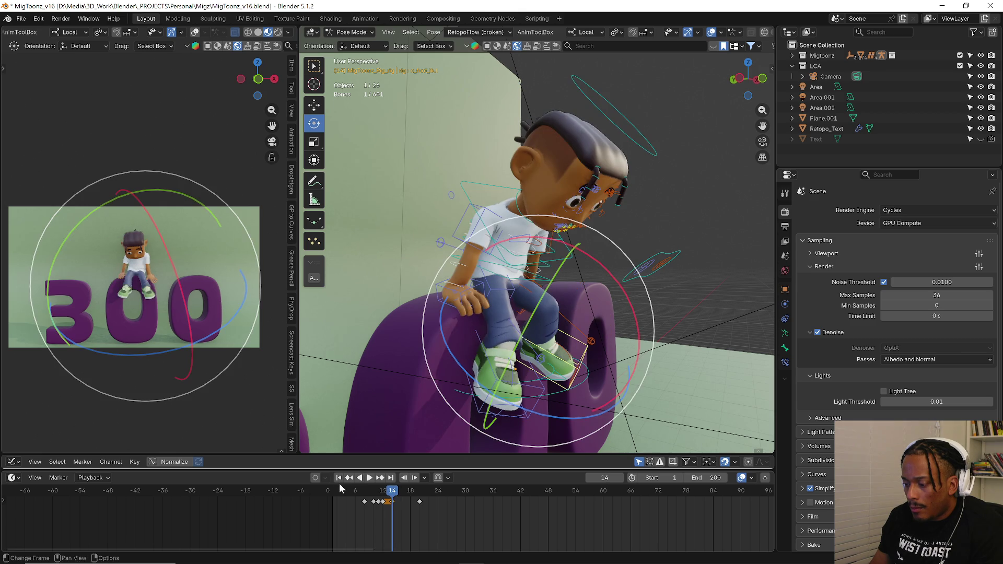
- Rotate a spine bone slightly so the landing pose turns toward the camera
mouse_move(593, 230)
middle_down()
mouse_move(560, 259)
mouse_move(617, 231)
middle_up()
click(559, 257)
key(r)
click(619, 215)
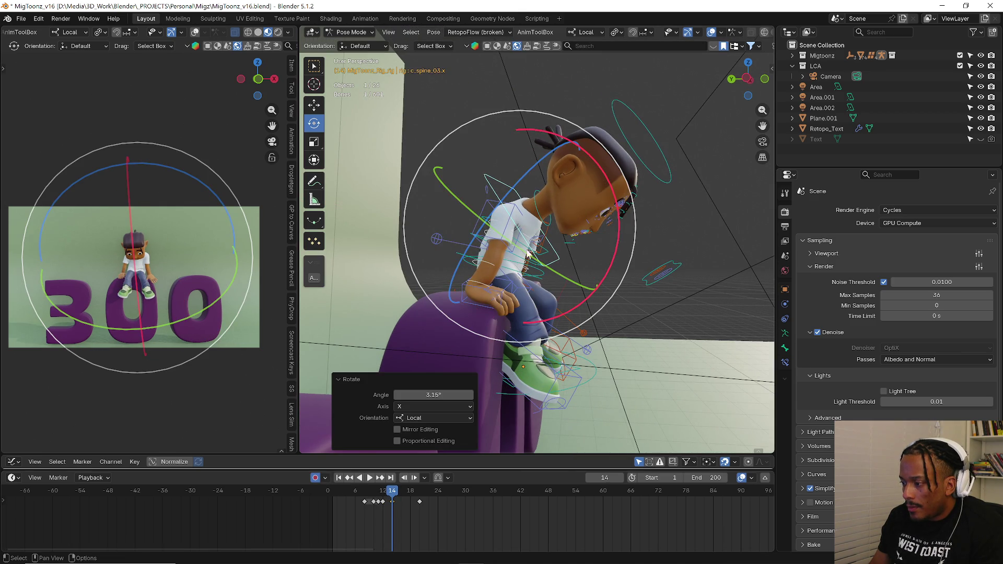
- Trackball-rotate the head bone toward the camera, checking from the front
middle_drag(519, 223, 523, 243)
click(519, 182)
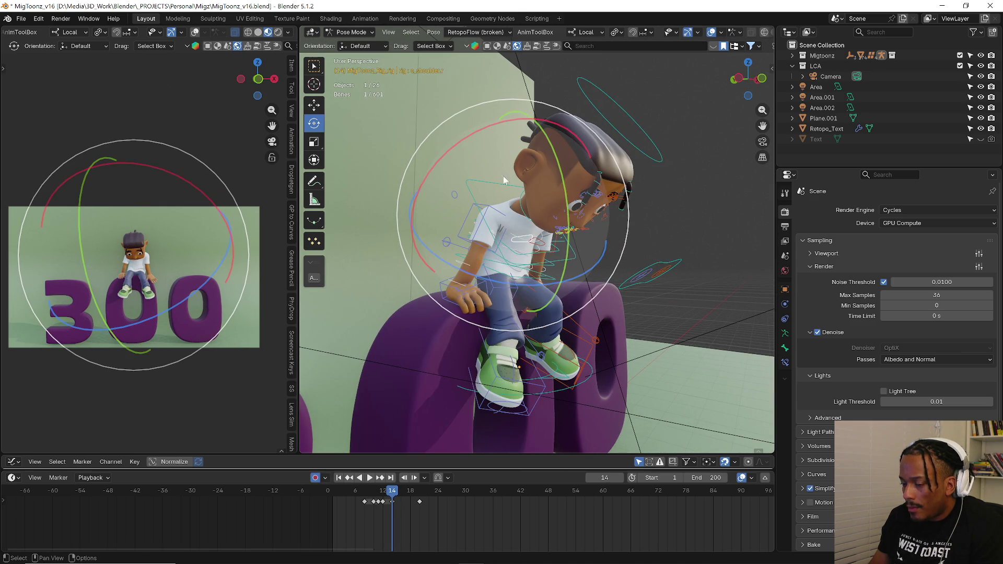
key(r)
key(r)
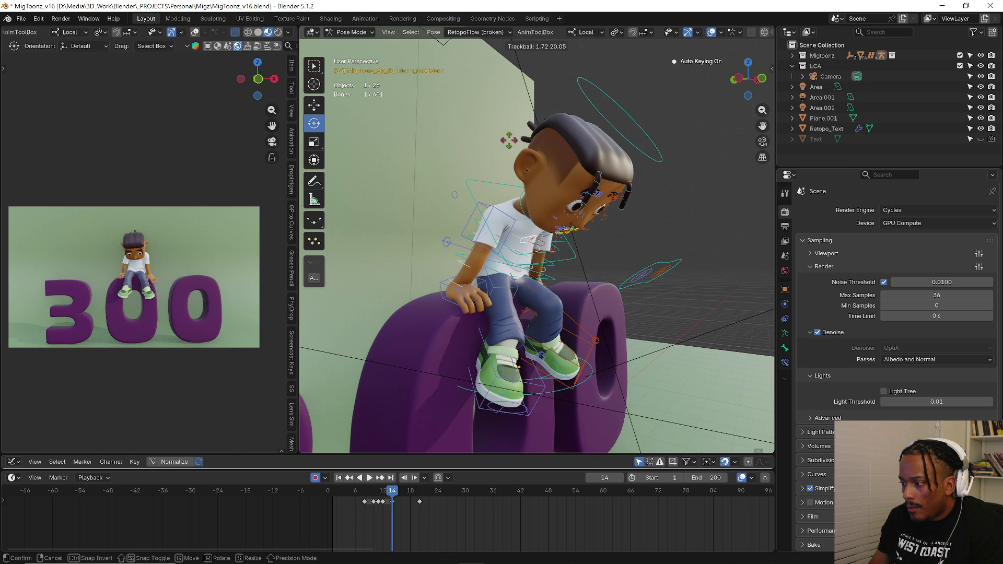
click(598, 196)
middle_drag(546, 204, 549, 243)
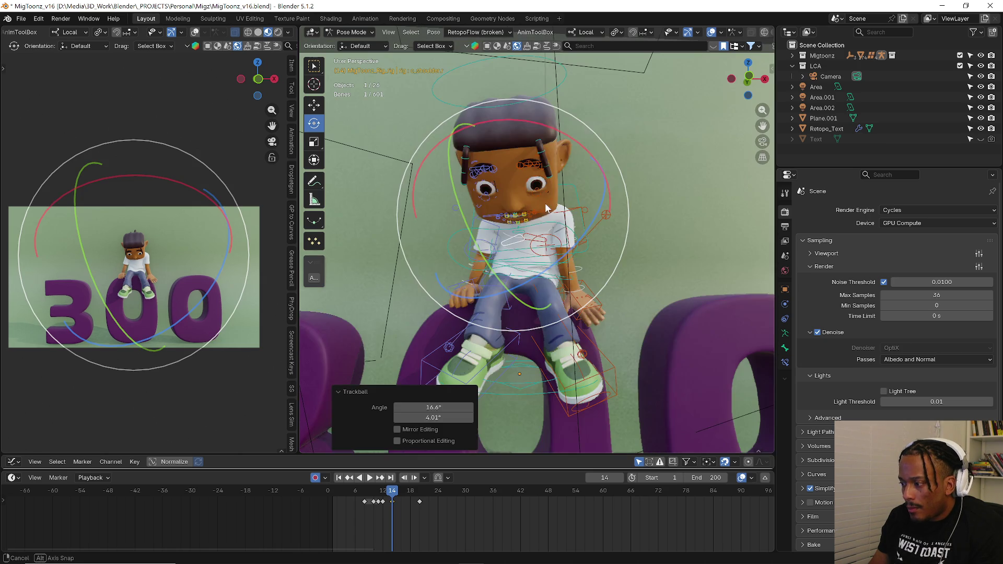
middle_drag(537, 278, 518, 251)
key(r)
key(r)
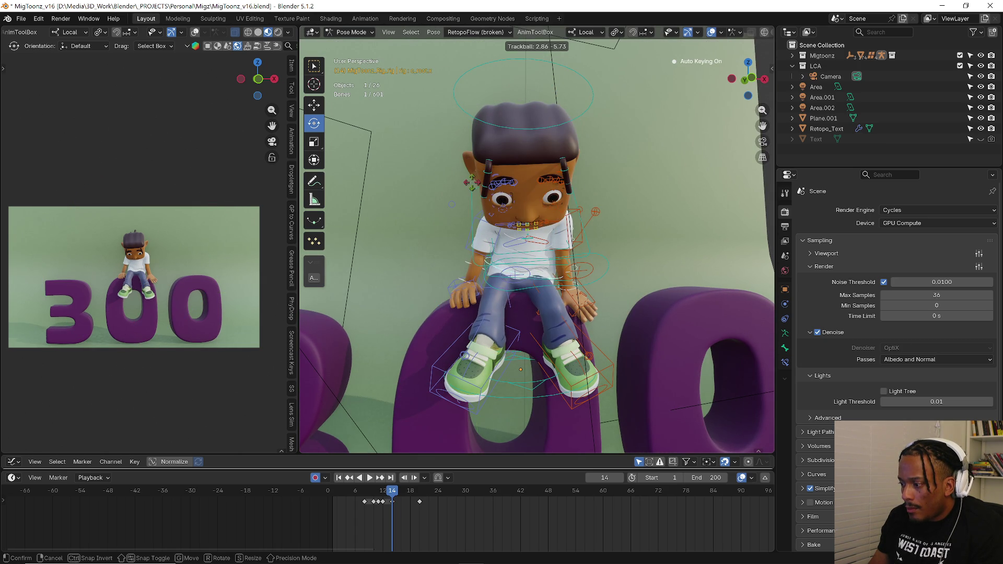
click(559, 253)
- Turn the head a little further, then select every bone of the rig
mouse_move(559, 249)
mouse_down()
mouse_move(625, 221)
mouse_move(560, 230)
mouse_move(587, 291)
mouse_up()
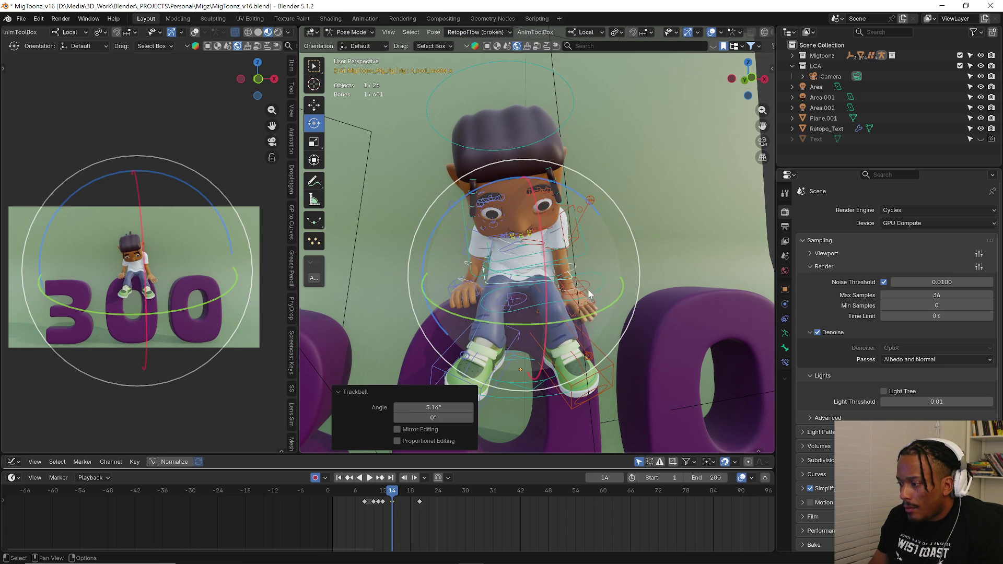
middle_drag(614, 302, 399, 499)
click(400, 500)
click(387, 275)
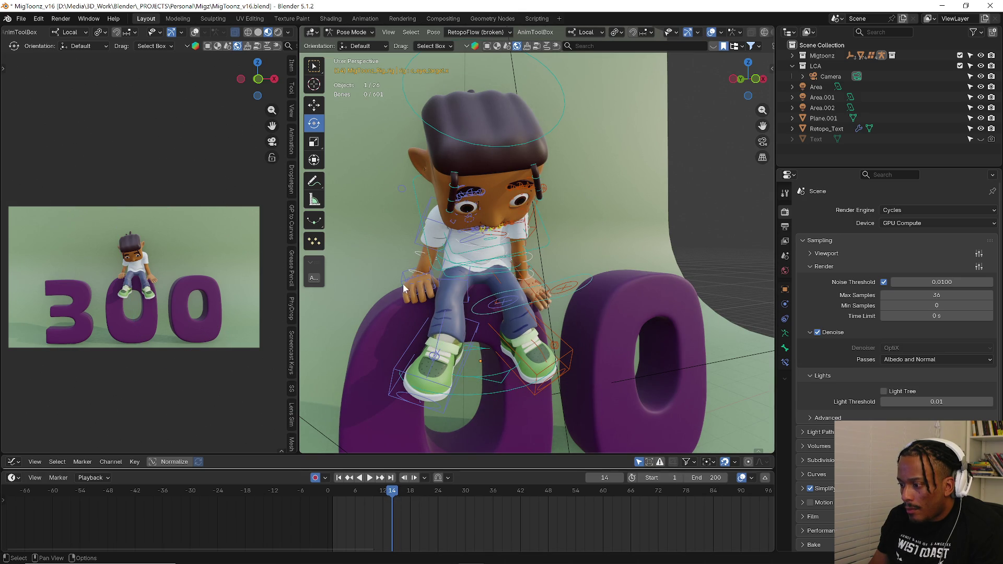
key(a)
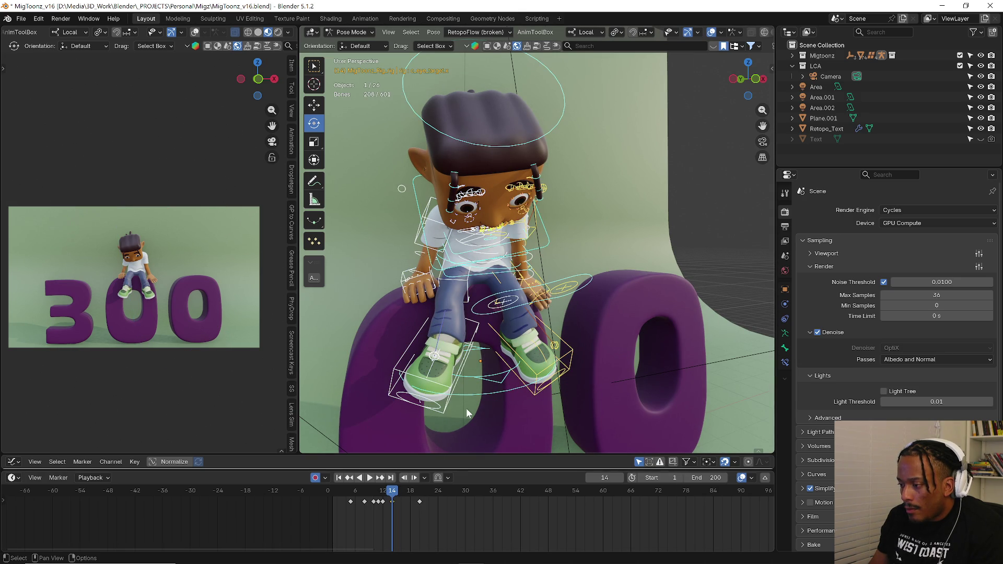
click(385, 492)
drag(380, 496, 376, 494)
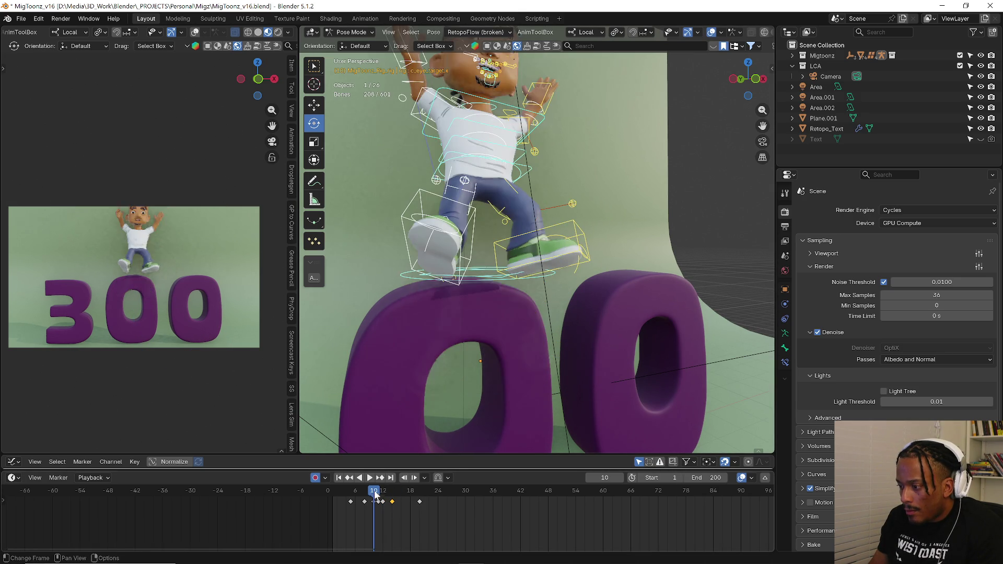
middle_drag(485, 235, 469, 134)
drag(446, 146, 449, 155)
click(405, 106)
drag(387, 499, 385, 500)
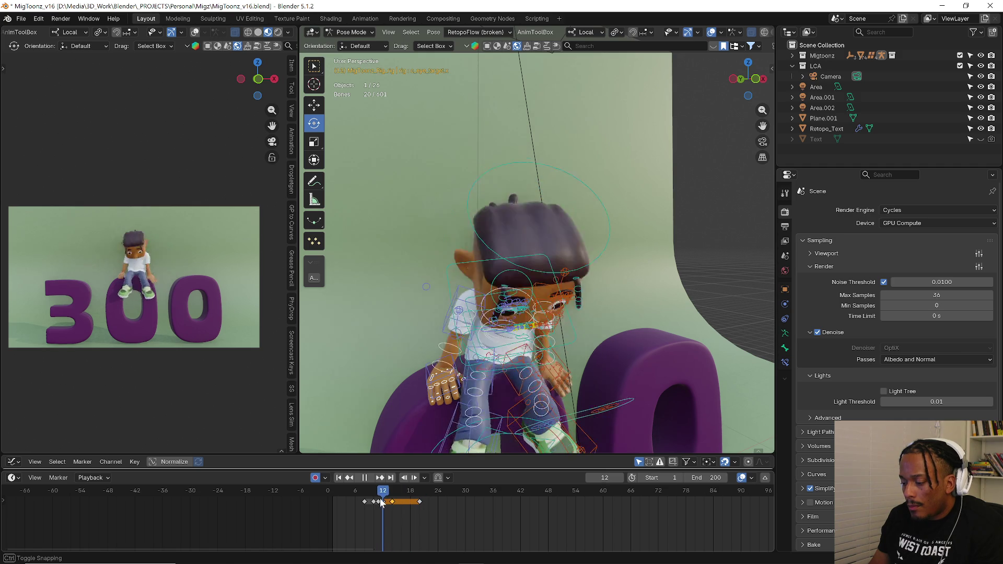
- Review the wave, then rotate c_root_master.x about −11°
mouse_move(384, 501)
mouse_down()
mouse_move(420, 494)
mouse_move(360, 492)
mouse_move(414, 493)
mouse_move(369, 494)
mouse_move(384, 498)
mouse_up()
key(space)
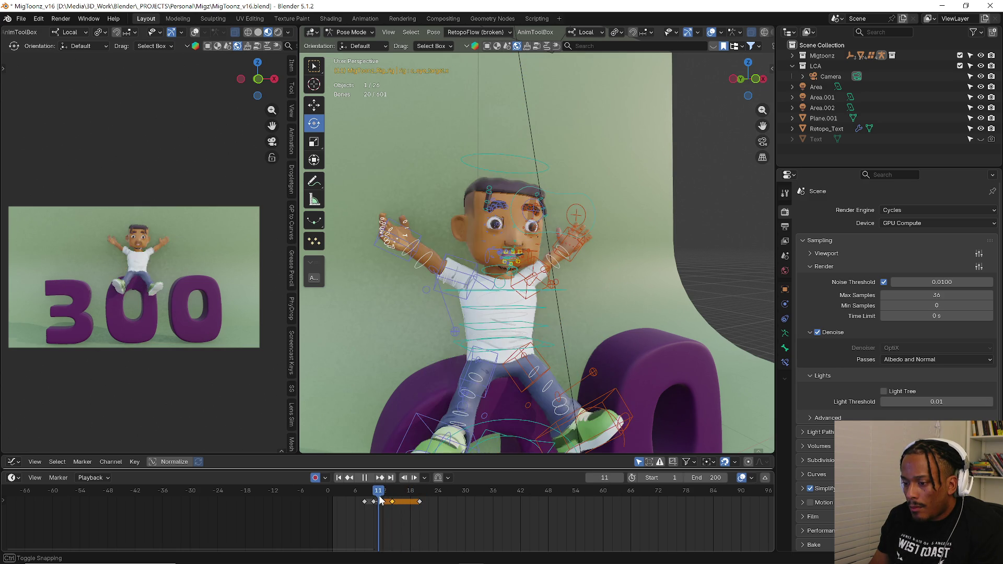
mouse_move(509, 386)
middle_down()
mouse_move(482, 366)
mouse_move(515, 363)
middle_up()
click(515, 363)
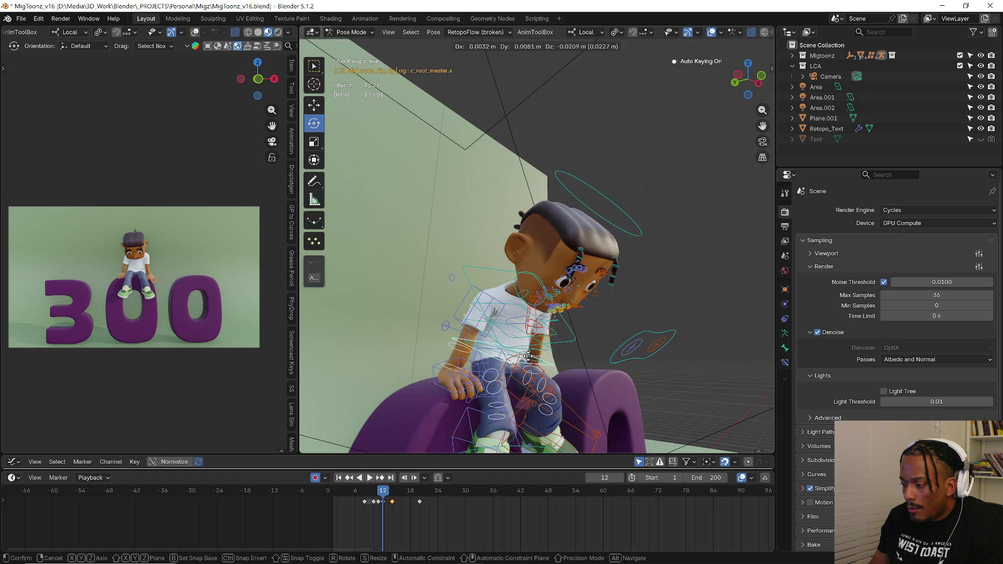
key(g)
key(ctrl+z)
key(r)
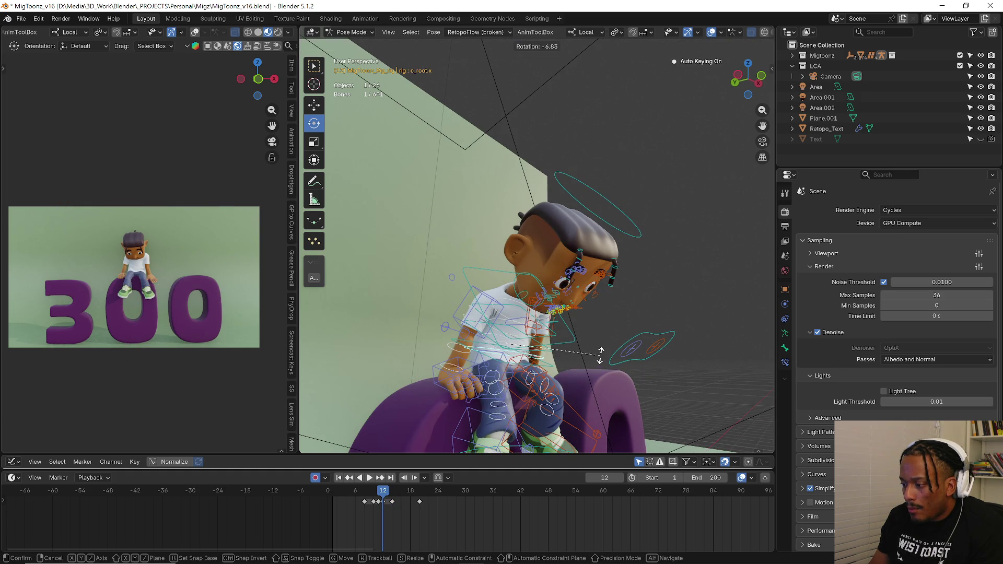
click(603, 348)
- Replay the jump from several start frames and stop at frame 14
key(space)
click(379, 493)
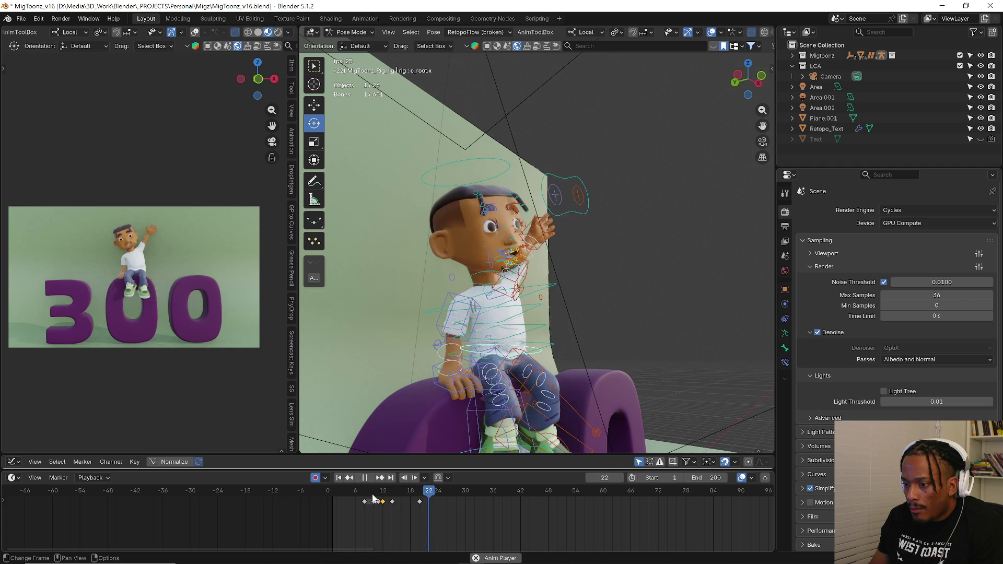
click(353, 491)
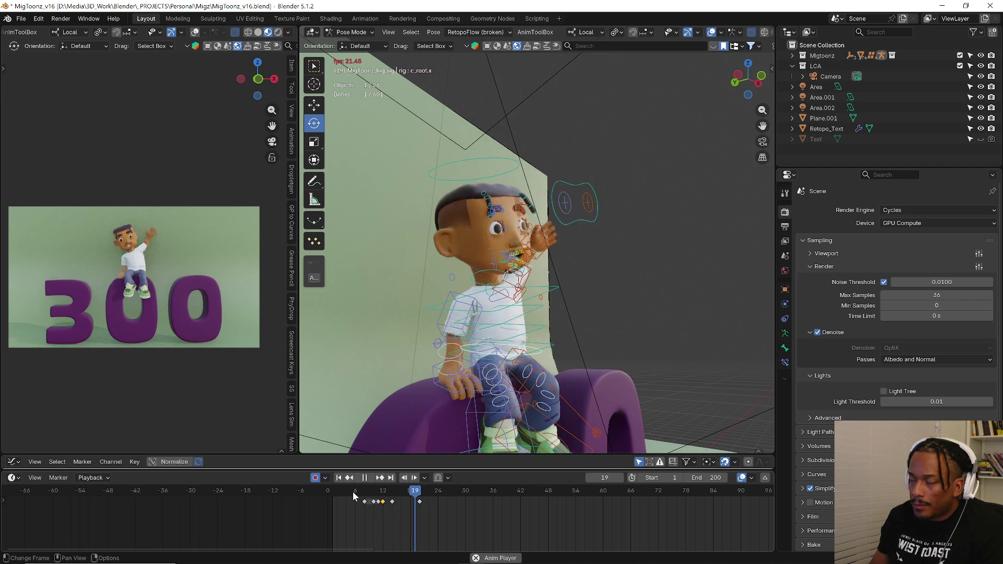
click(352, 489)
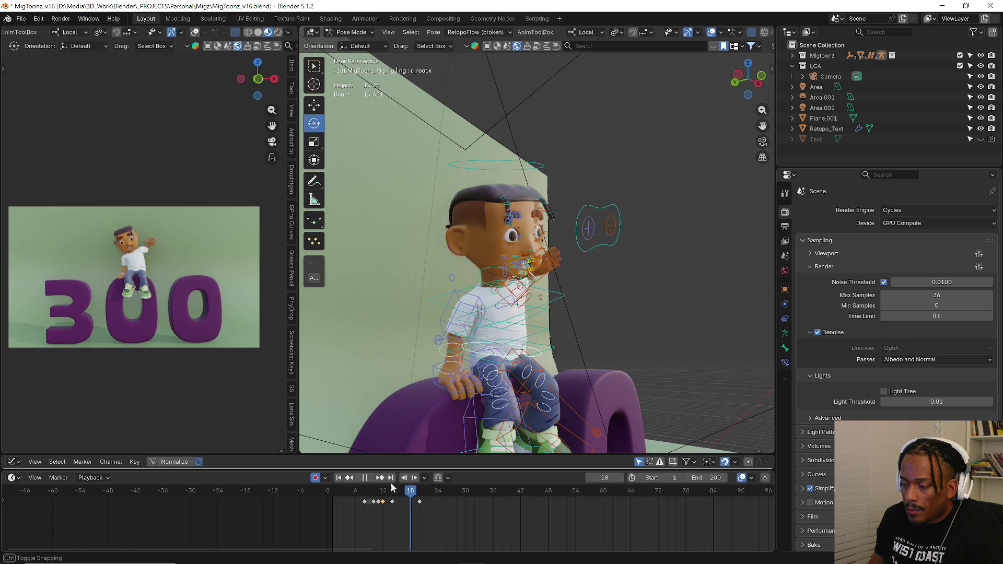
click(370, 490)
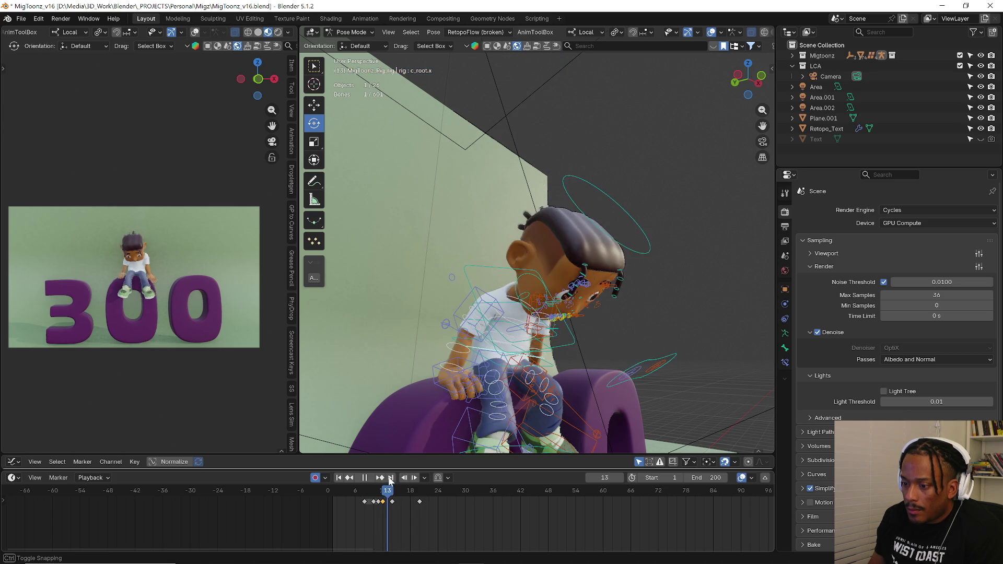
key(space)
- Reposition the foot IK bone at frame 14 and rotate it 11.9°, then play
click(502, 418)
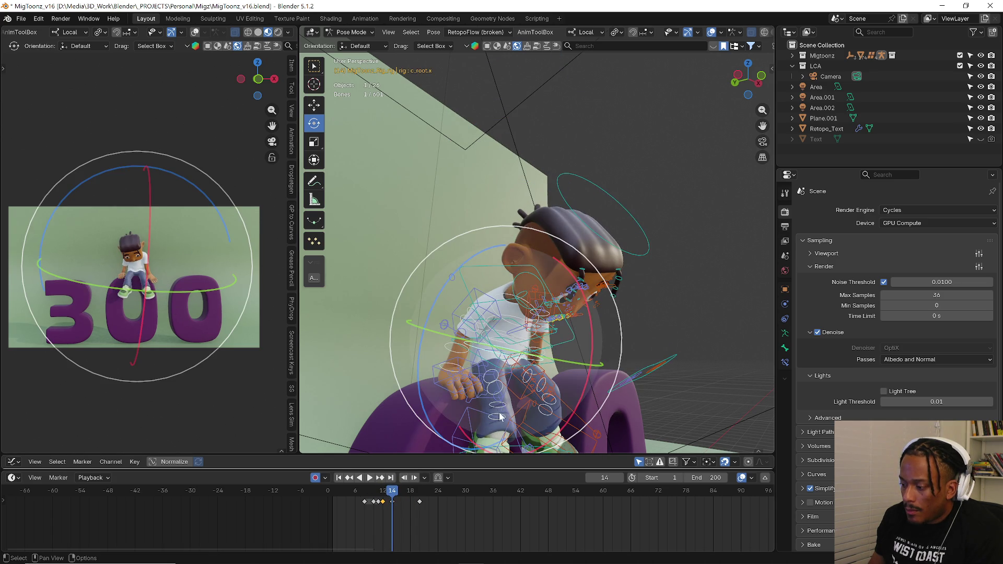
middle_drag(479, 416, 508, 400)
key(g)
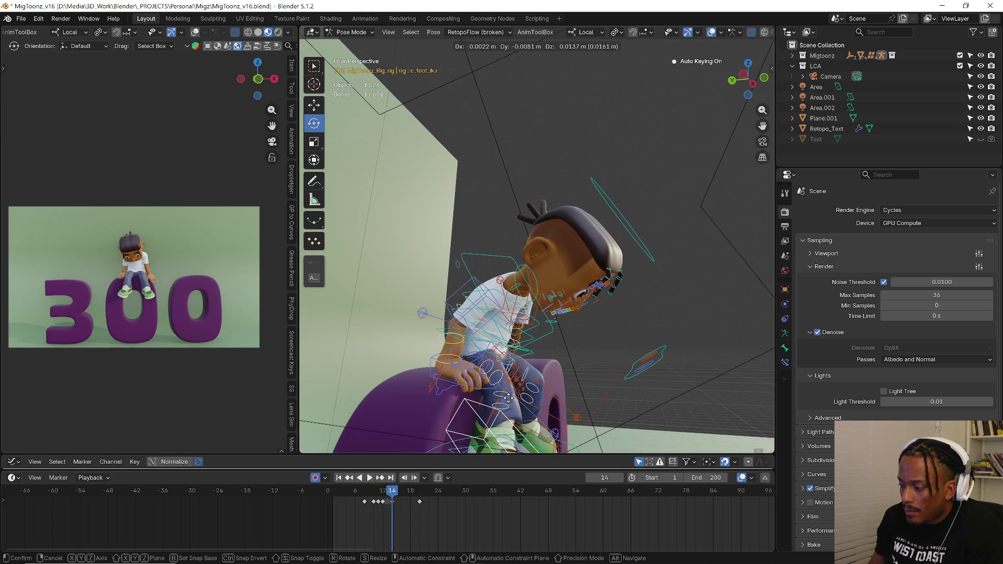
click(507, 390)
middle_drag(508, 391, 525, 387)
key(g)
click(553, 398)
key(g)
click(562, 395)
key(r)
click(651, 390)
key(space)
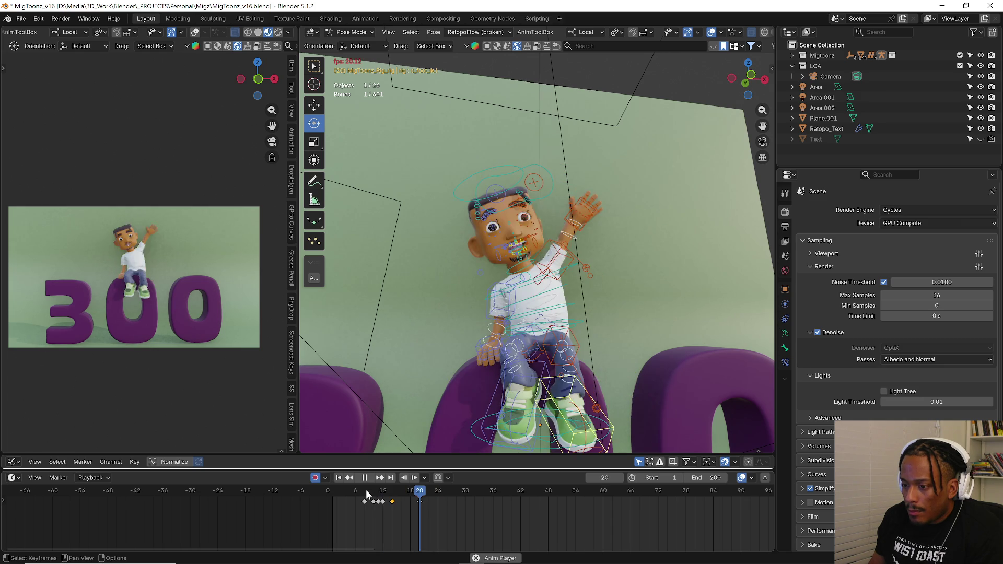
- Nudge a bone at frame 14, then paste the copied pose as keys at frame 18
drag(365, 494, 401, 492)
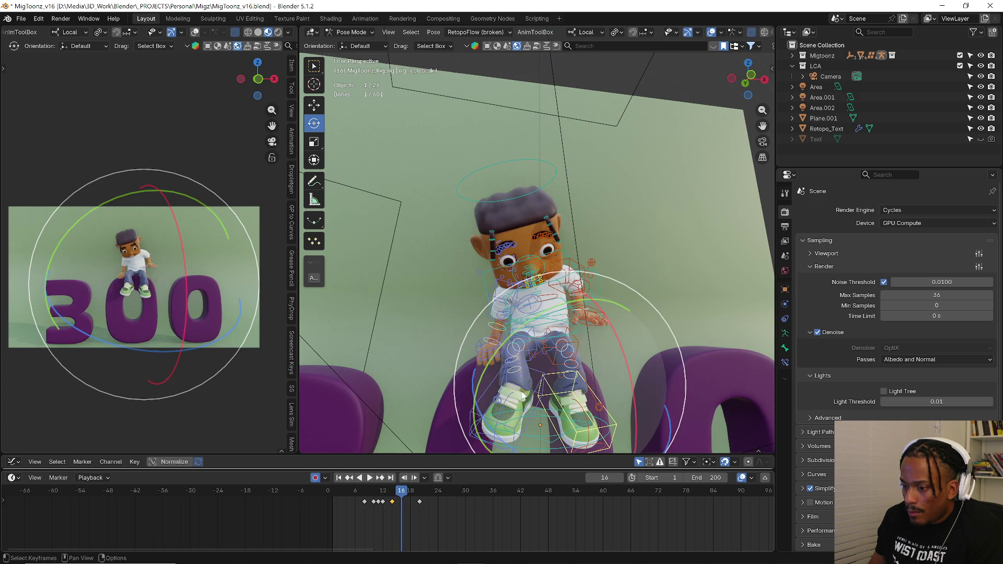
key(g)
click(536, 346)
drag(401, 492, 419, 505)
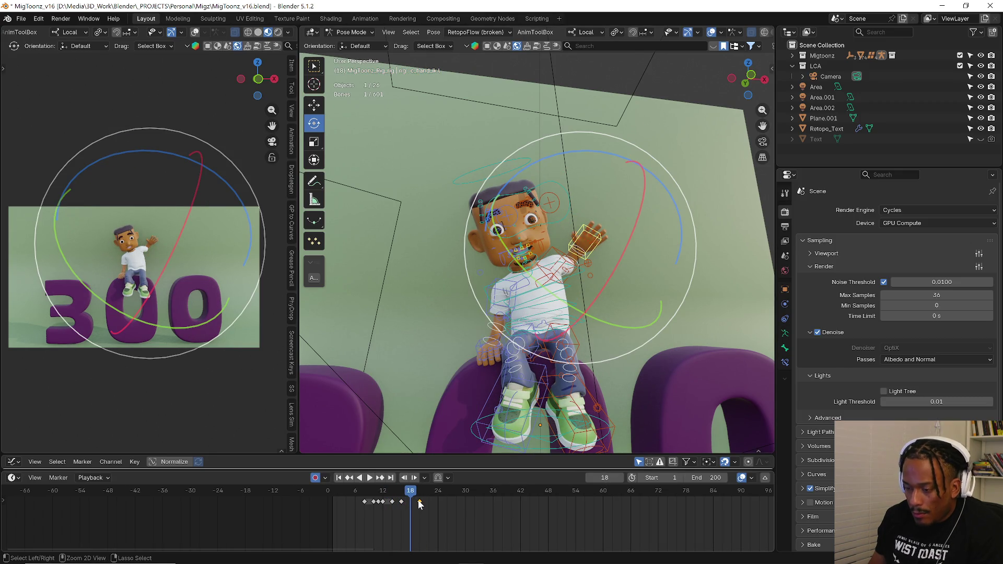
key(ctrl+v)
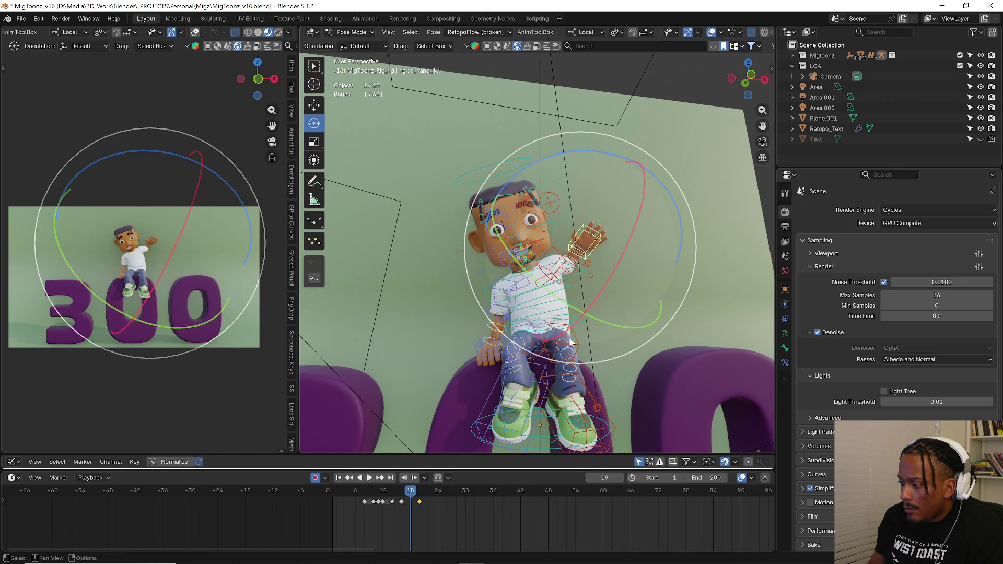
click(580, 319)
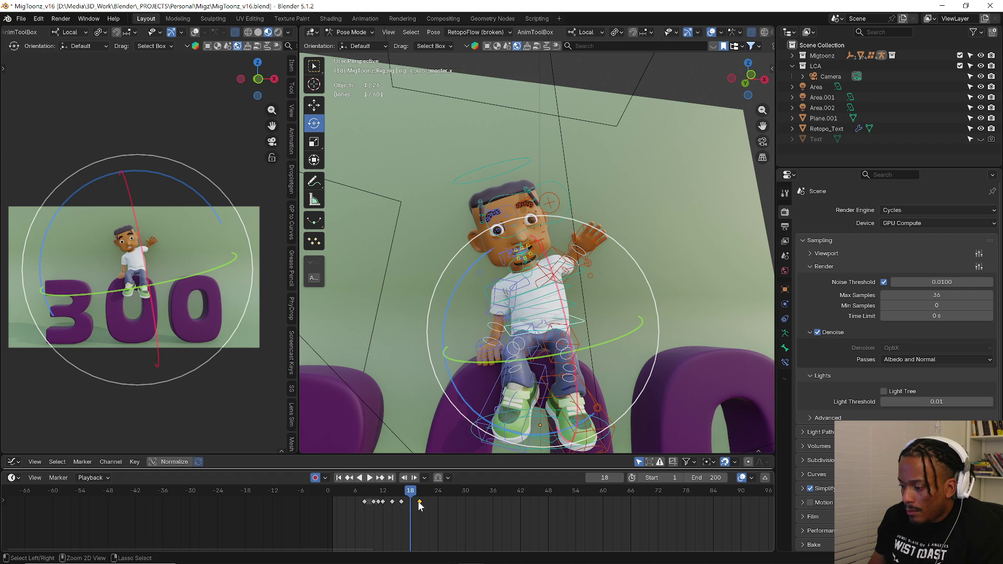
key(ctrl+v)
- Play to check, then paste the copied keyframes again near frame 14
key(shift+Left)
key(space)
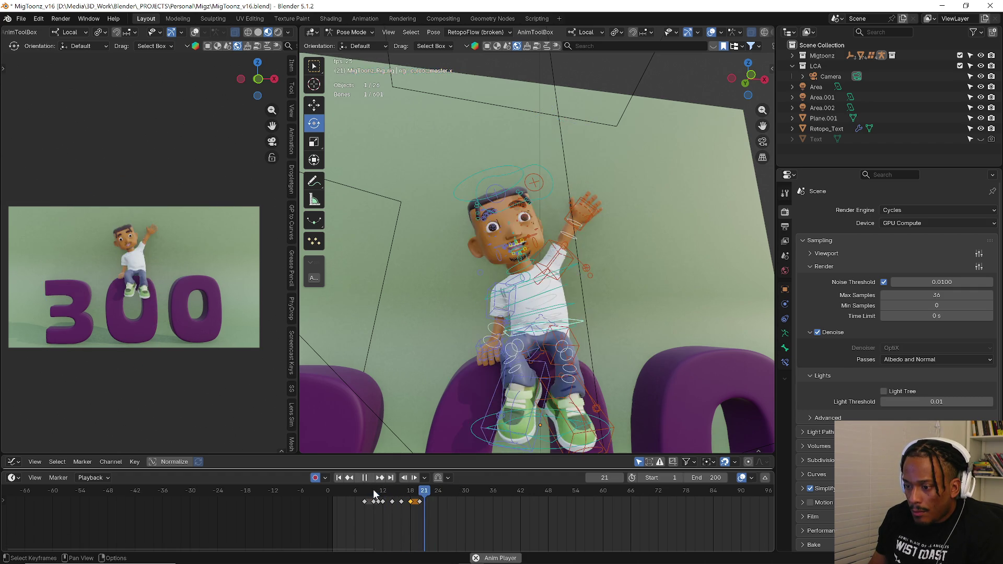
key(space)
scroll(398, 506, up, 2)
drag(370, 495, 403, 502)
key(ctrl+v)
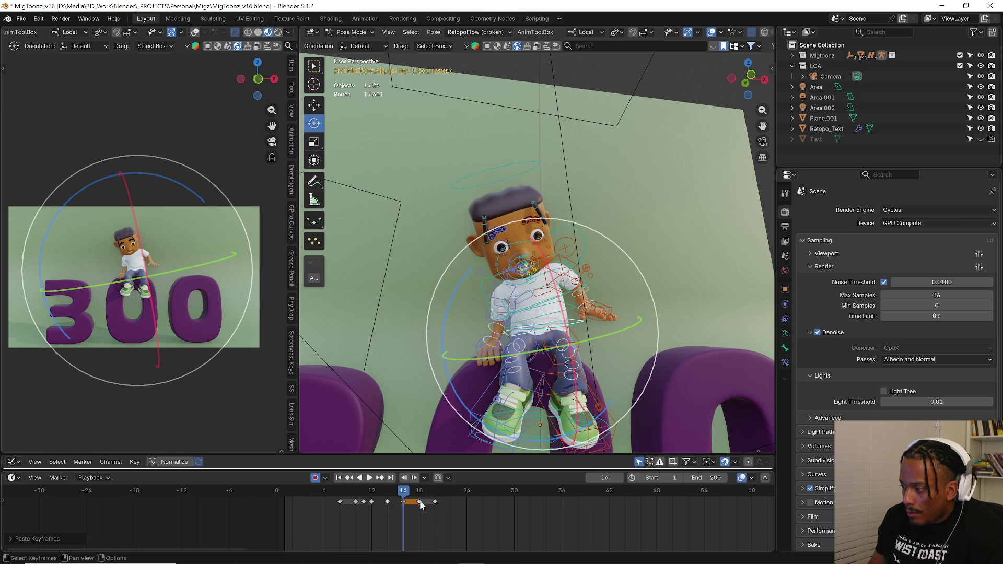
key(space)
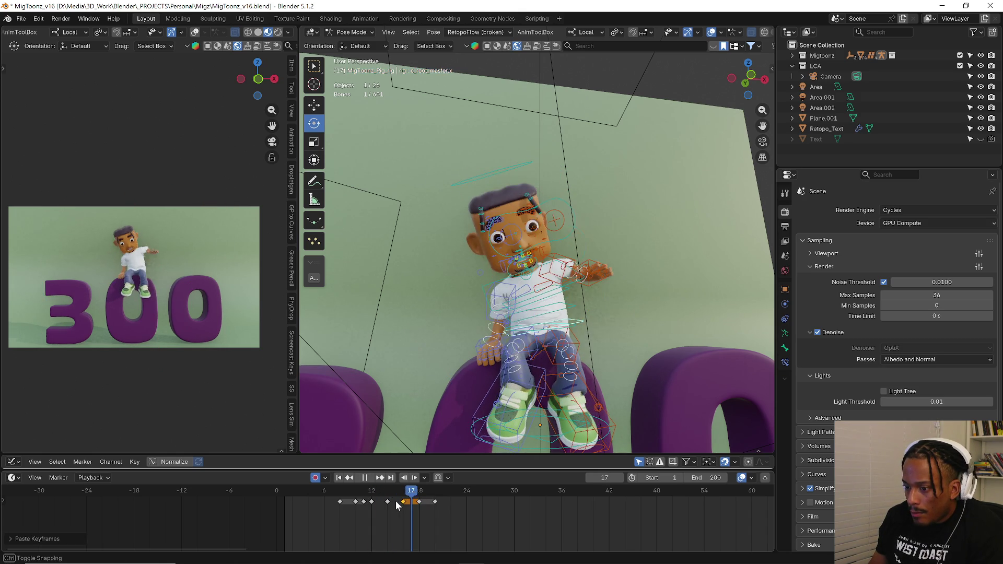
- Raise the root 0.0537 m on Z at frame 14 with proportional editing and replay the jump
drag(388, 501, 390, 504)
key(space)
key(g)
key(z)
key(z)
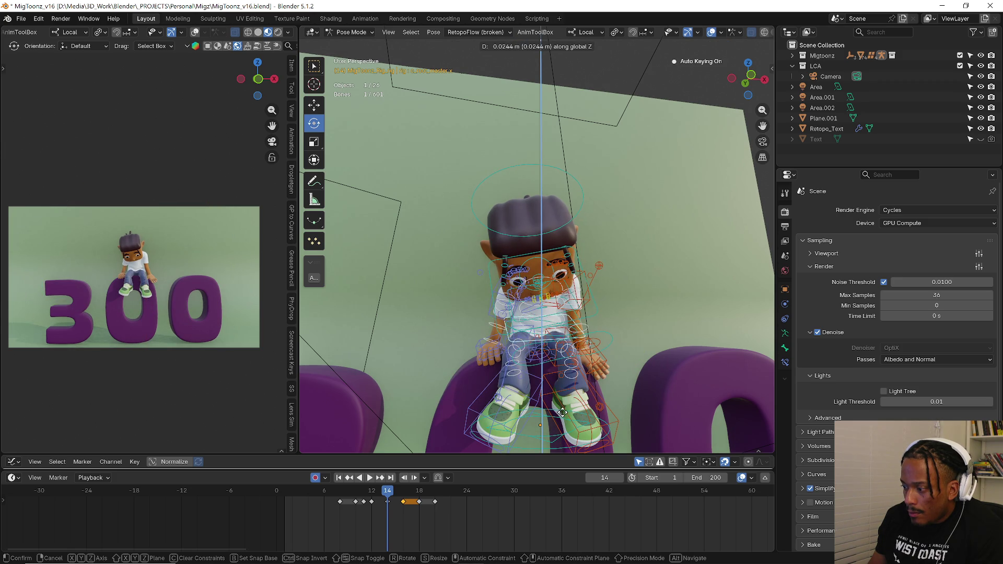
click(561, 411)
key(space)
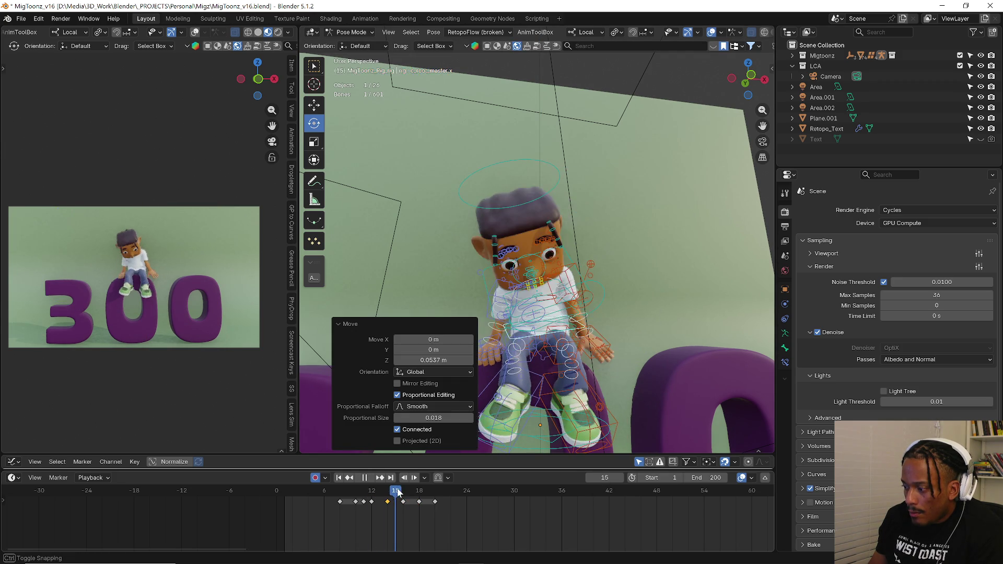
click(345, 493)
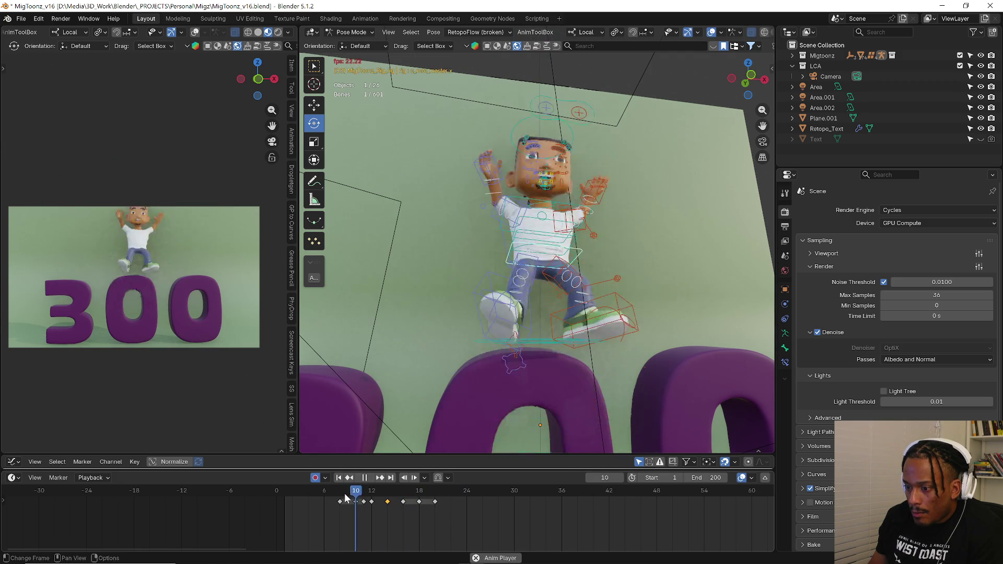
- With all bones selected, slide the frame-20 key later to frame 24
key(space)
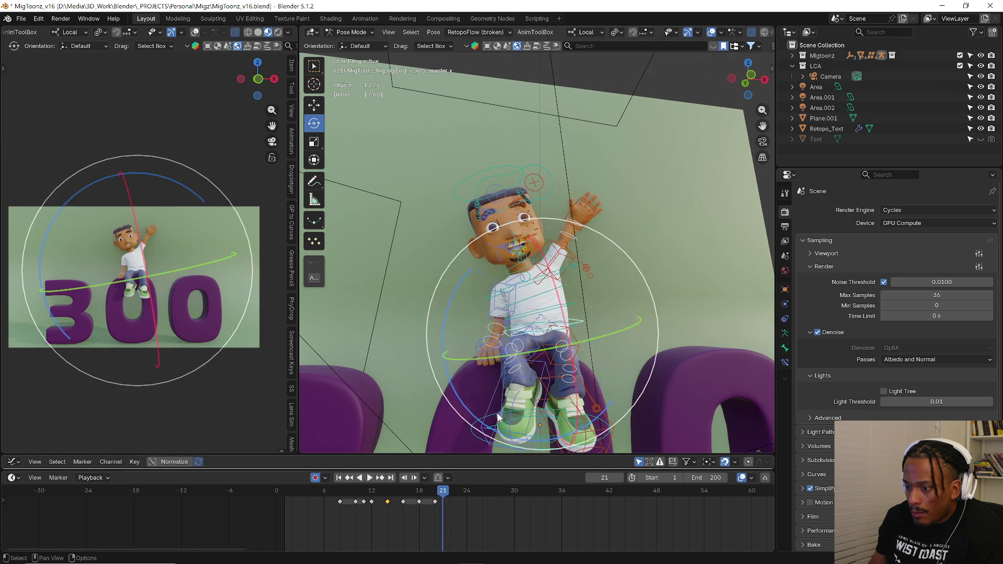
key(a)
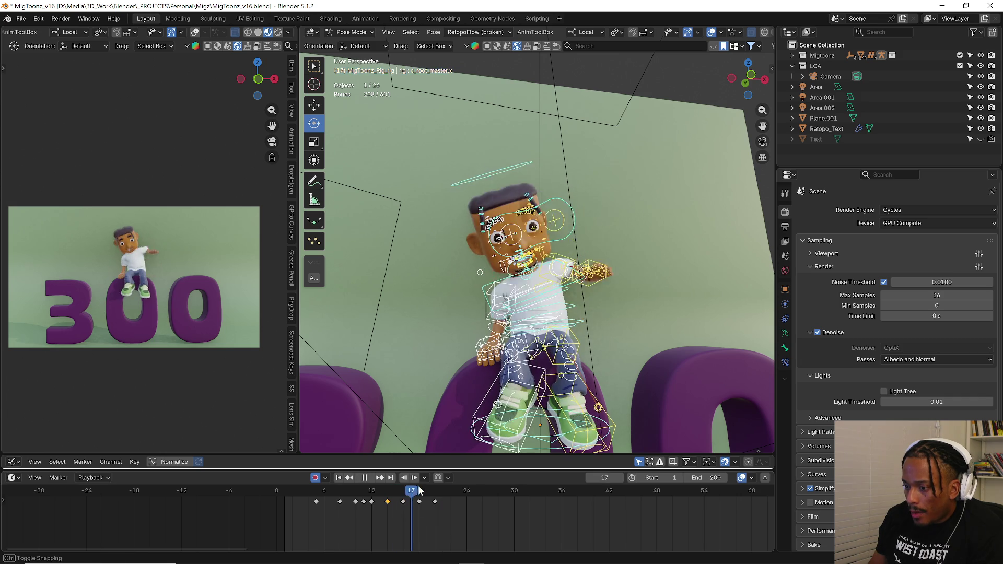
drag(411, 518, 484, 499)
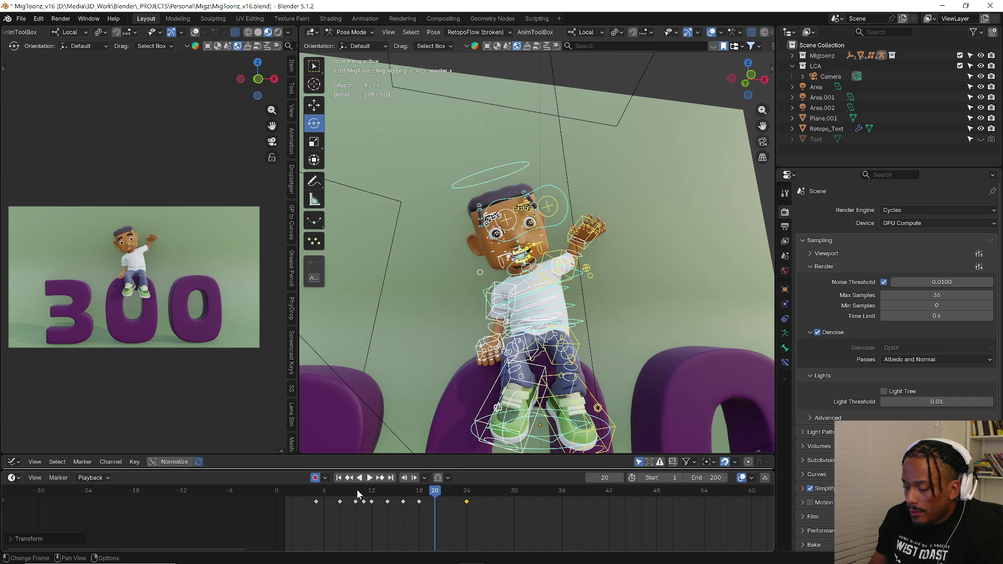
key(space)
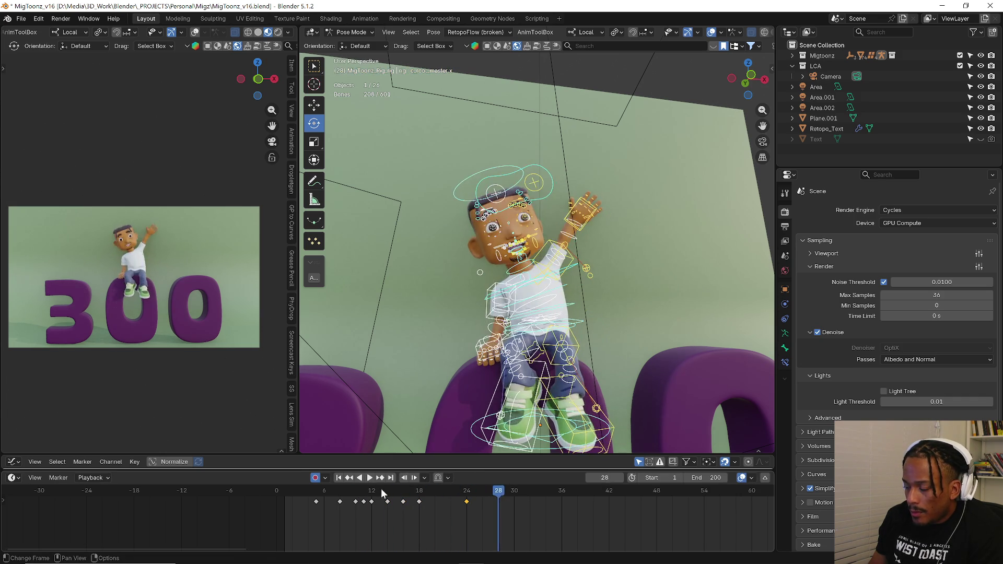
mouse_move(358, 494)
mouse_down()
mouse_move(450, 502)
mouse_move(418, 504)
mouse_up()
key(space)
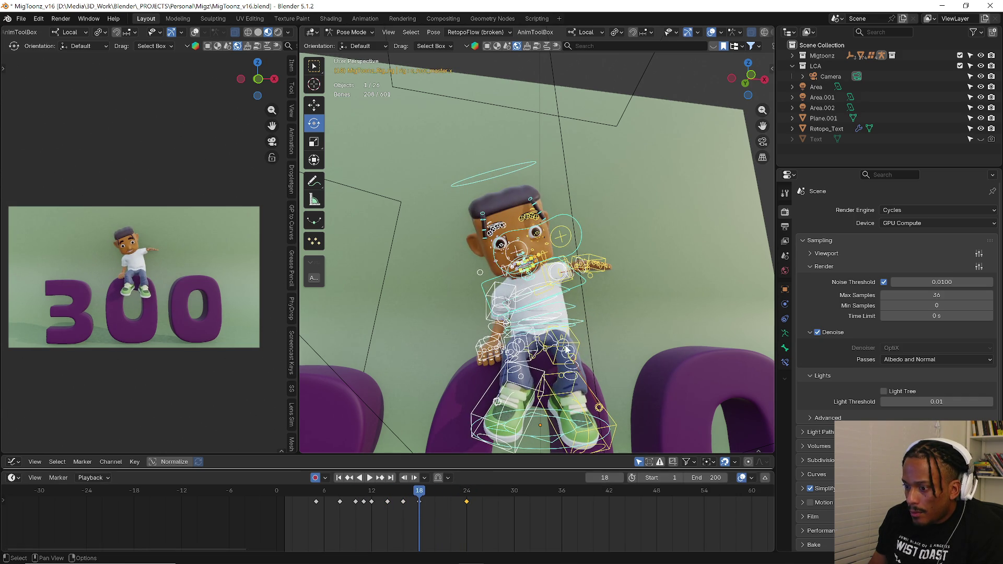
- At frame 18 reposition the arm pole, then move and rotate the c_hand_ik.l hand control
middle_drag(565, 305, 593, 277)
click(592, 280)
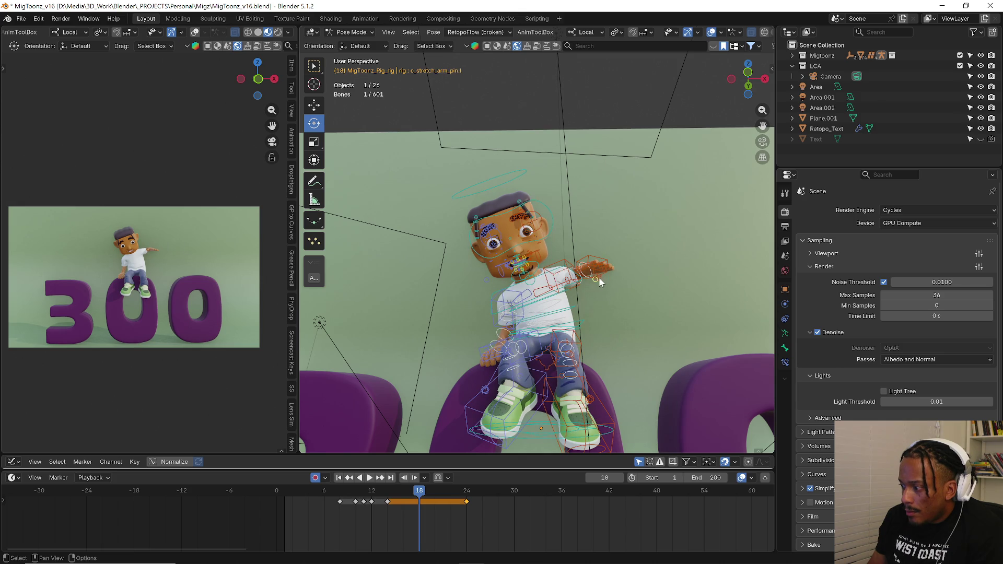
key(g)
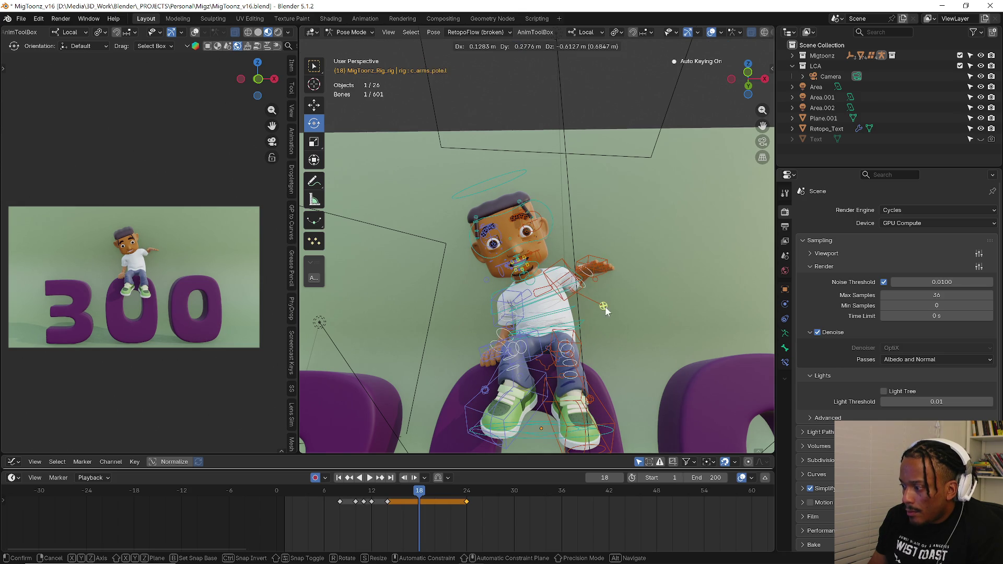
click(604, 310)
click(607, 270)
key(g)
click(625, 320)
key(r)
key(r)
click(625, 305)
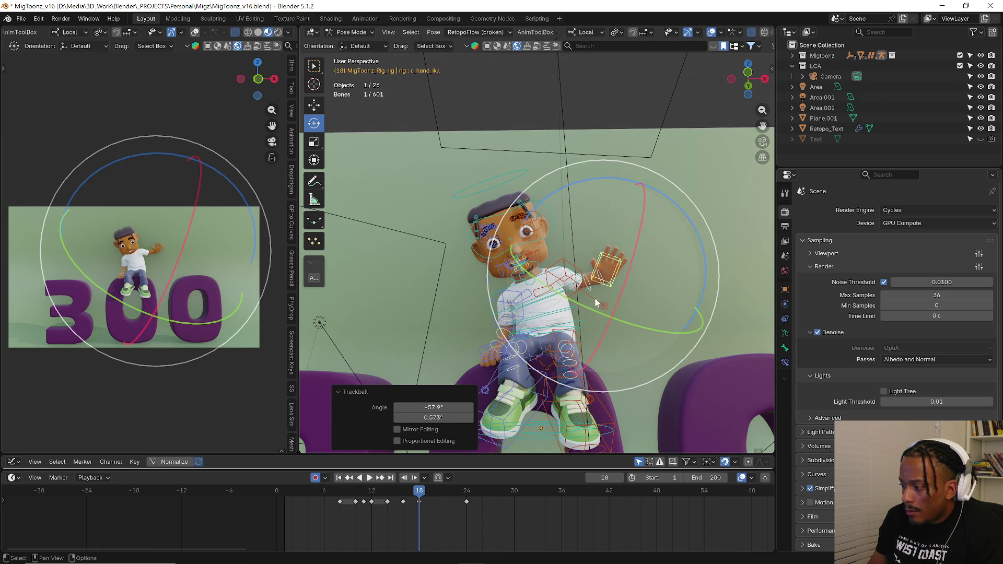
- Refine the arm pole and hand rotation/position from other angles, then replay the wave
middle_drag(625, 306, 591, 317)
click(591, 317)
key(g)
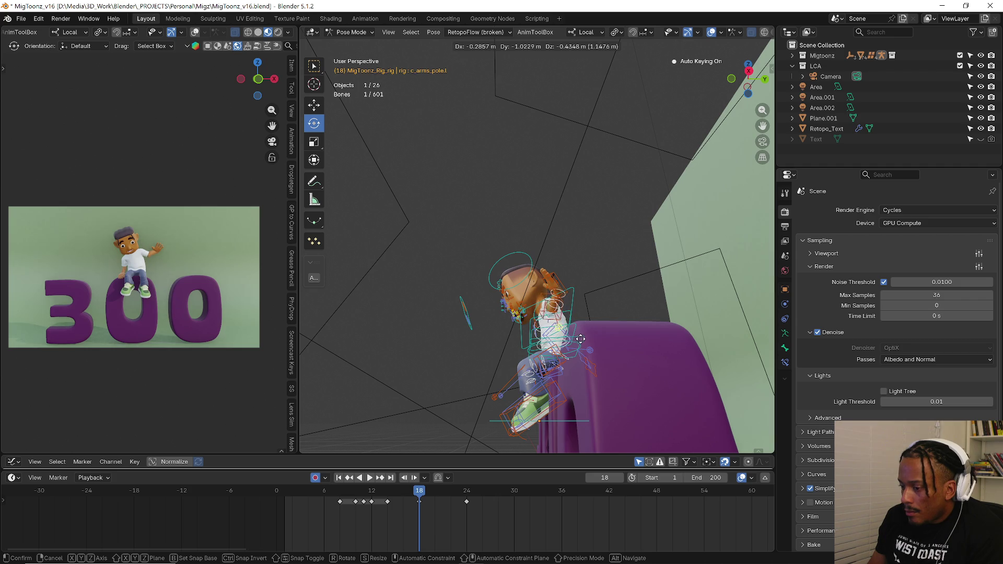
click(580, 345)
mouse_move(539, 281)
middle_down()
mouse_move(515, 285)
mouse_move(530, 277)
middle_up()
click(515, 283)
click(502, 273)
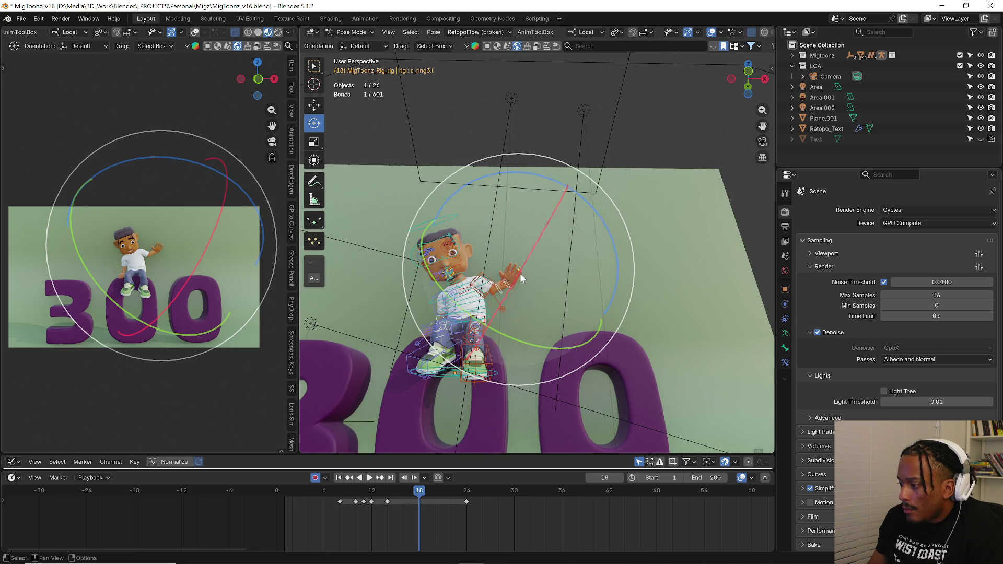
click(514, 272)
key(r)
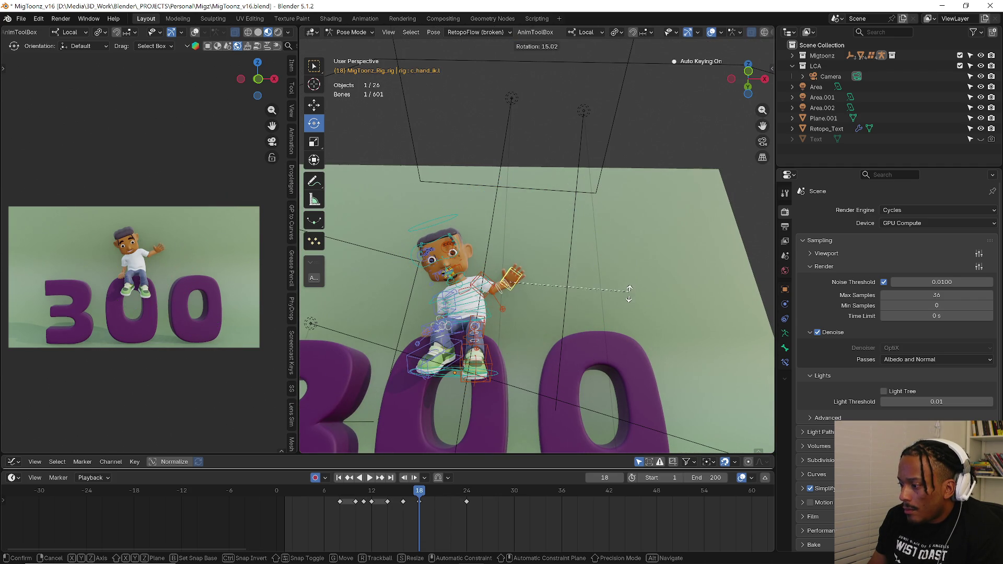
click(600, 309)
middle_drag(600, 309, 546, 308)
key(g)
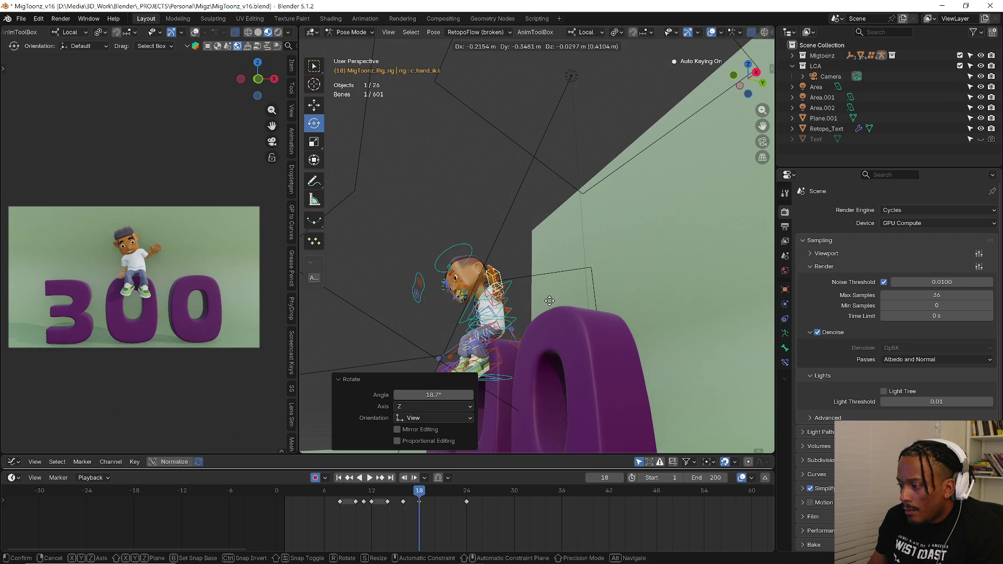
key(o)
click(549, 301)
key(space)
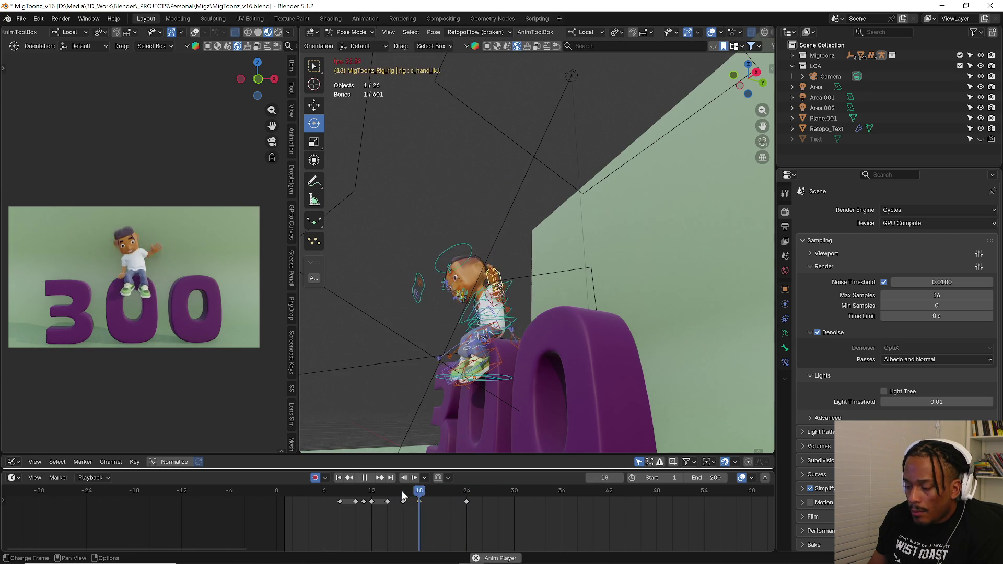
mouse_move(403, 496)
mouse_down()
mouse_move(363, 503)
mouse_move(371, 504)
mouse_up()
- Box-select the hand bones and at frame 14 copy the pose and paste it X-flipped
middle_drag(408, 423, 423, 442)
scroll(392, 453, up, 3)
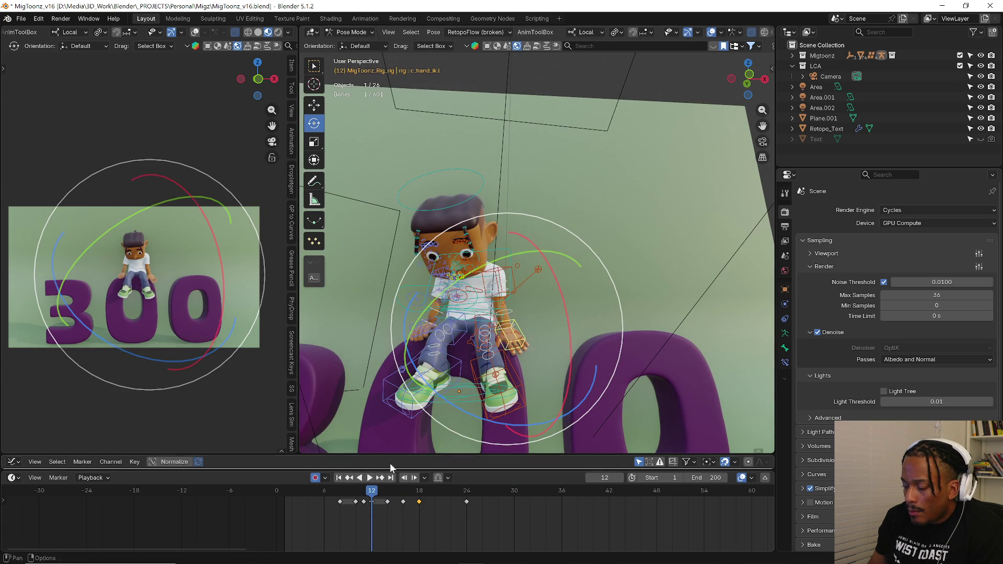
click(357, 493)
drag(417, 150, 453, 189)
drag(371, 498, 387, 492)
right_click(579, 317)
click(580, 298)
right_click(581, 298)
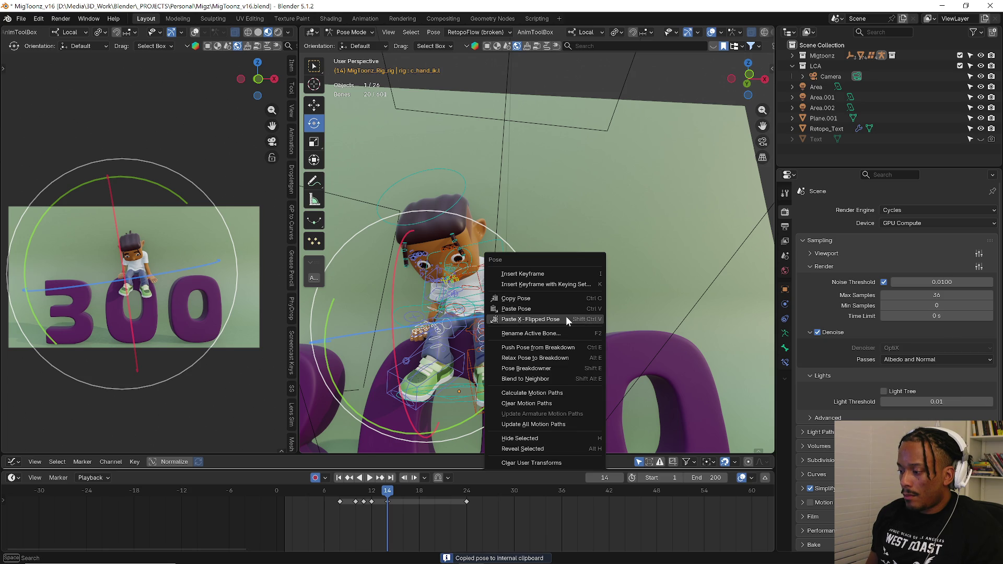
click(565, 318)
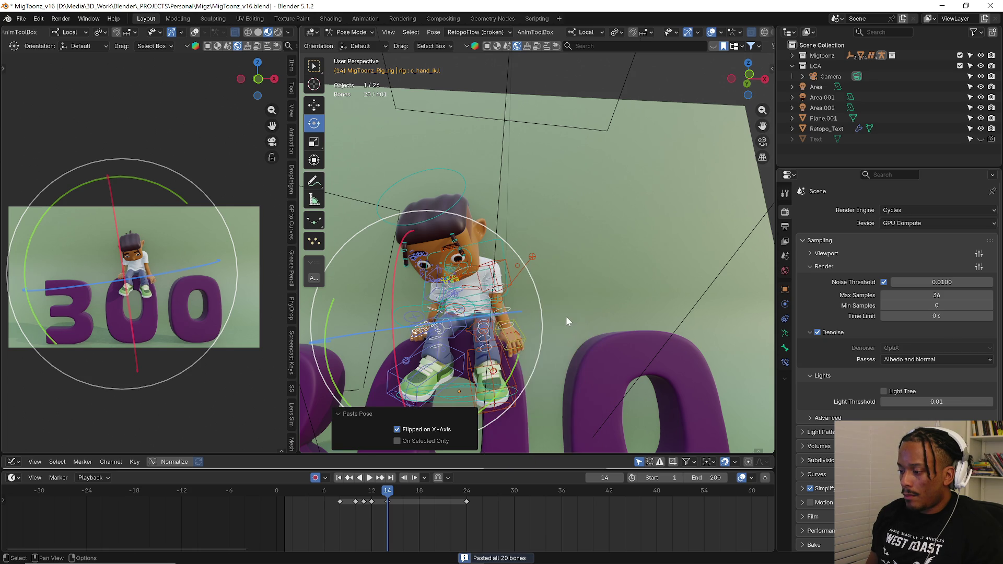
- Rotate the hand -15° on local Y at frame 14, free-rotate it at frame 16, then play back
click(519, 329)
key(r)
key(y)
click(510, 323)
drag(387, 494, 409, 494)
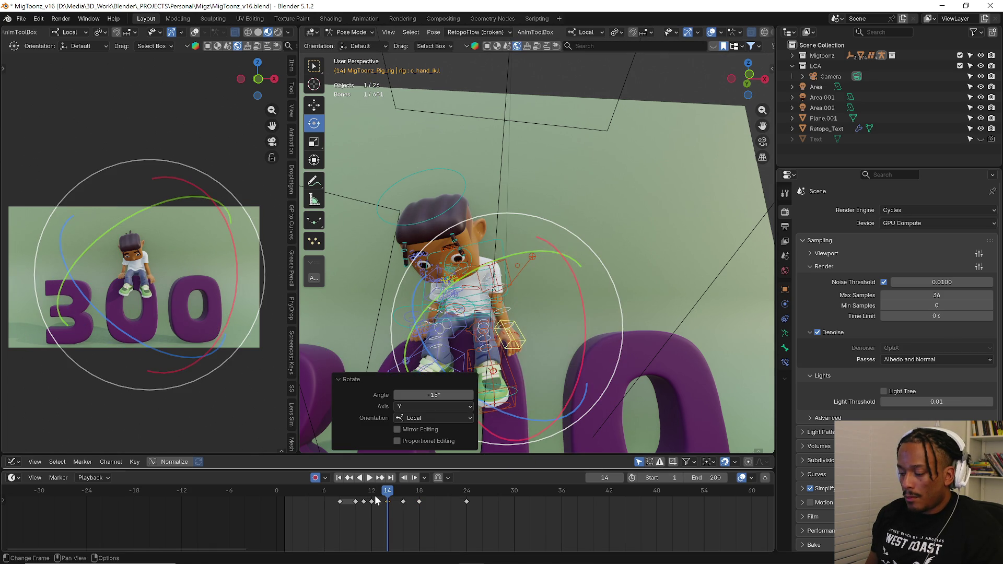
key(Left)
key(r)
key(r)
click(592, 274)
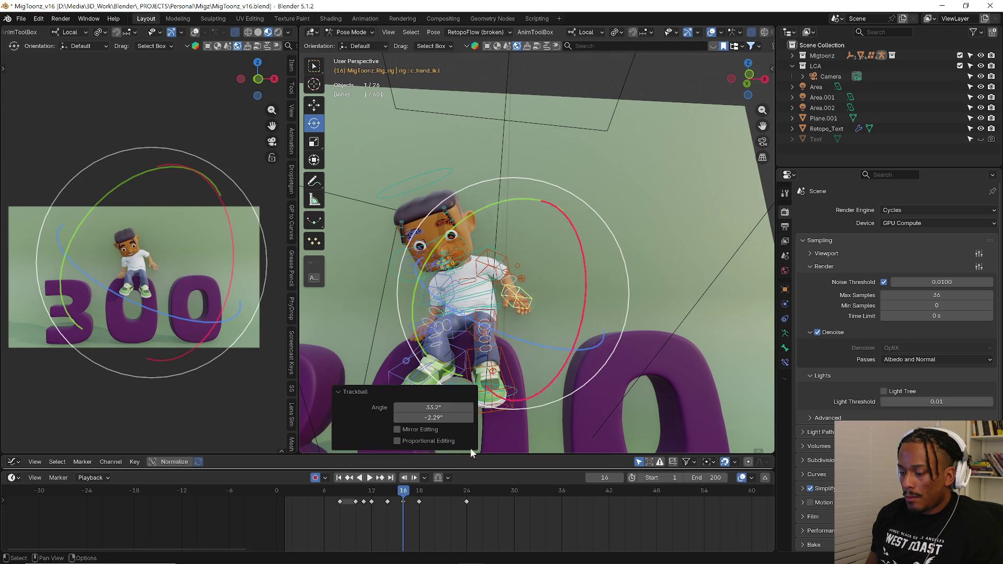
drag(403, 495, 427, 492)
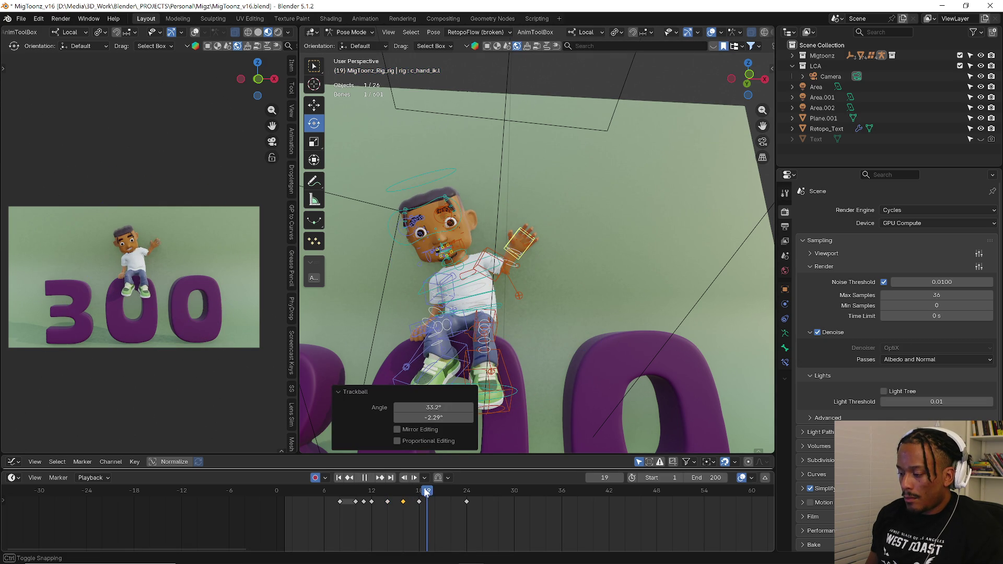
key(space)
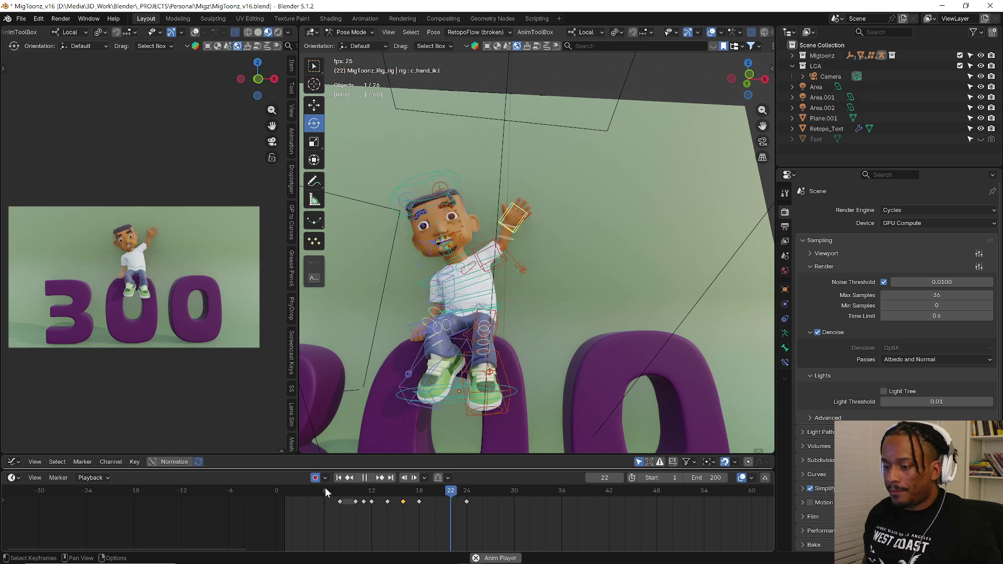
- Key all bones at frame 18, slide that key to about frame 21 and replay the jump
key(a)
key(space)
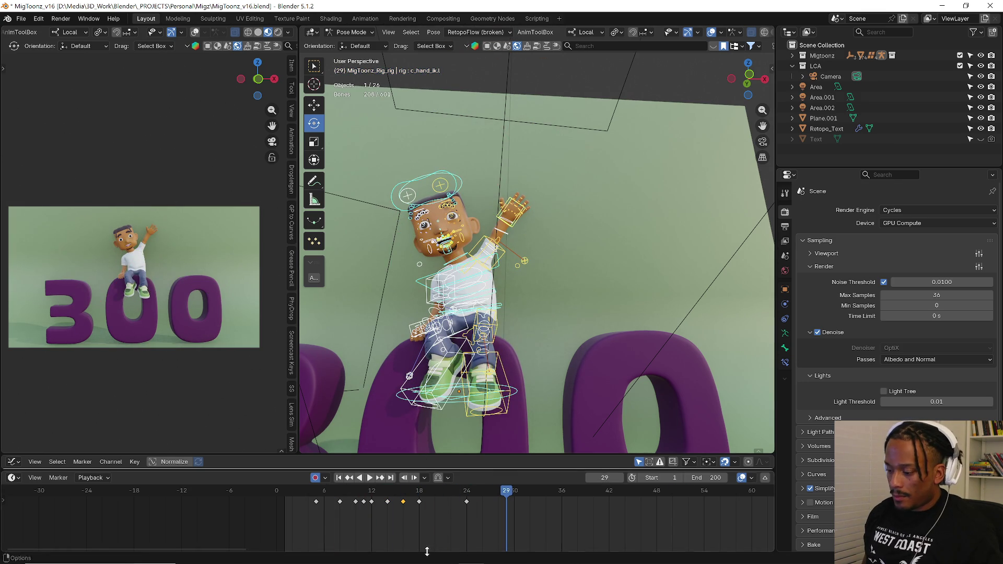
key(space)
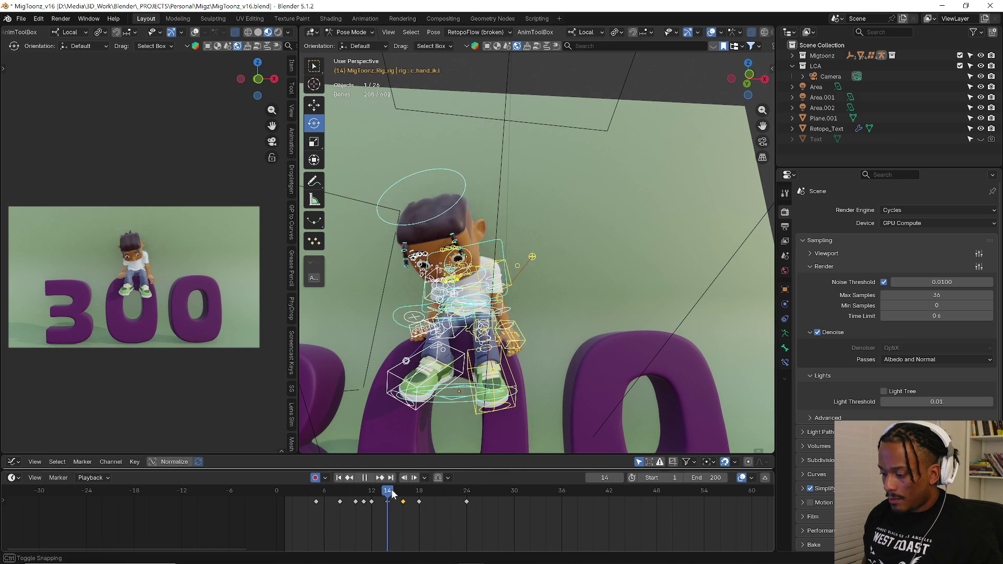
drag(407, 494, 418, 494)
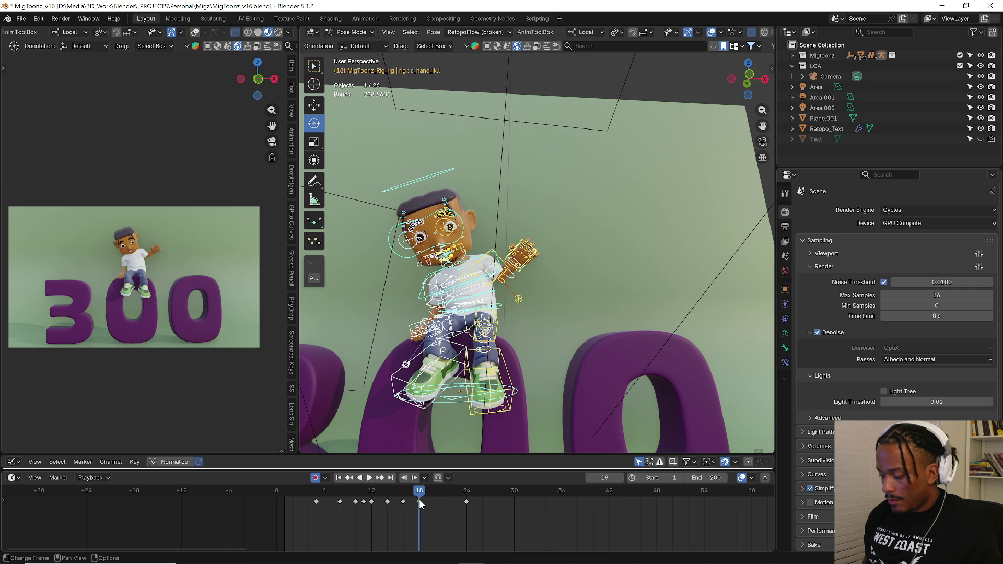
key(ctrl+v)
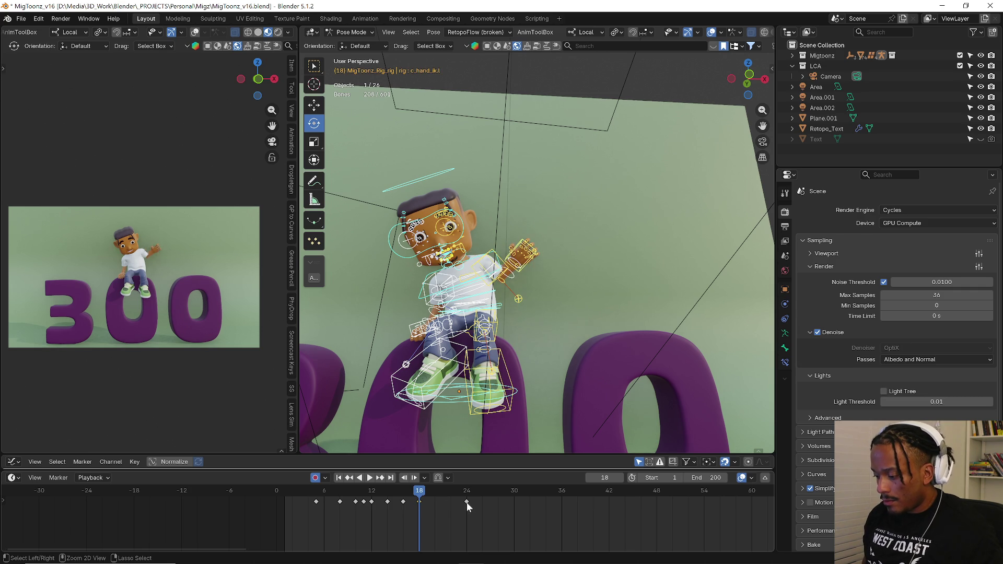
key(g)
click(468, 501)
key(space)
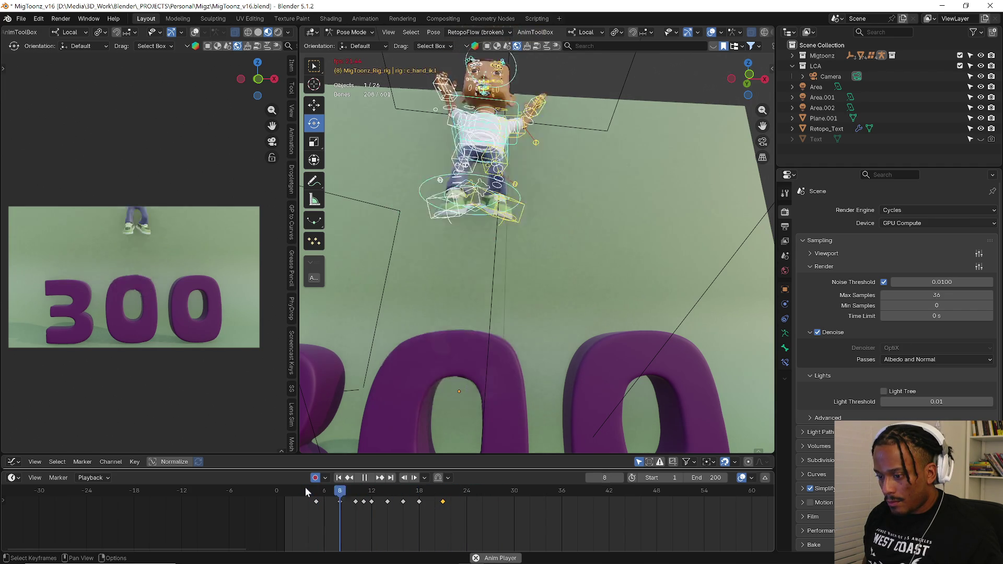
- Scale the head control wider along one axis at frame 13 for a landing squash, then preview
key(space)
click(451, 172)
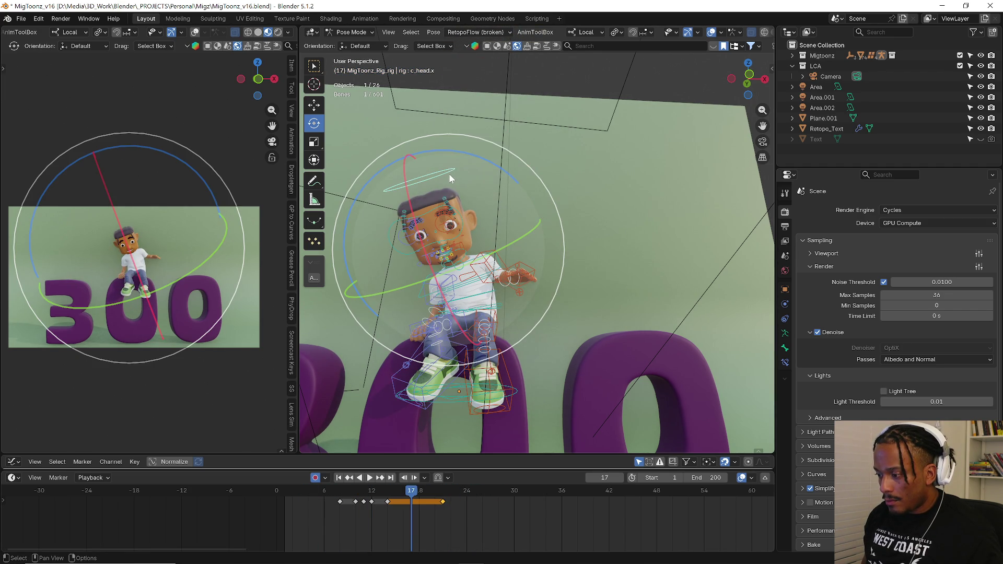
key(r)
key(Escape)
key(r)
key(Escape)
drag(348, 491, 379, 492)
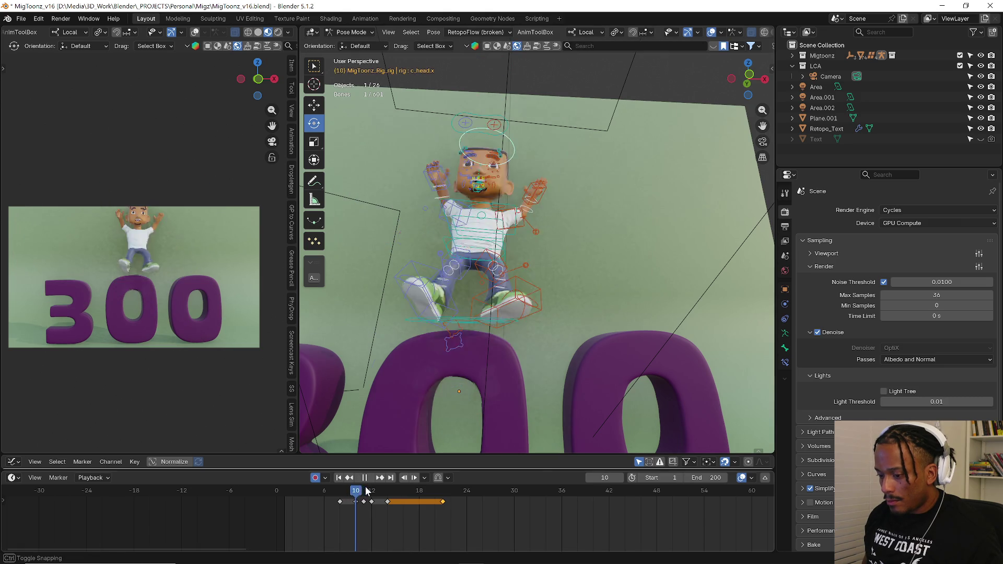
key(s)
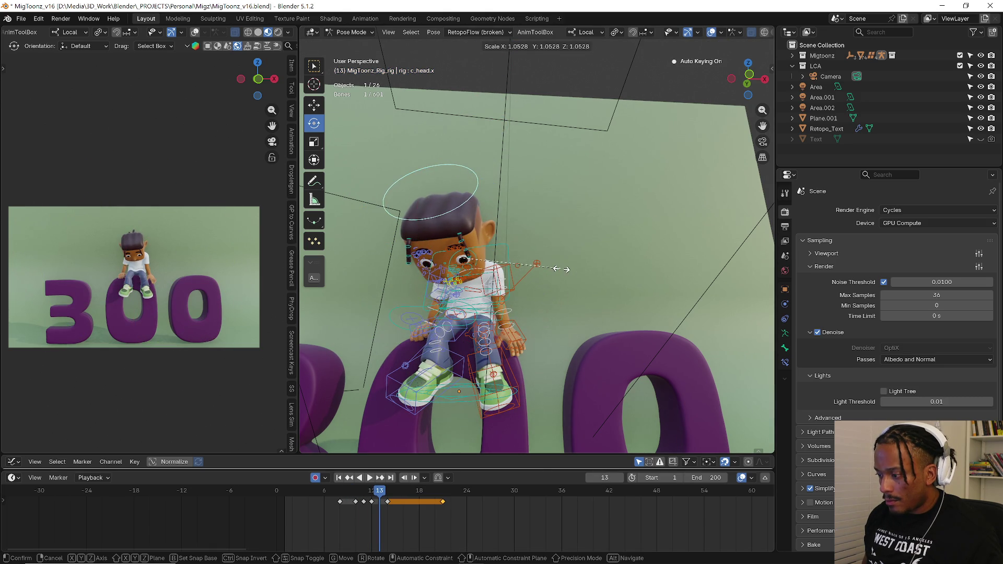
key(z)
alt+middle_drag(512, 283, 519, 275)
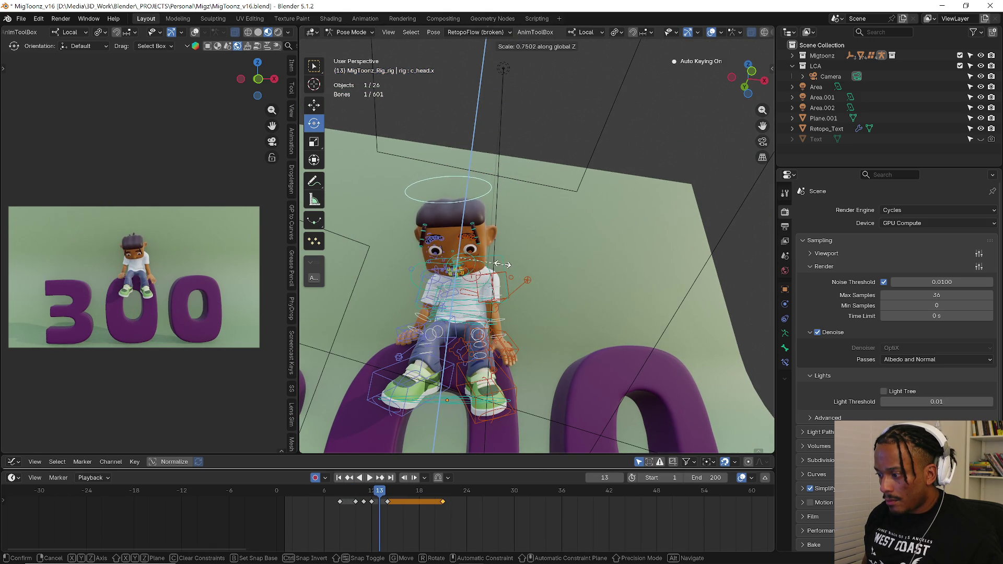
key(Escape)
key(s)
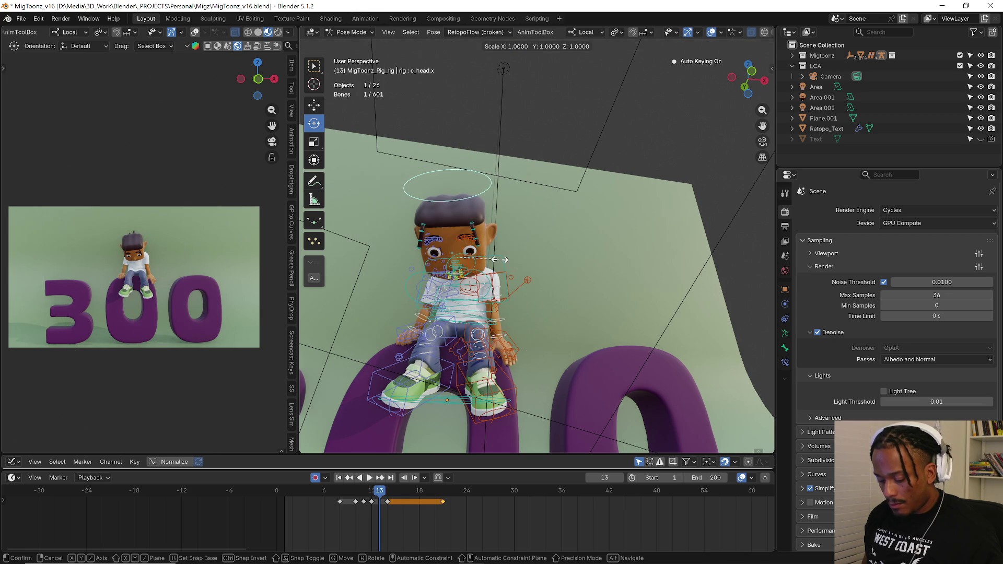
key(y)
key(y)
click(517, 252)
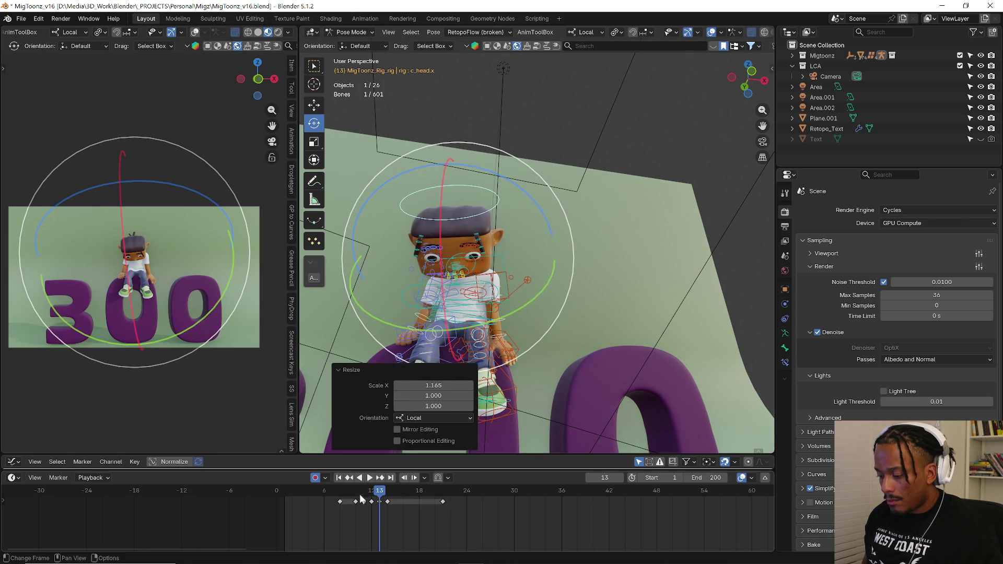
key(space)
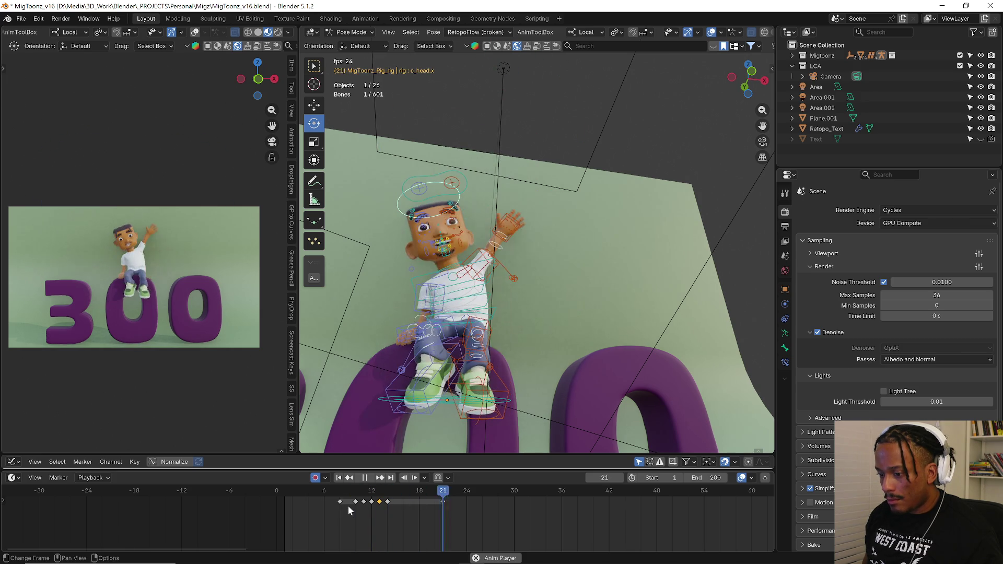
- At frame 10 stretch the head about 1.57× along its length and rewatch the bounce
key(space)
click(356, 495)
key(r)
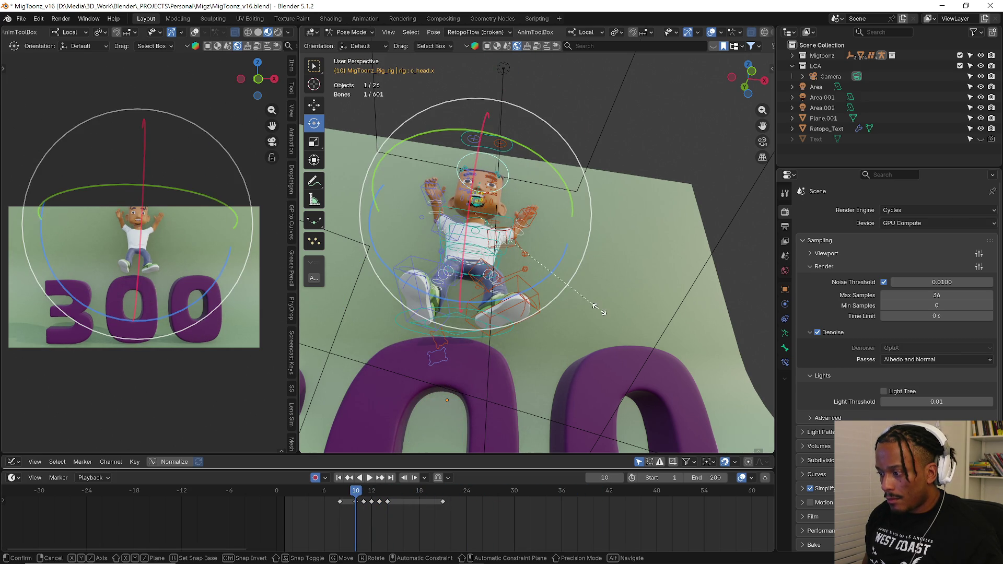
key(s)
key(z)
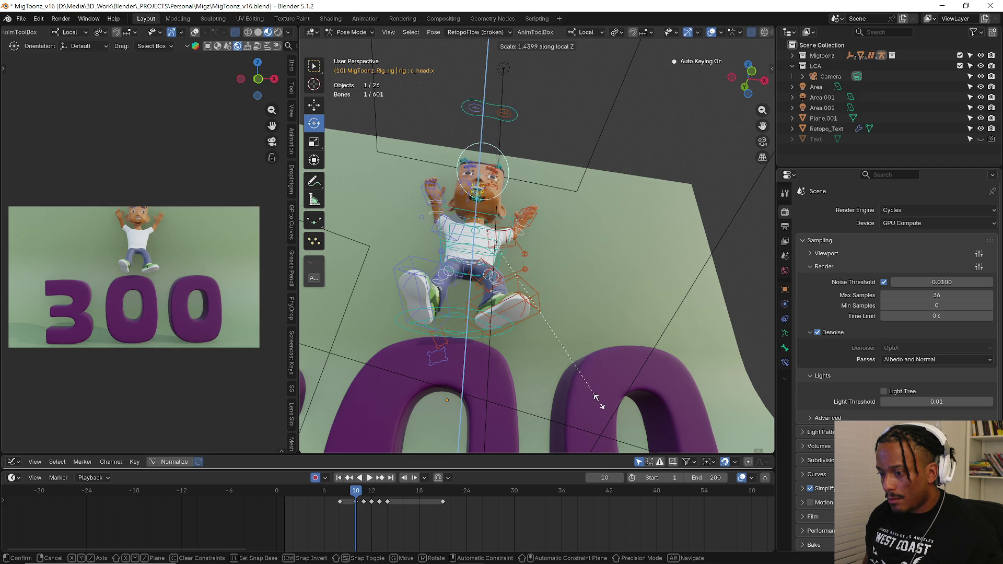
key(y)
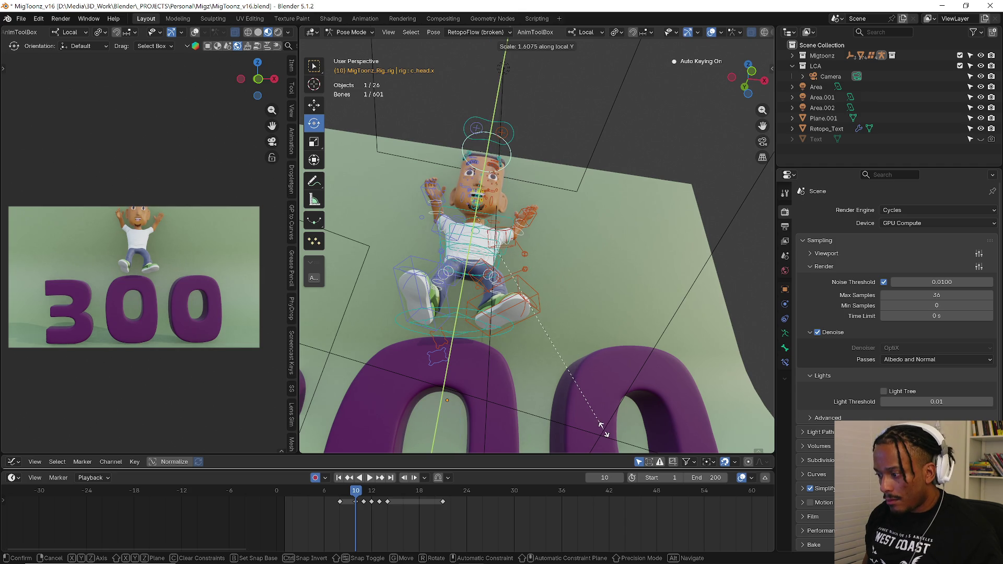
click(595, 421)
key(space)
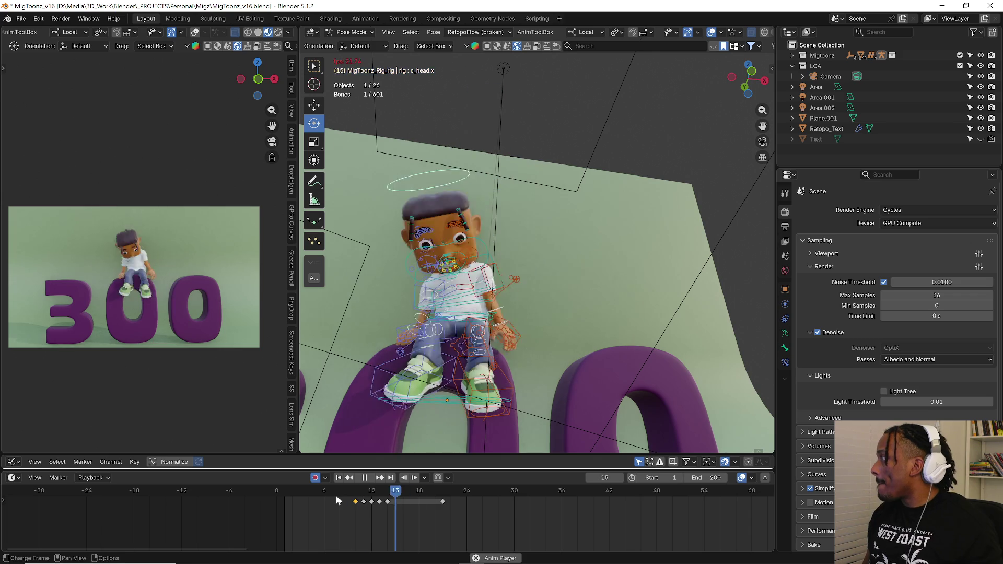
drag(335, 494, 458, 492)
key(a)
- Rotate and move c_hand_ik.l and tilt c_root_master.x slightly for the first wave key
key(space)
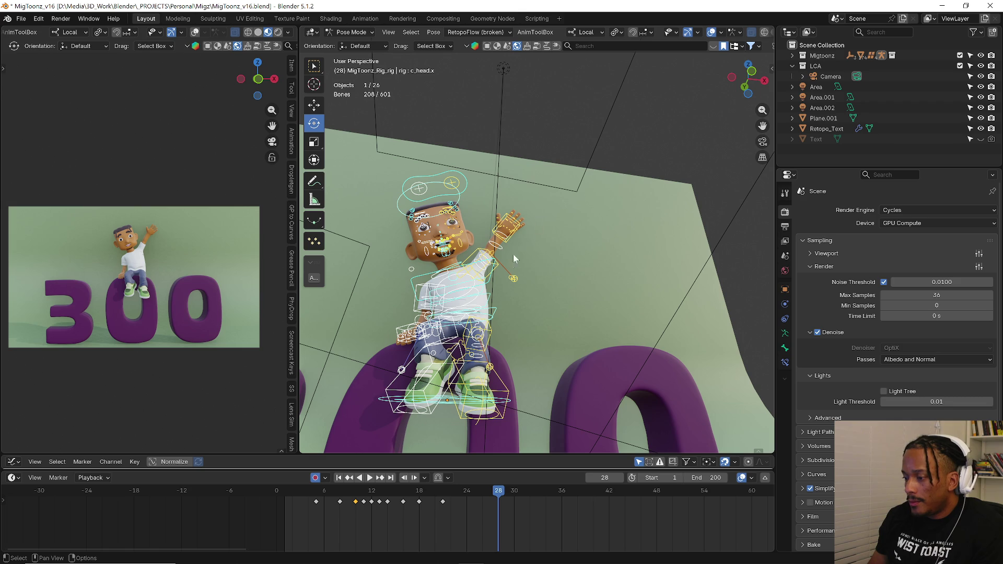
click(502, 249)
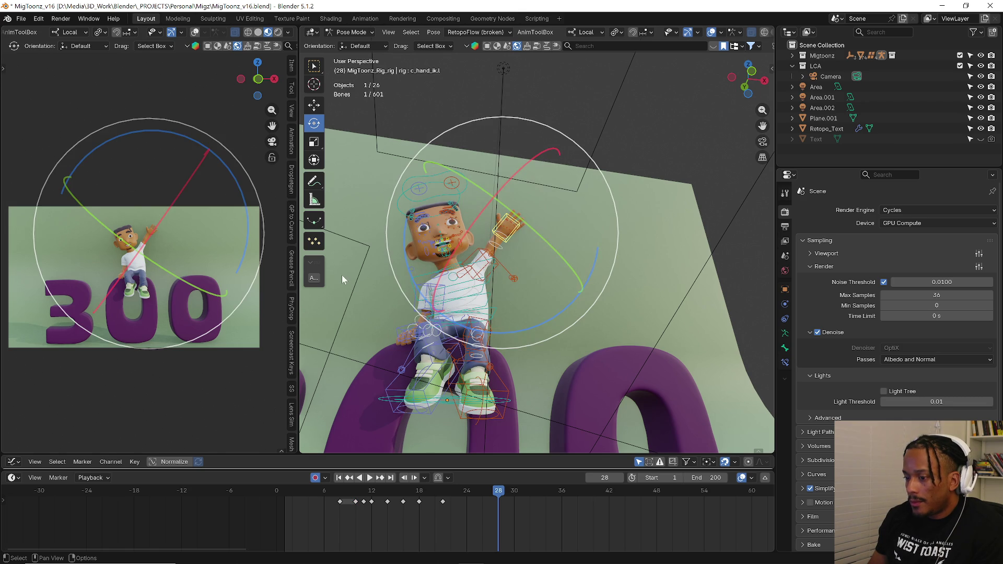
key(r)
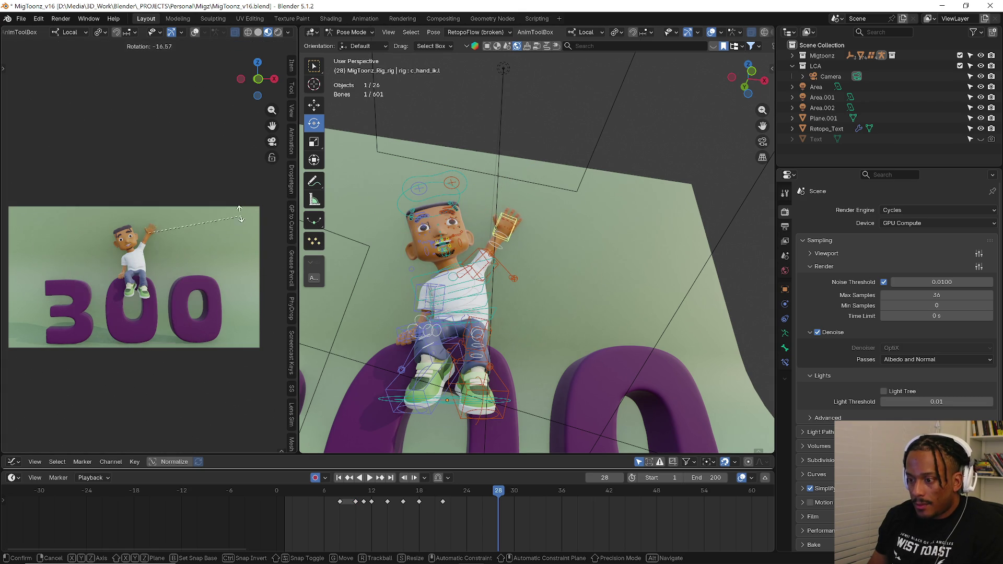
click(229, 201)
key(g)
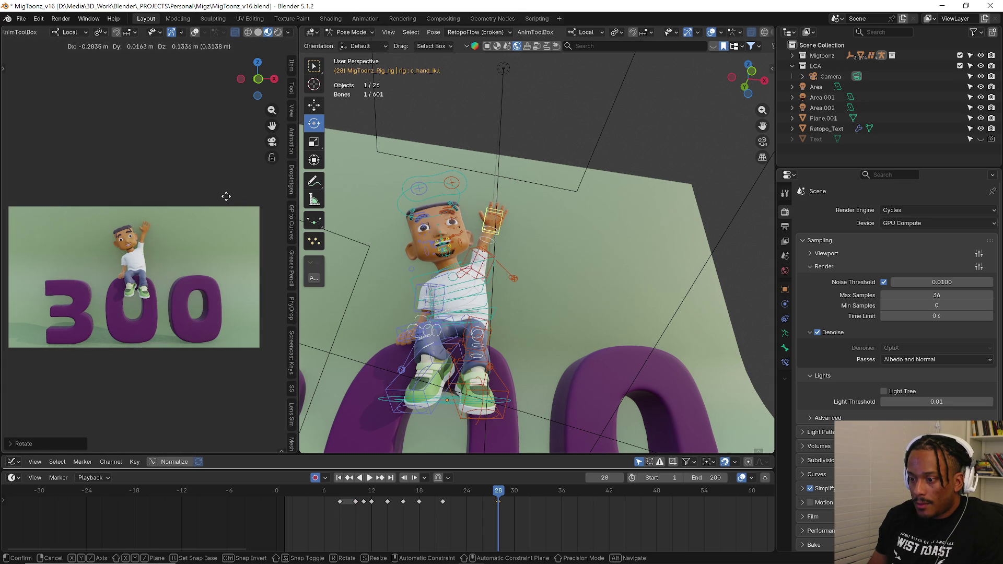
click(225, 198)
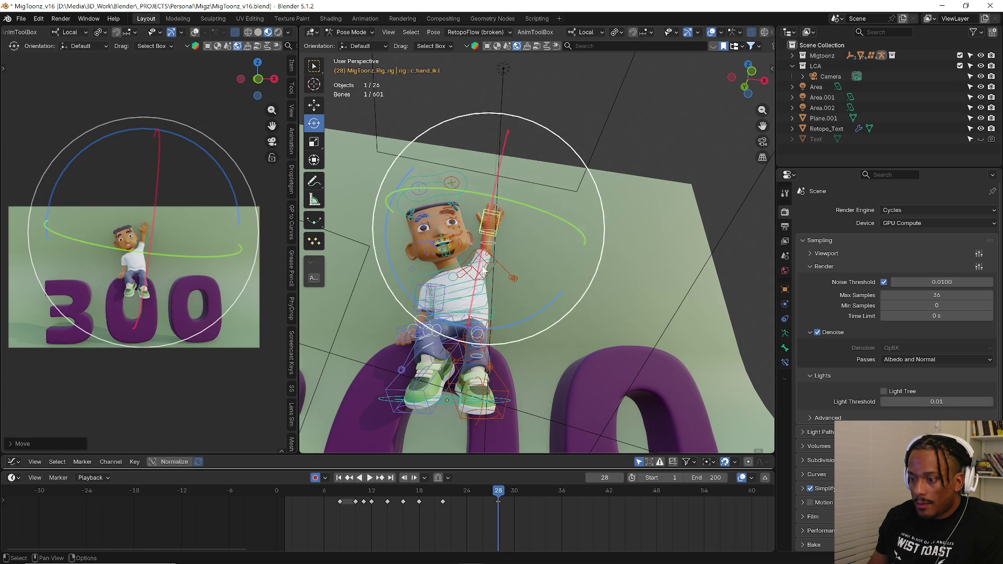
click(499, 316)
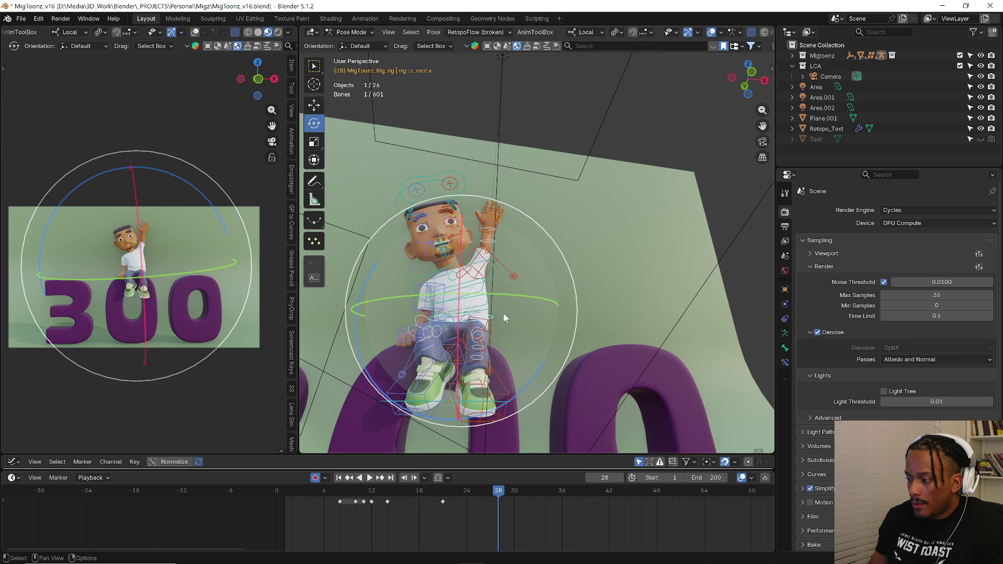
click(495, 313)
key(r)
click(608, 324)
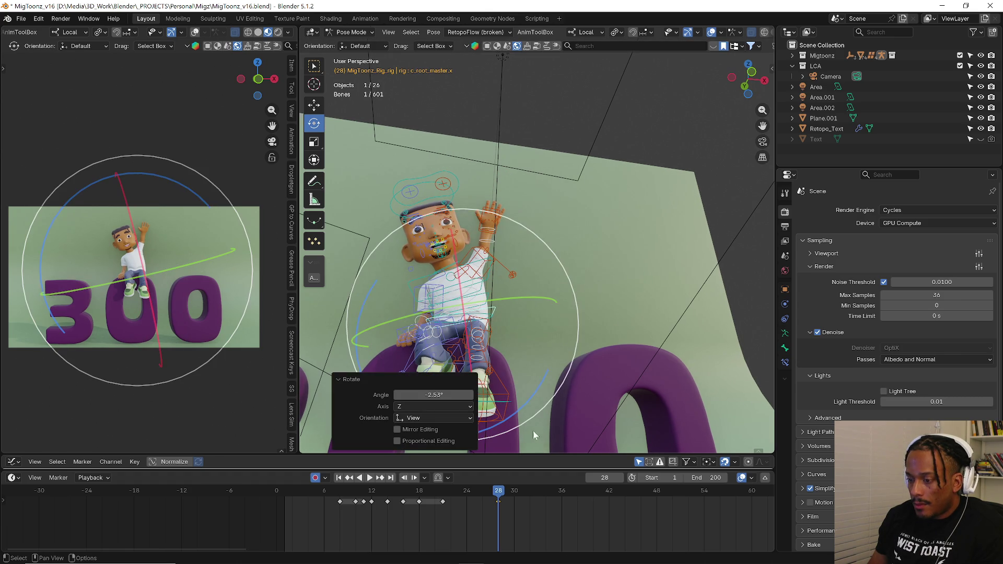
- At frame 34 tilt the body the opposite way and move and rotate the raised hand
drag(460, 492, 545, 492)
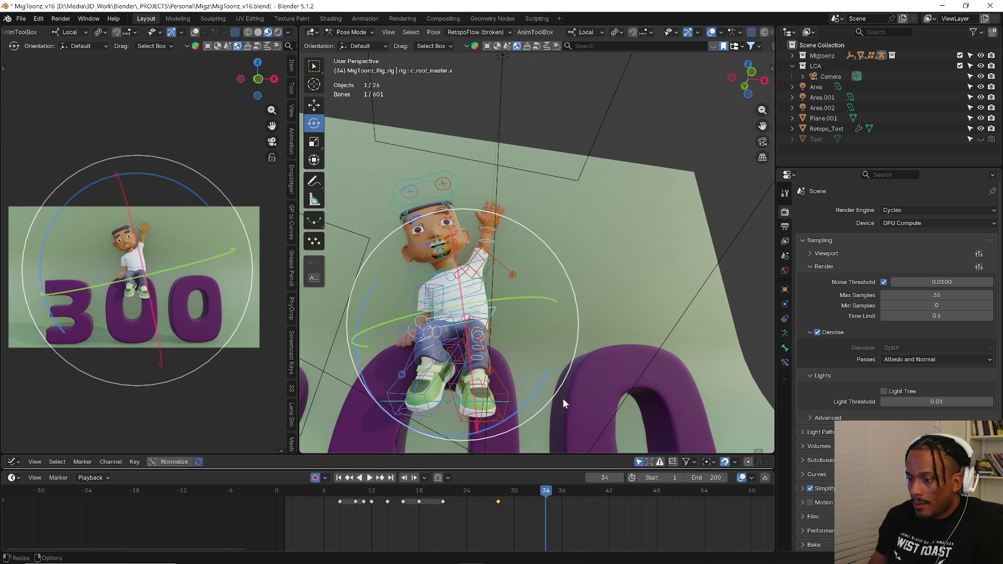
key(r)
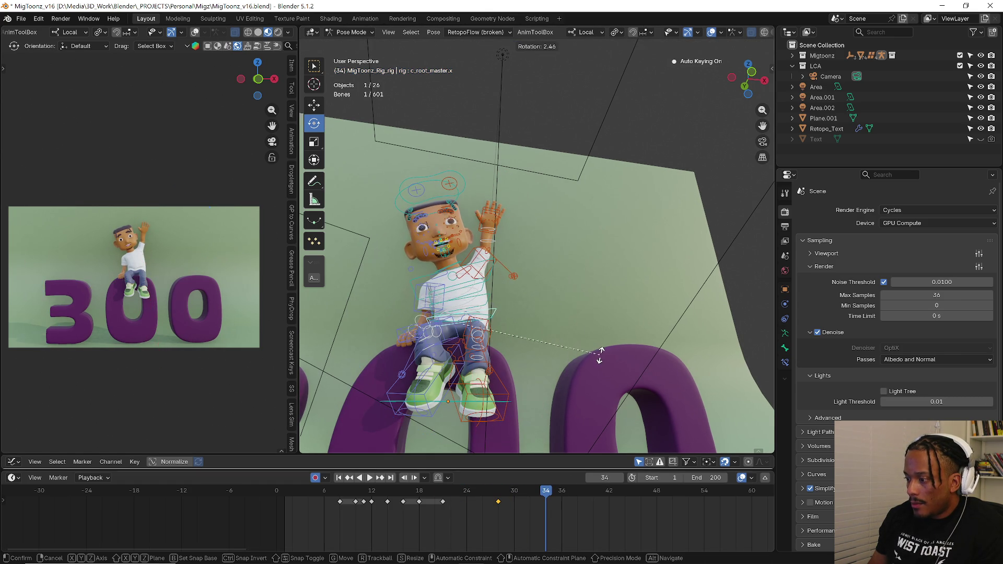
click(600, 357)
click(496, 226)
key(g)
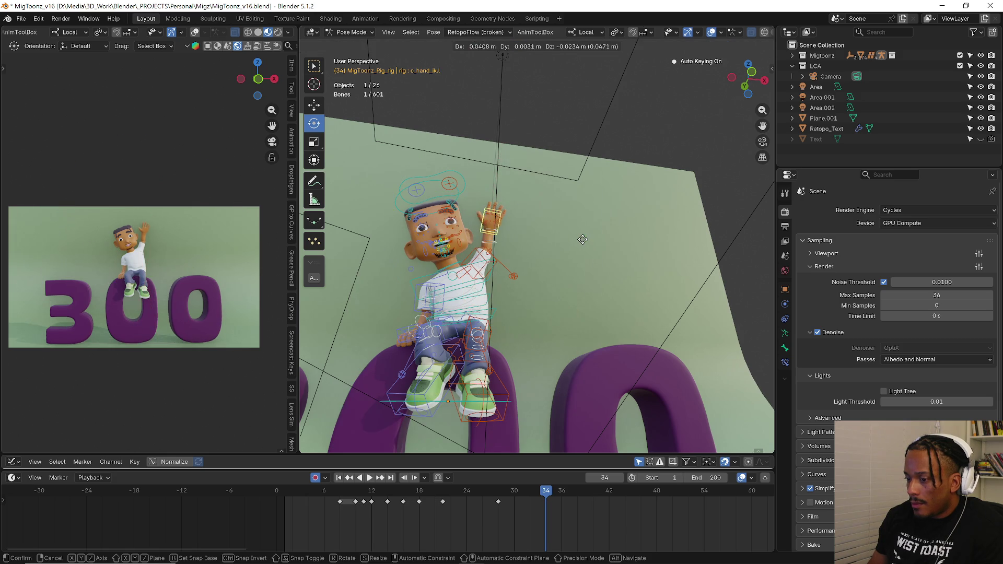
click(594, 244)
key(r)
click(602, 289)
- Key hand rotations at frames 25 and 31 to complete the back-and-forth wave, then play
click(464, 489)
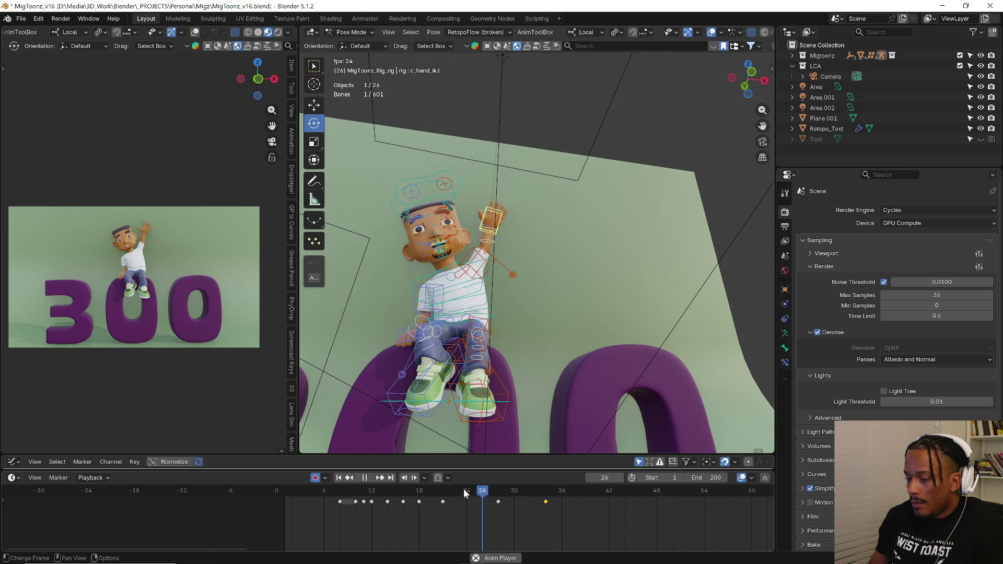
key(space)
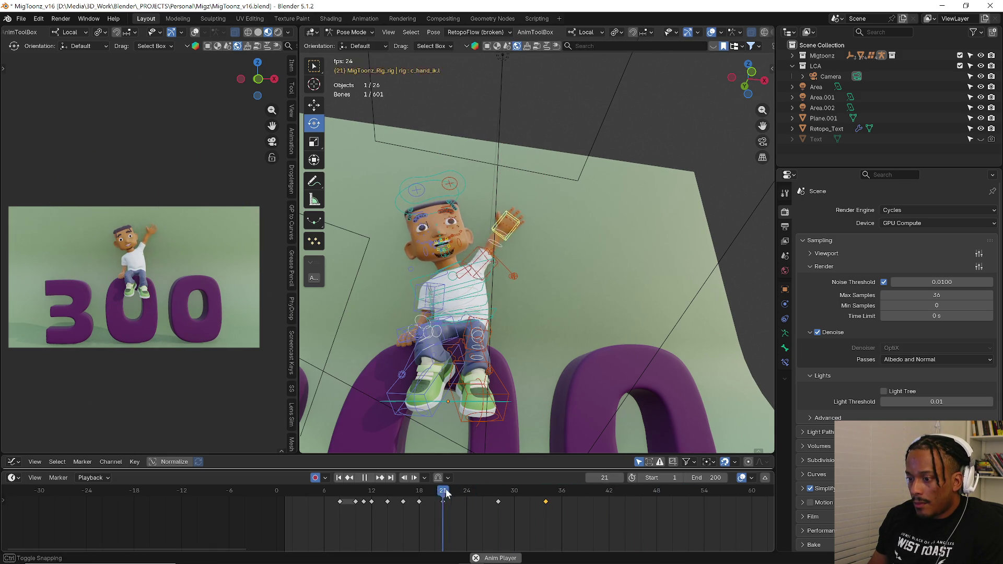
key(space)
drag(451, 490, 475, 490)
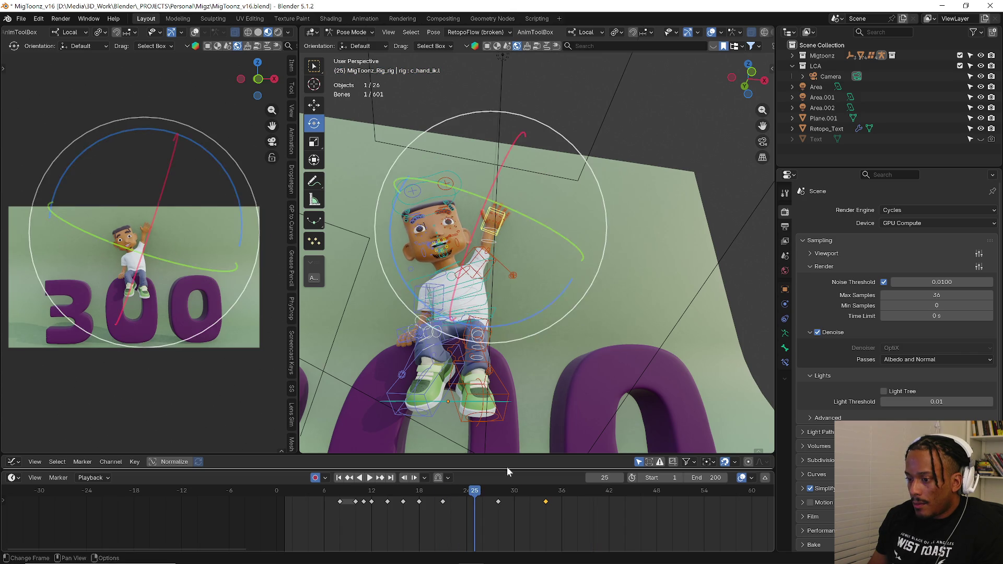
key(r)
click(617, 371)
drag(441, 492, 522, 491)
key(r)
click(663, 317)
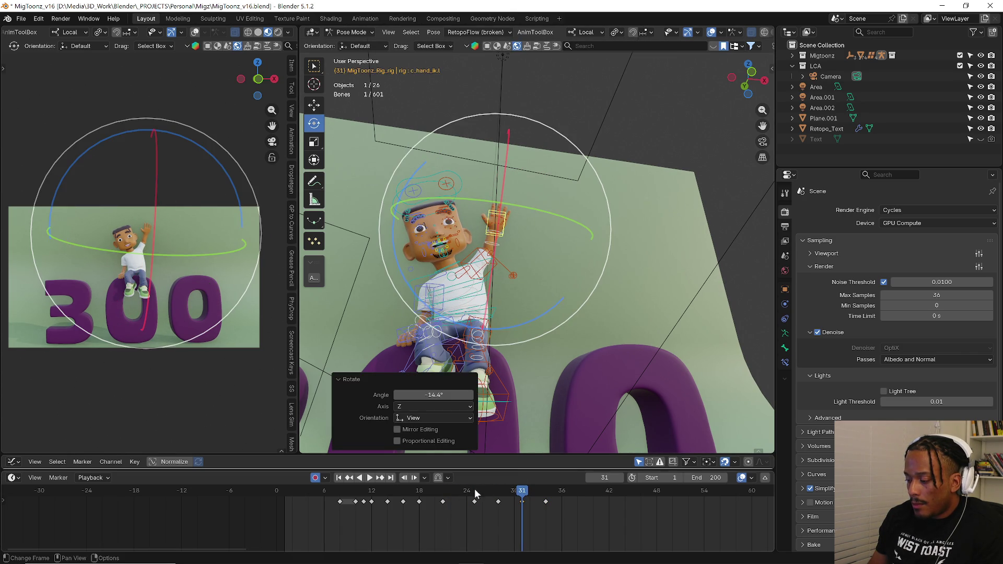
key(space)
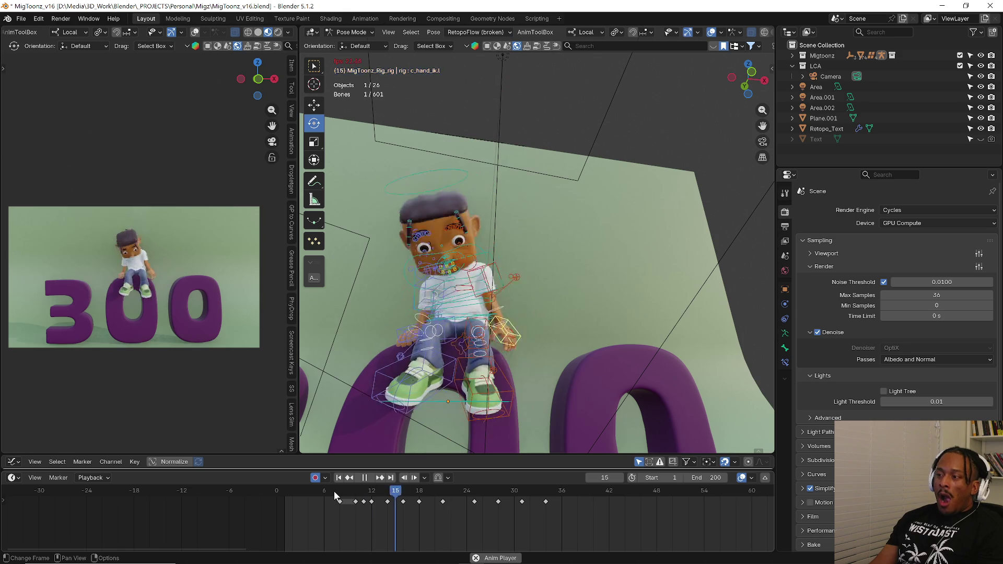
click(334, 491)
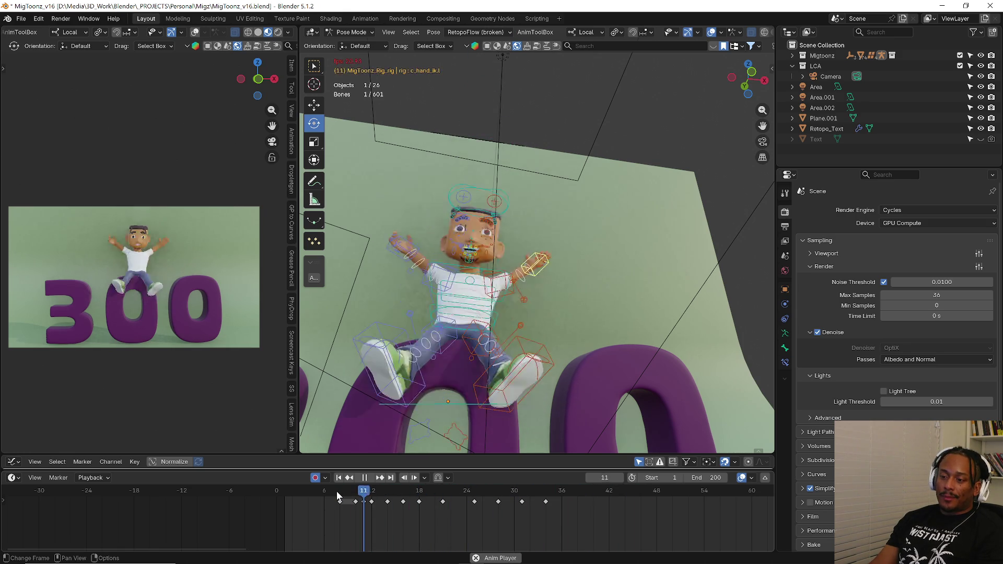
click(336, 492)
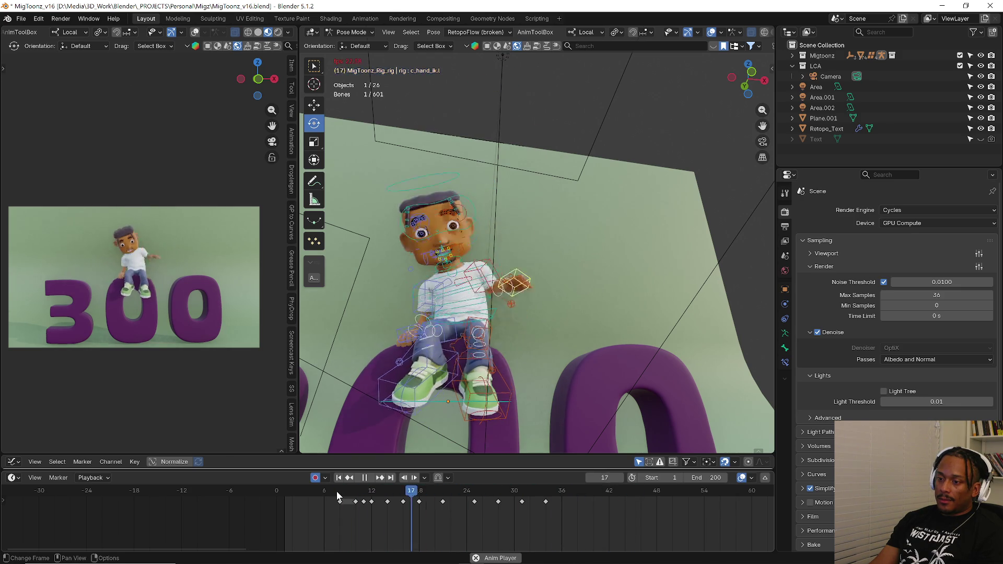
key(space)
key(a)
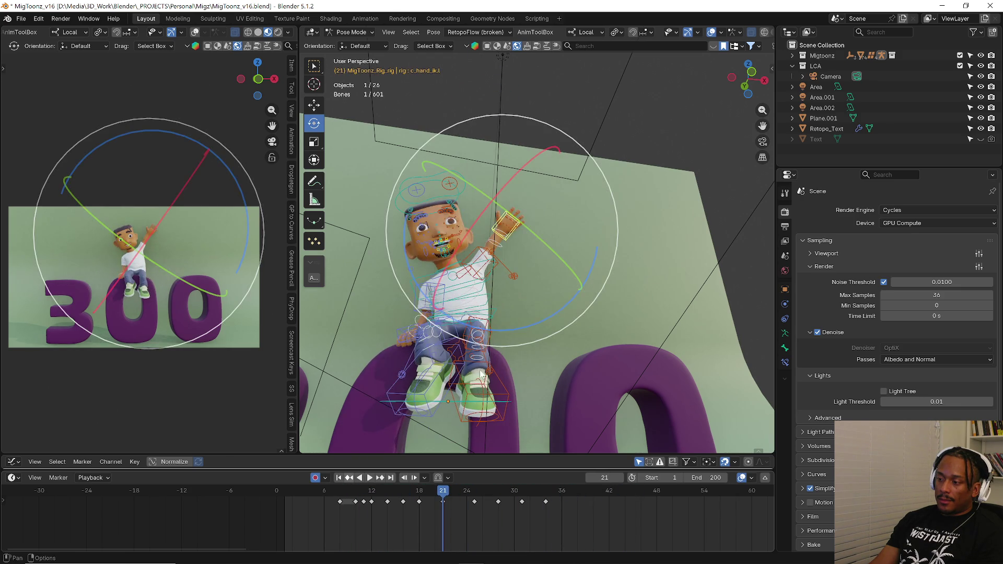
mouse_move(459, 492)
mouse_down()
mouse_move(474, 492)
mouse_move(476, 502)
mouse_move(441, 494)
mouse_up()
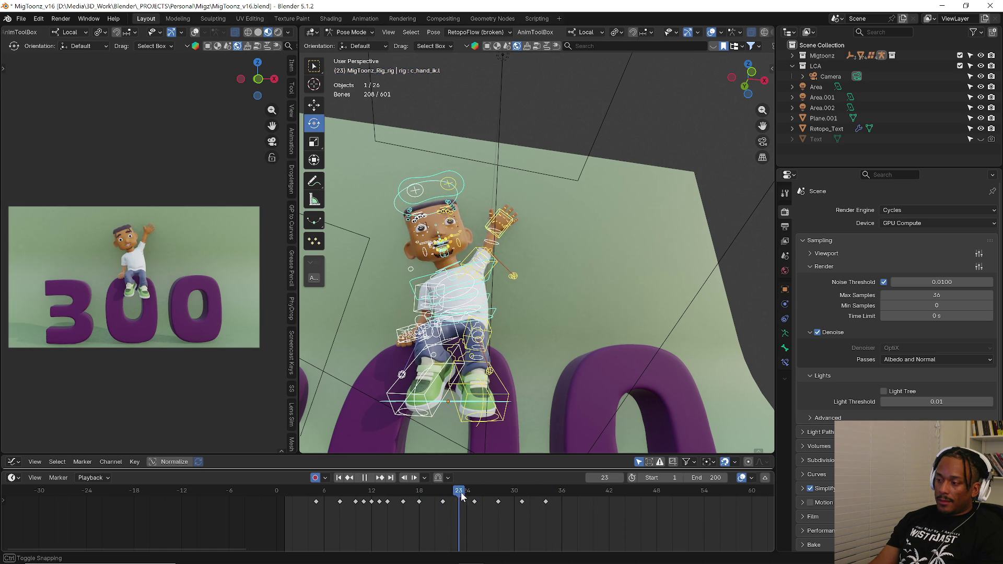
- Copy the wave keys from frame 21 on and paste them at frames 38 and 55, then review
ctrl+click(486, 506)
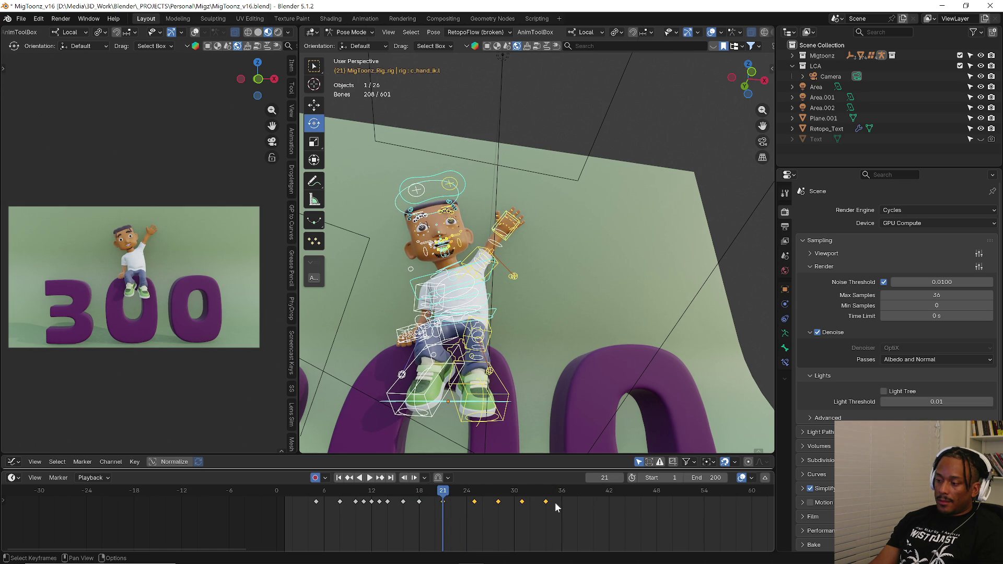
key(space)
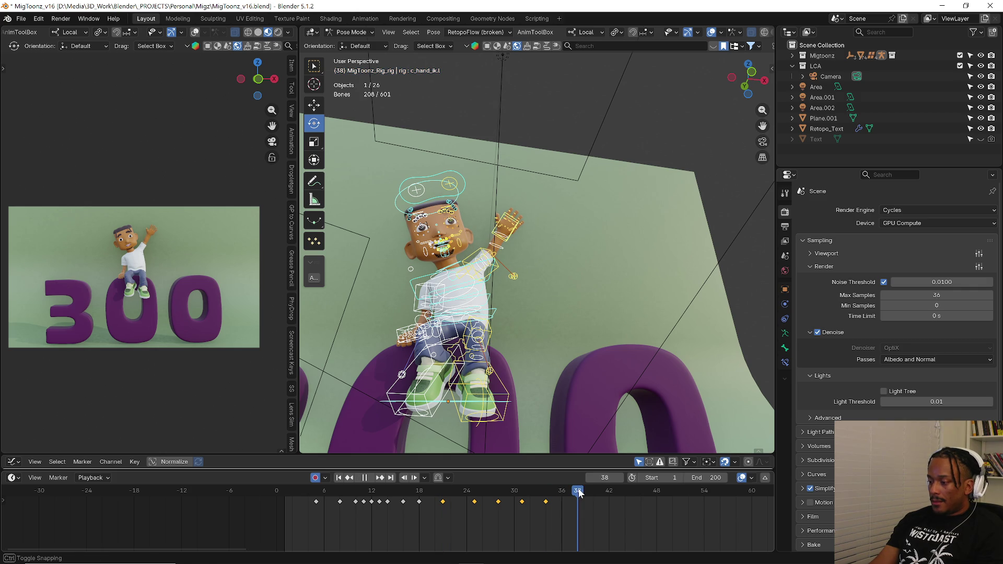
key(ctrl+v)
drag(511, 494, 678, 491)
middle_drag(651, 505, 505, 493)
drag(506, 494, 496, 499)
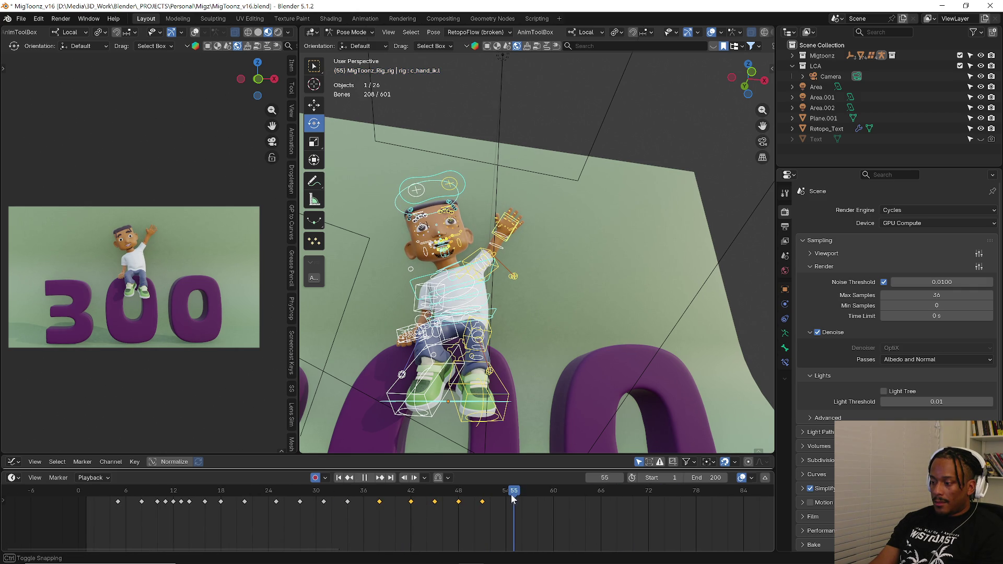
key(ctrl+v)
key(space)
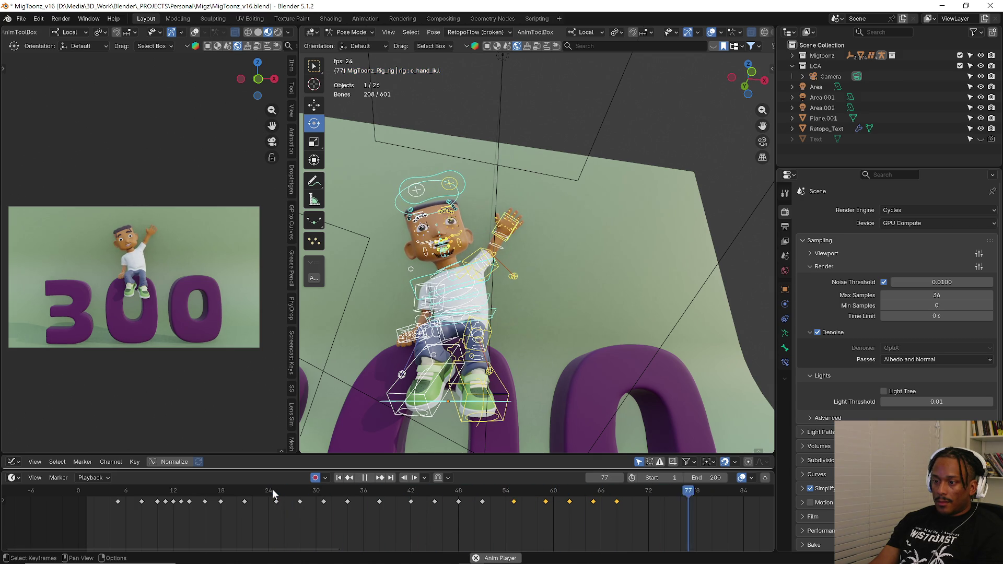
scroll(662, 505, down, 2)
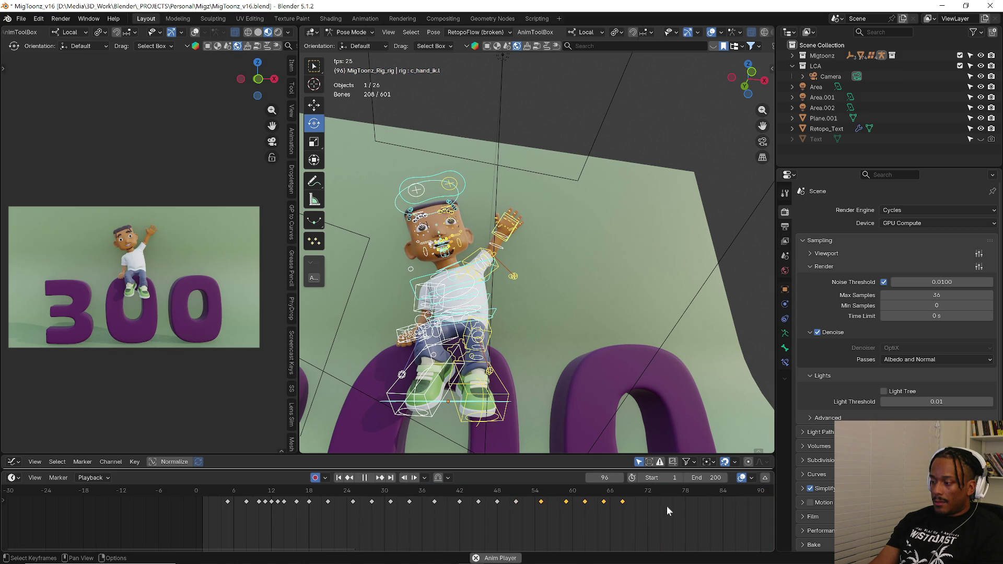
key(space)
- Paste the wave keys again at frames 72, about 89 (slid earlier) and 110
middle_drag(665, 507, 528, 496)
click(524, 494)
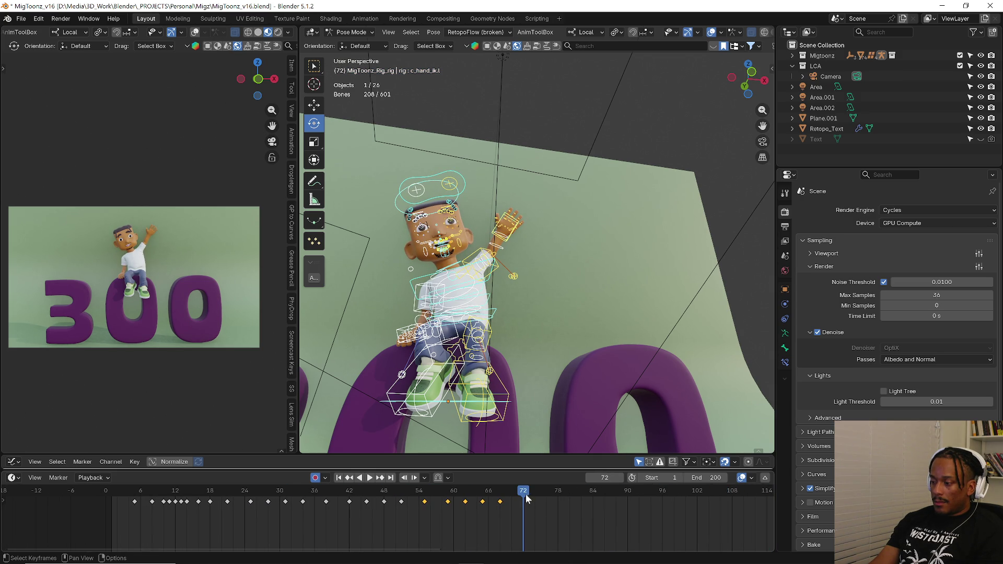
key(ctrl+v)
click(626, 494)
key(ctrl+v)
middle_drag(662, 515, 479, 505)
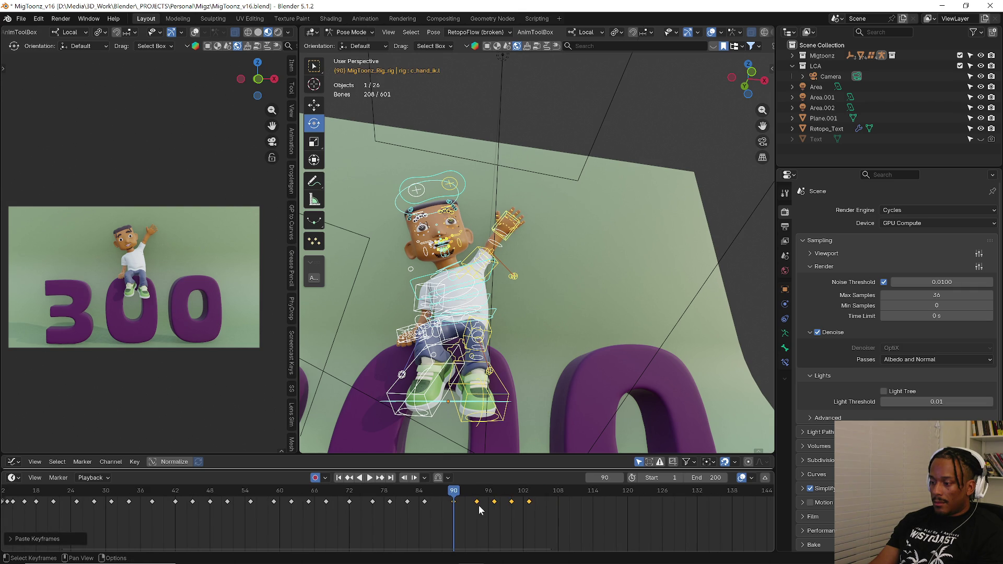
key(ctrl+z)
click(447, 494)
key(ctrl+v)
click(547, 494)
key(ctrl+v)
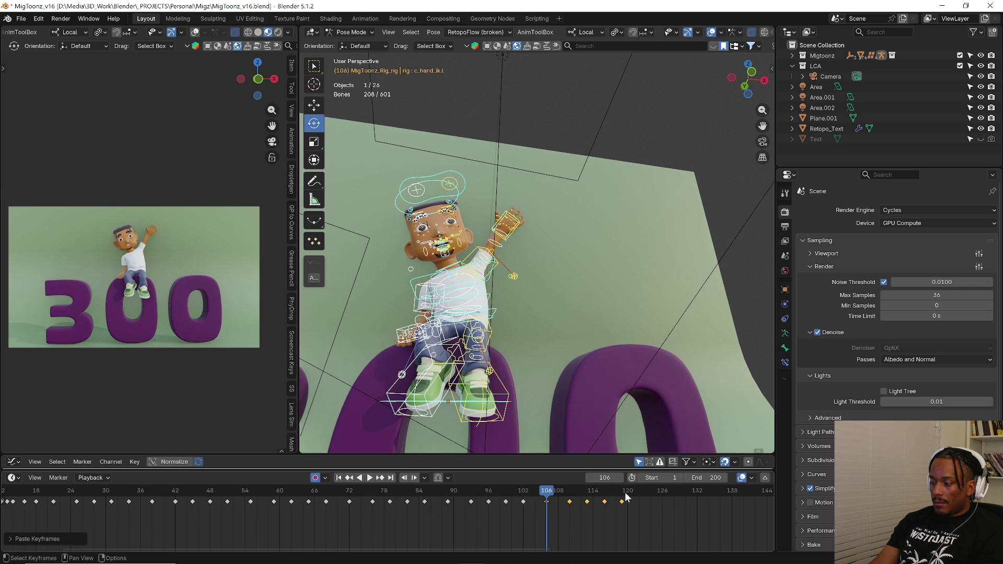
- Set the animation end to frame 120 and play back the repeated waves
click(626, 494)
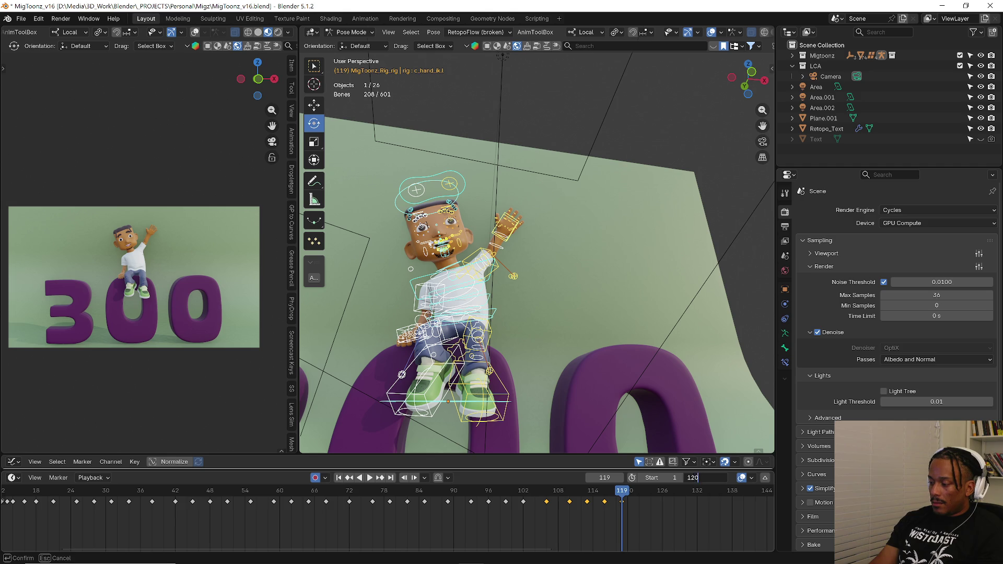
key(Return)
key(space)
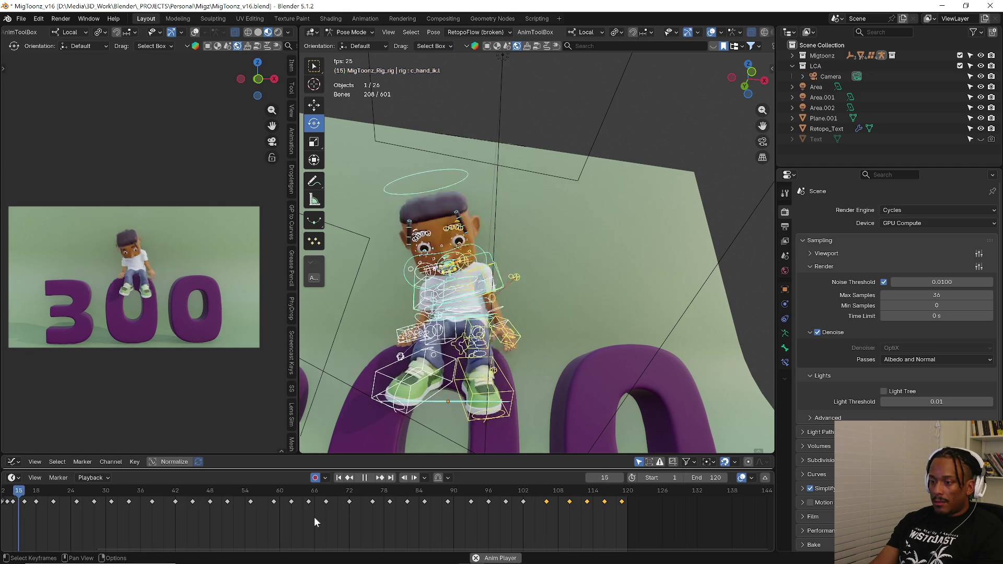
scroll(282, 517, down, 1)
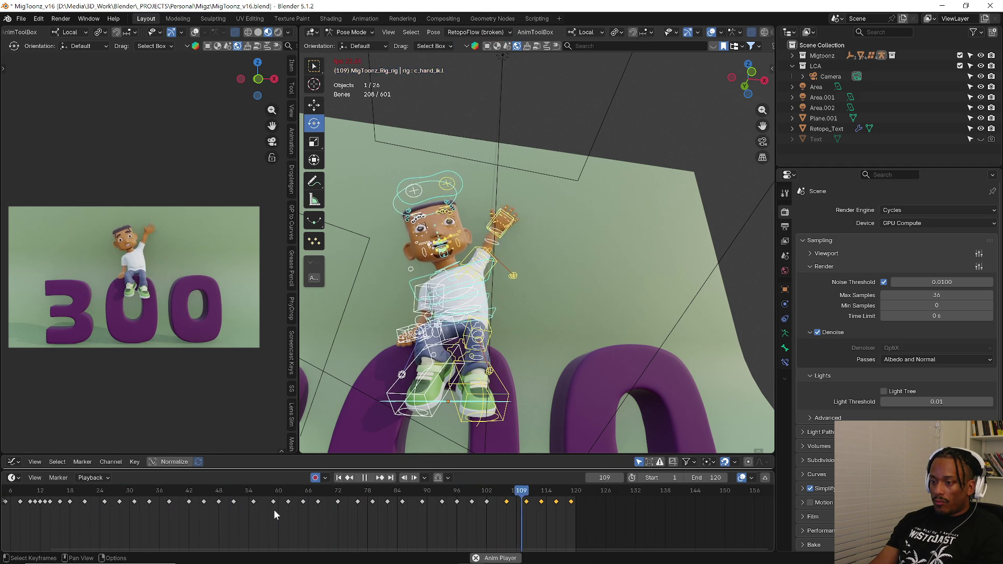
scroll(274, 510, down, 1)
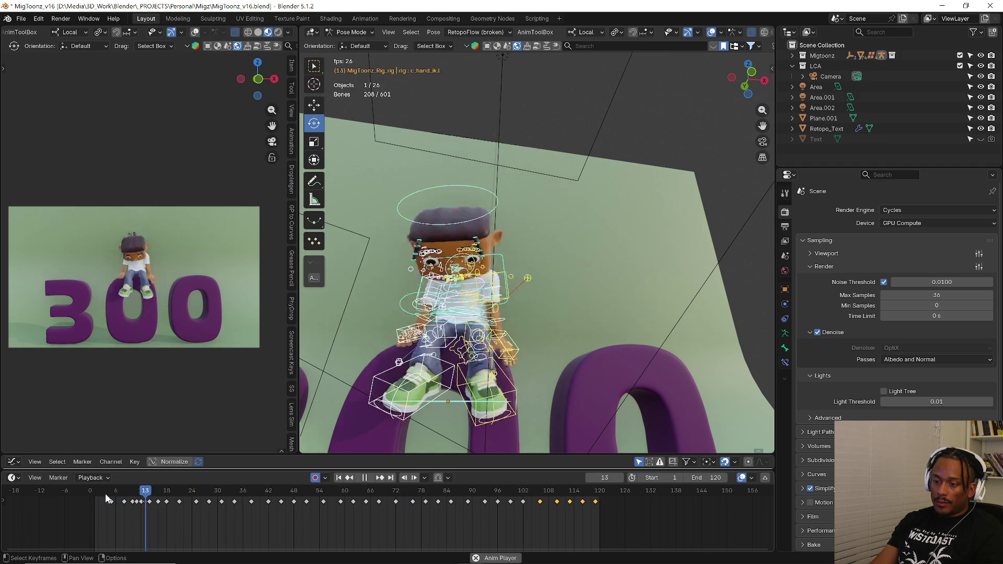
key(Escape)
mouse_move(549, 337)
middle_down()
mouse_move(585, 287)
mouse_move(554, 365)
mouse_move(574, 347)
middle_up()
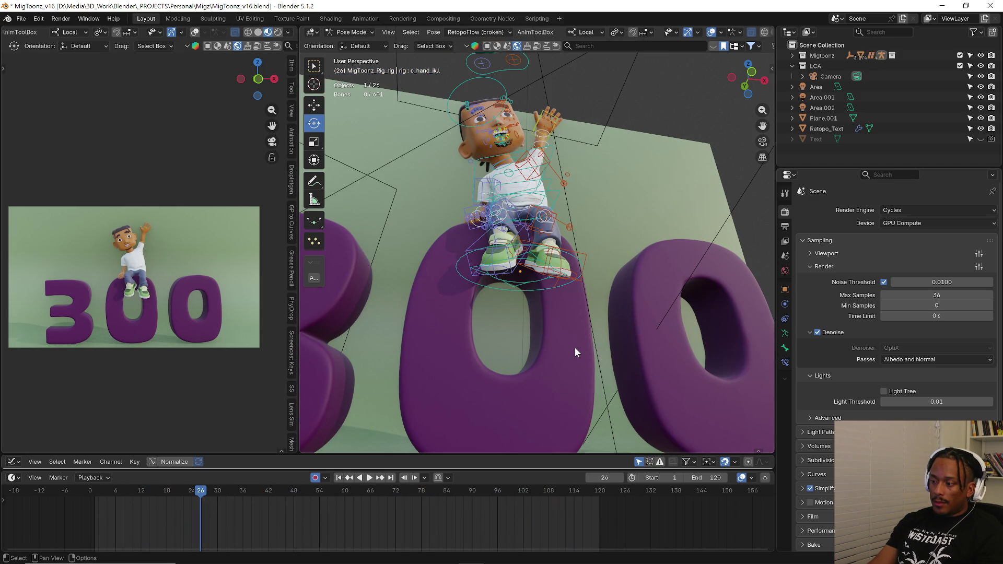
- Separate the middle 0 of the purple 300 text into its own object via P > Selection
key(ctrl+Tab)
click(452, 349)
click(557, 352)
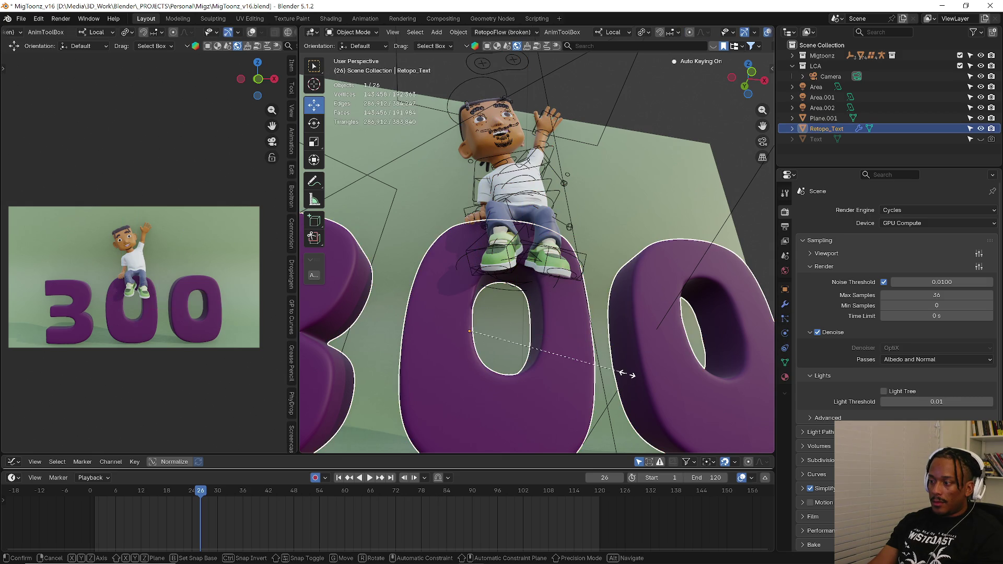
mouse_move(590, 376)
middle_down()
mouse_move(541, 347)
mouse_move(530, 392)
middle_up()
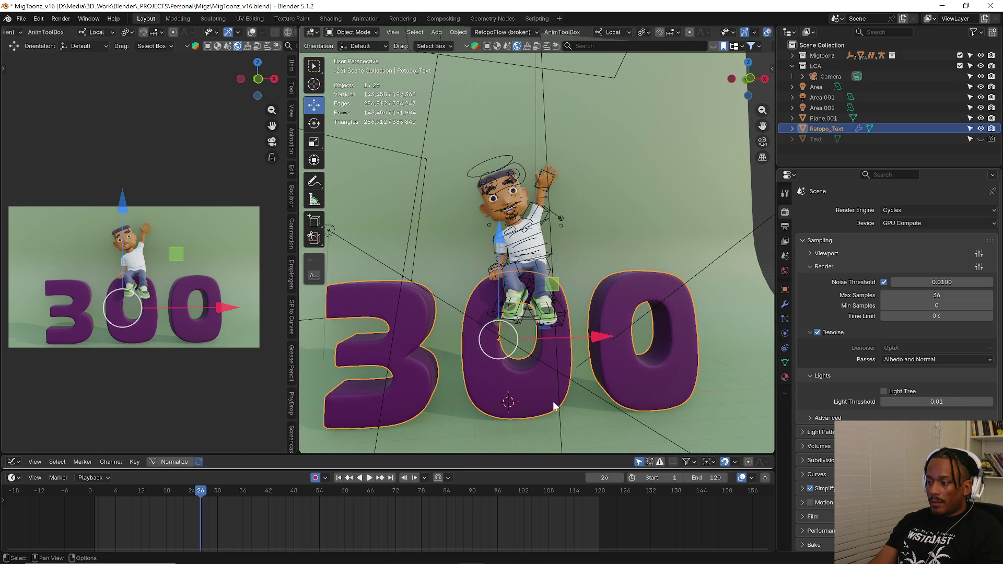
key(Tab)
key(alt+a)
key(l)
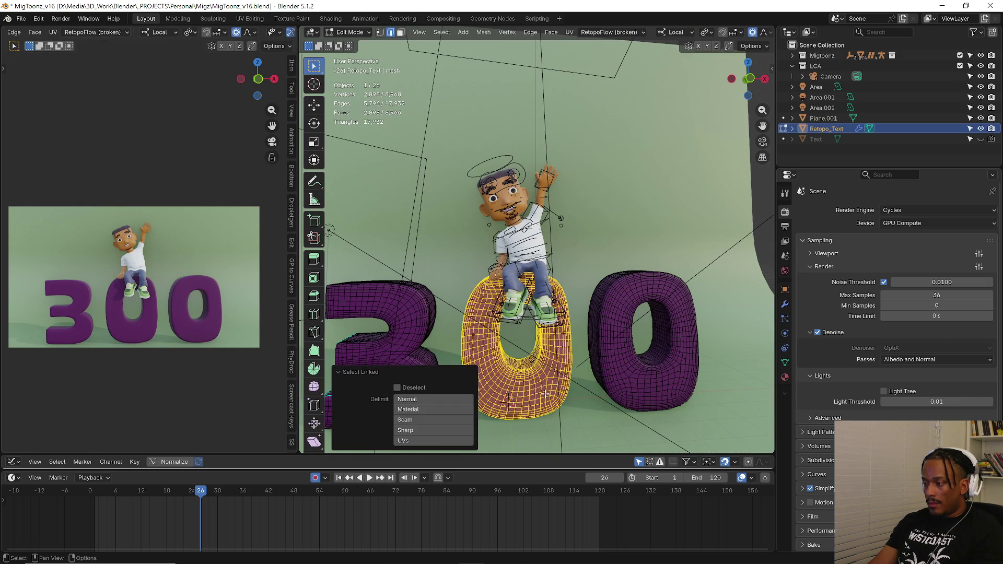
key(p)
click(544, 393)
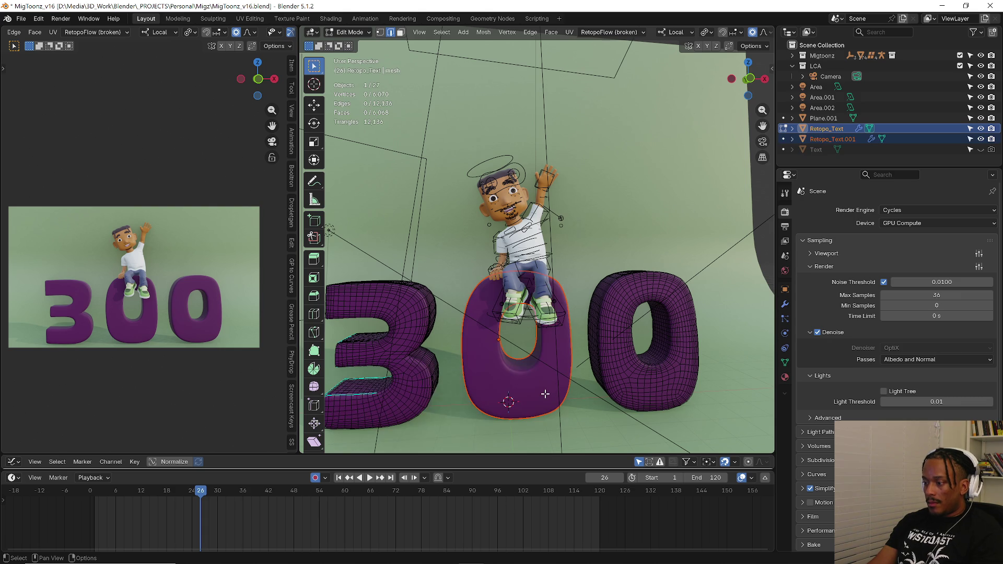
key(Tab)
- Select the new middle 0 and set the transform Pivot Point to 3D Cursor, scrubbing to frame 10
click(546, 399)
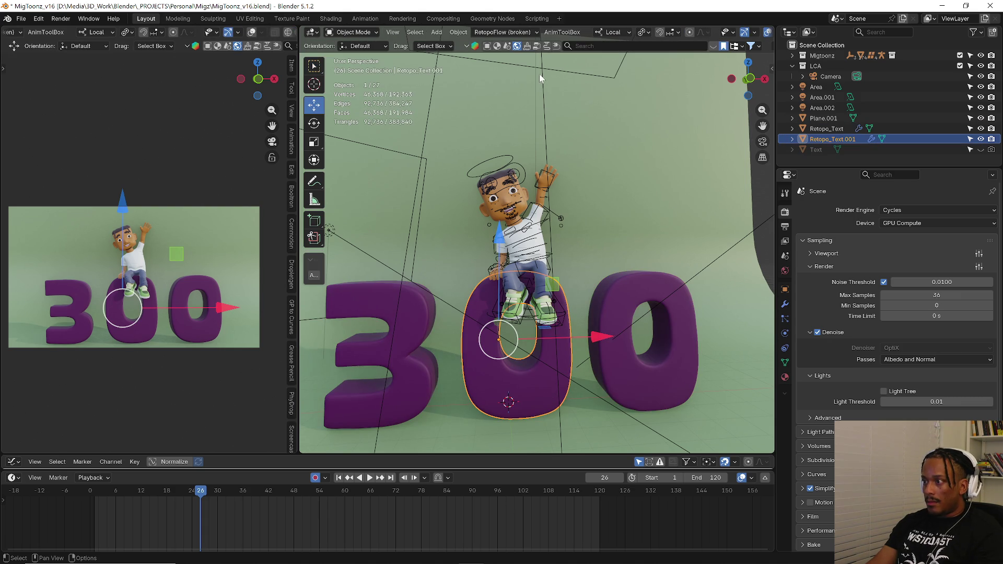
click(643, 32)
click(647, 68)
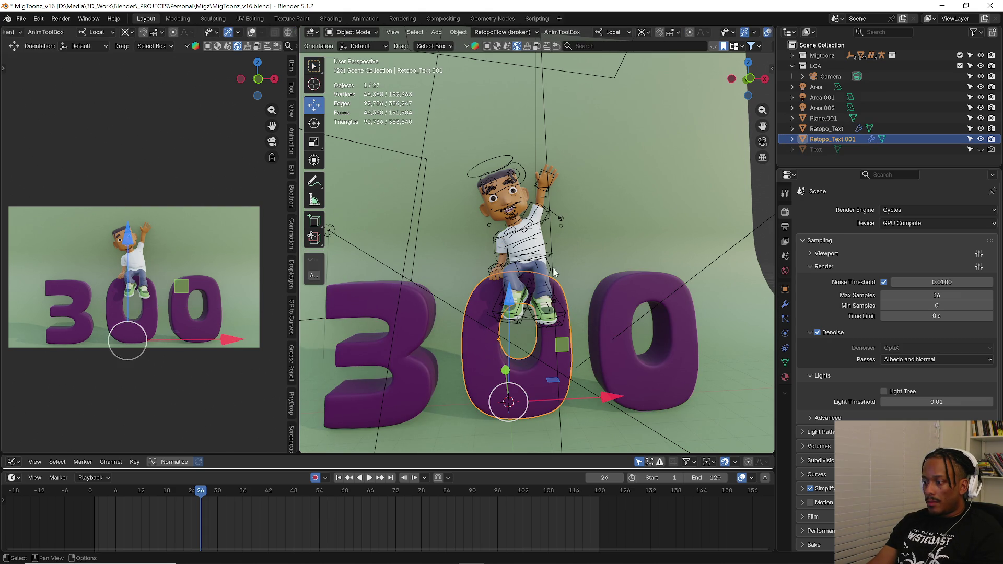
drag(168, 491, 143, 495)
- Key the 0 at normal size on frame 10, squash it to 0.98 on local Z at frame 12, and key frame 15
key(i)
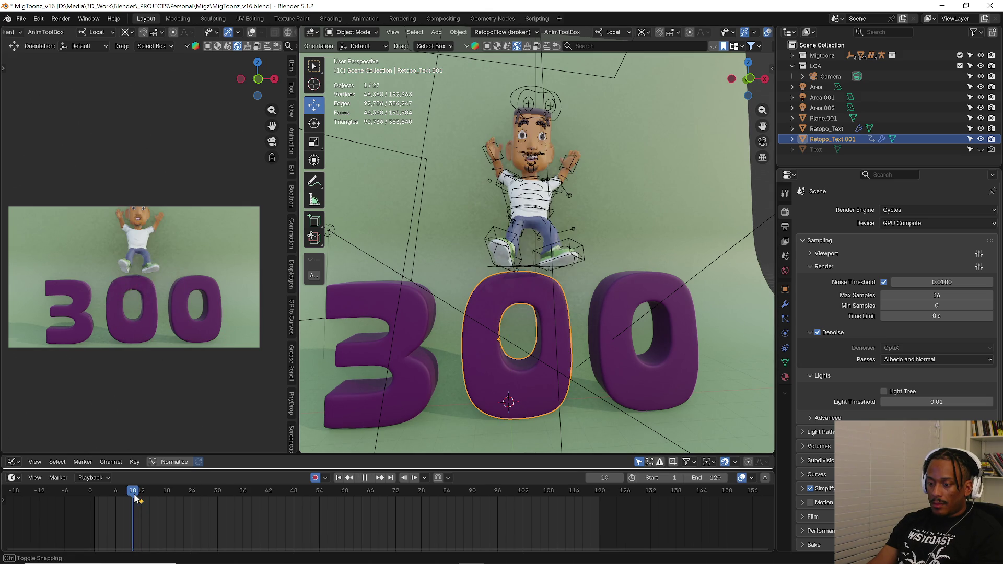
key(Left)
key(Left)
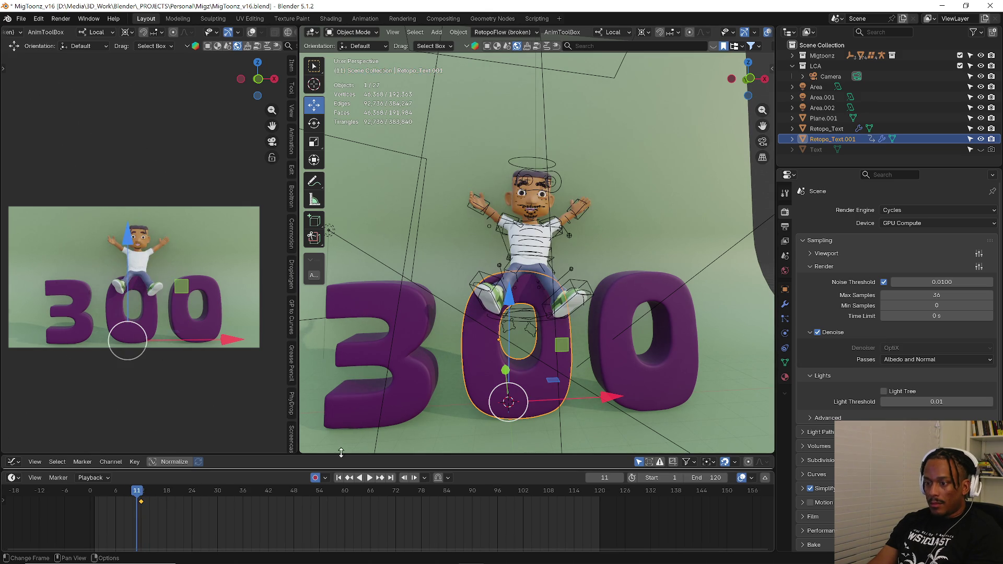
key(Right)
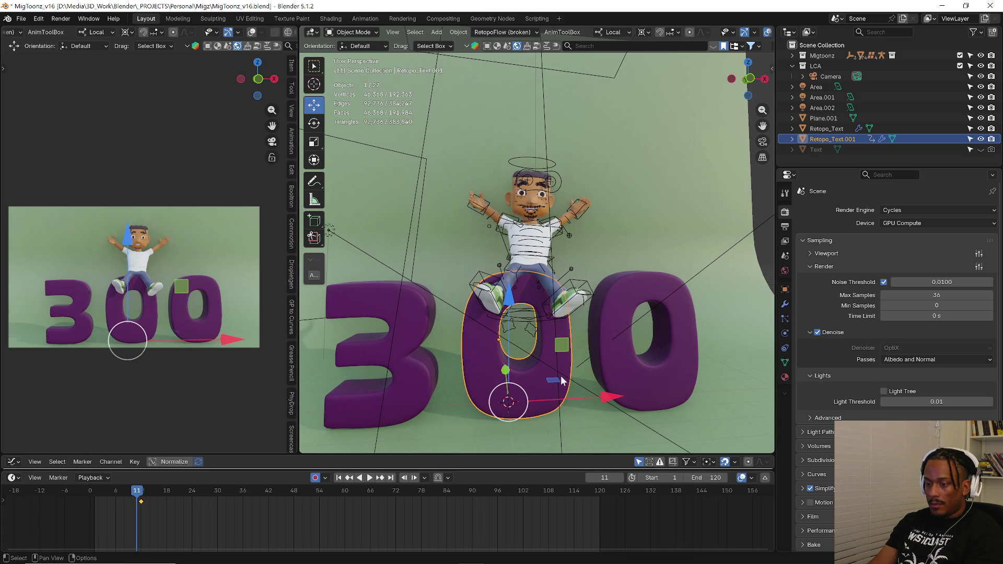
key(Right)
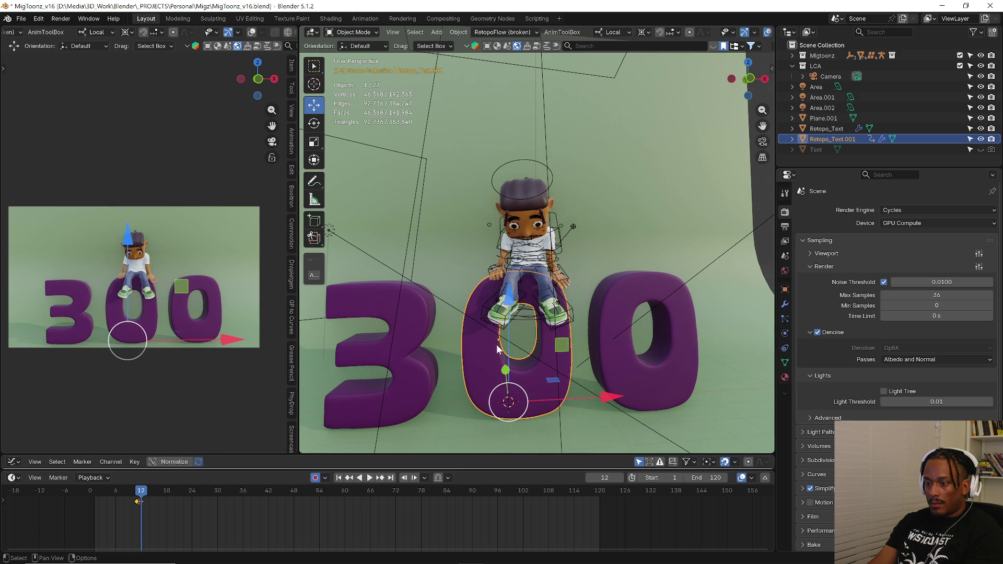
key(s)
key(z)
key(z)
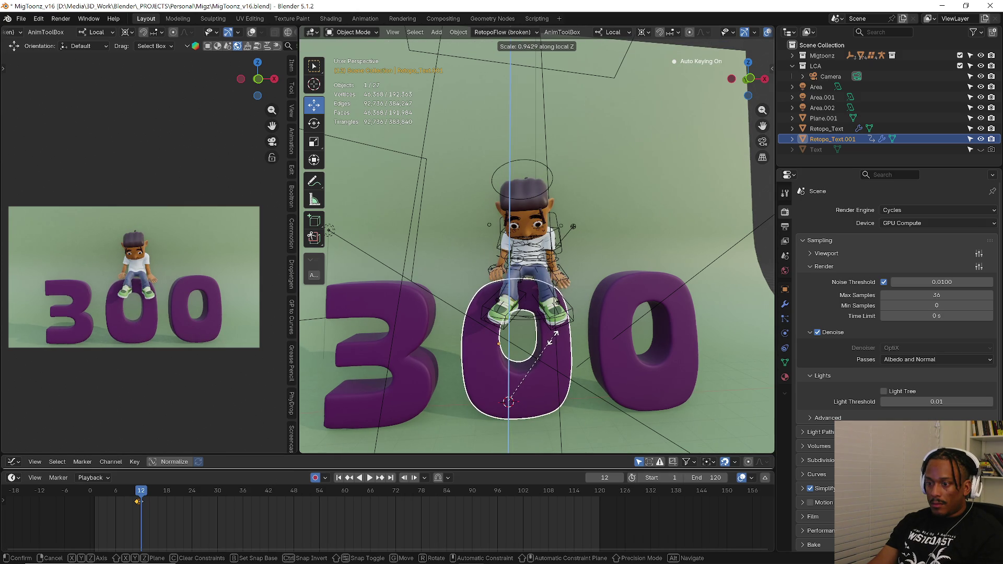
click(560, 337)
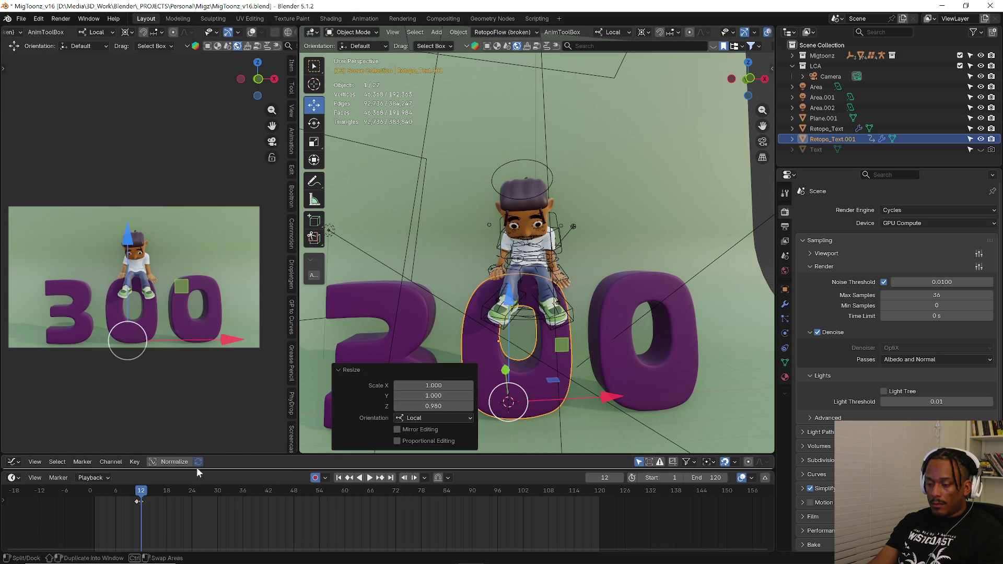
key(Up)
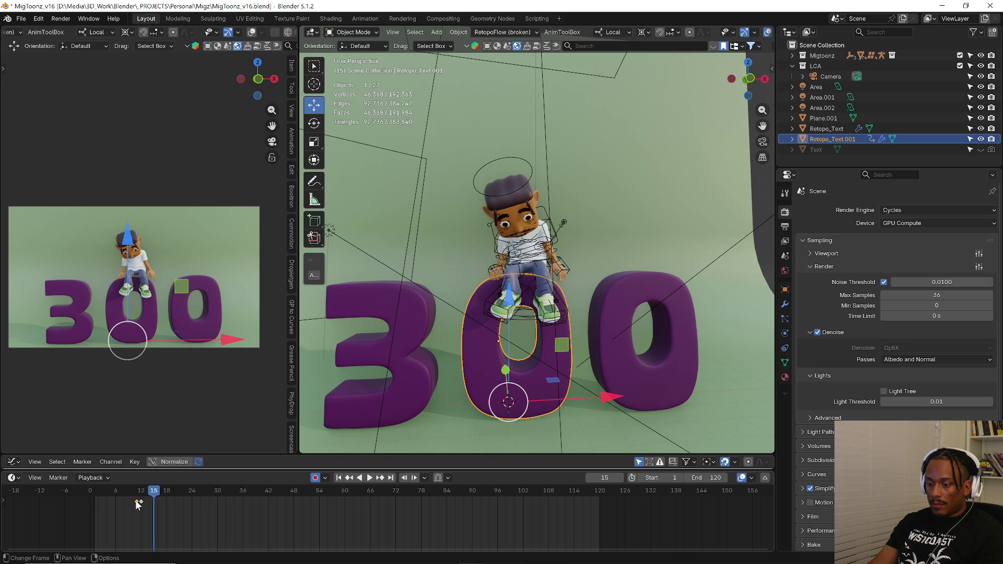
- Play the landing back twice to check the squash, then reselect the character rig
key(space)
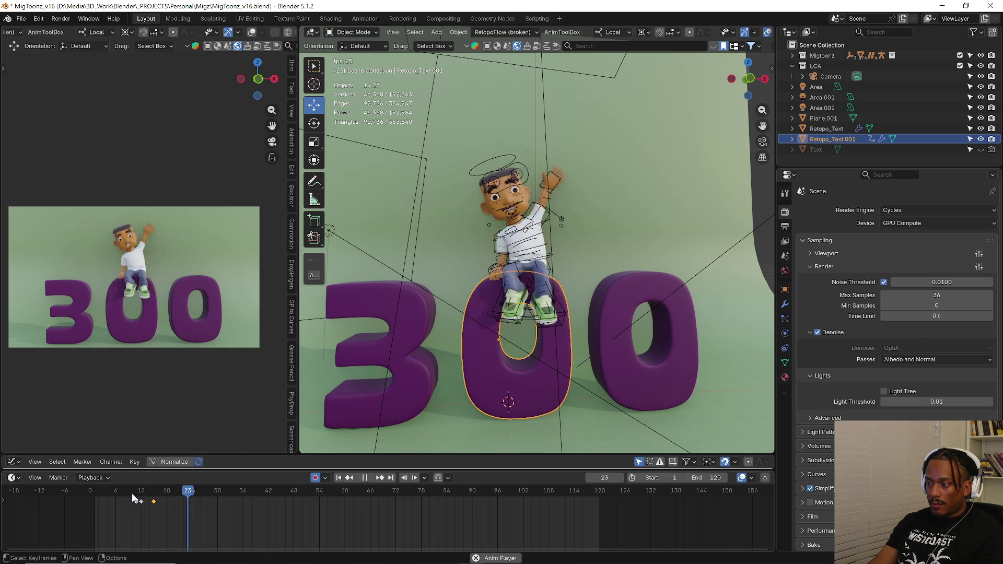
drag(132, 493, 130, 494)
key(space)
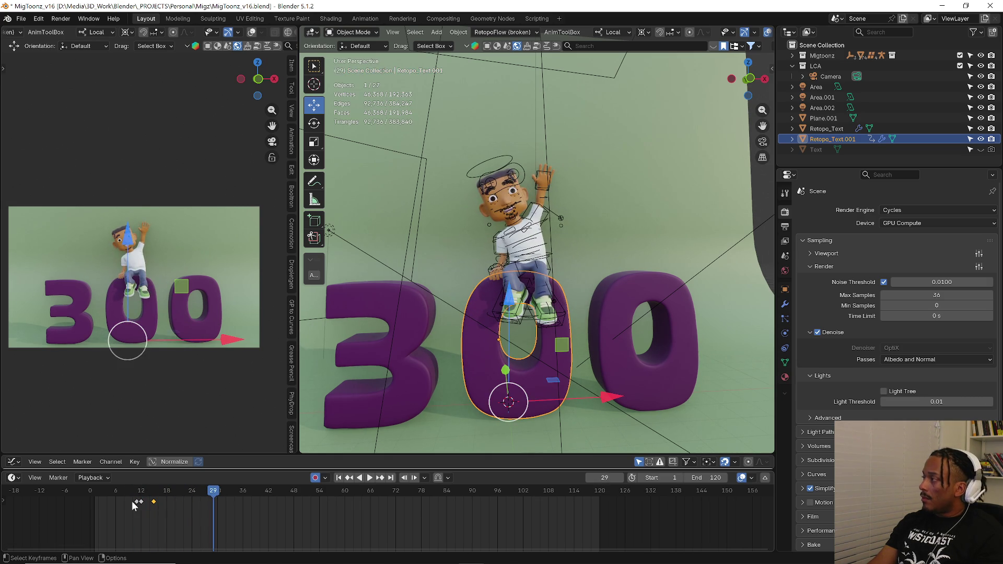
key(space)
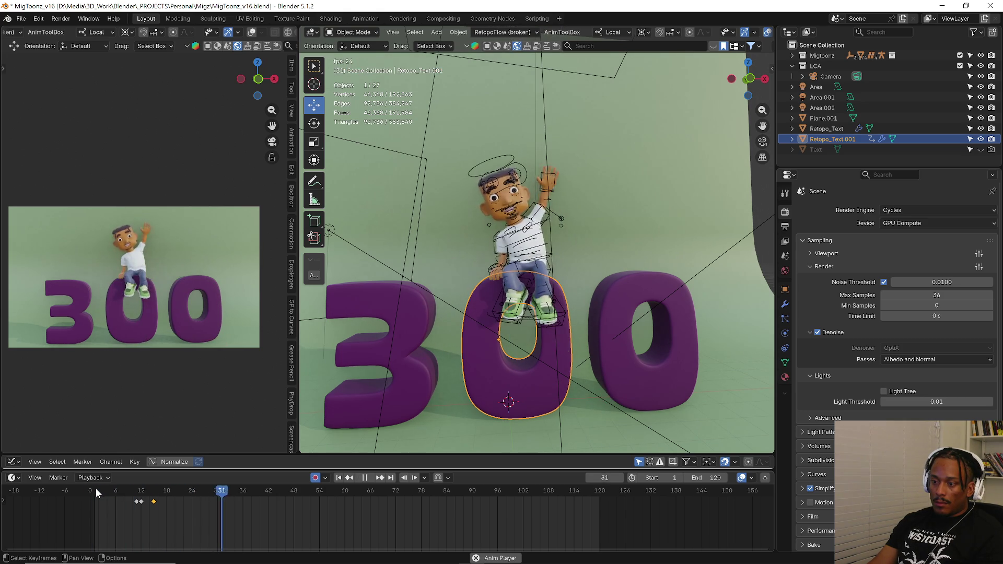
key(space)
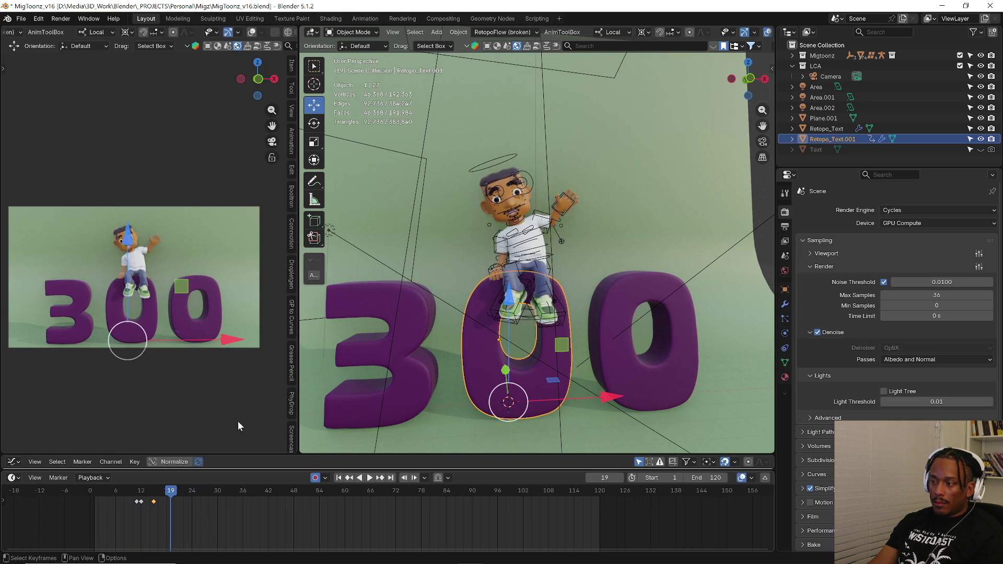
click(512, 155)
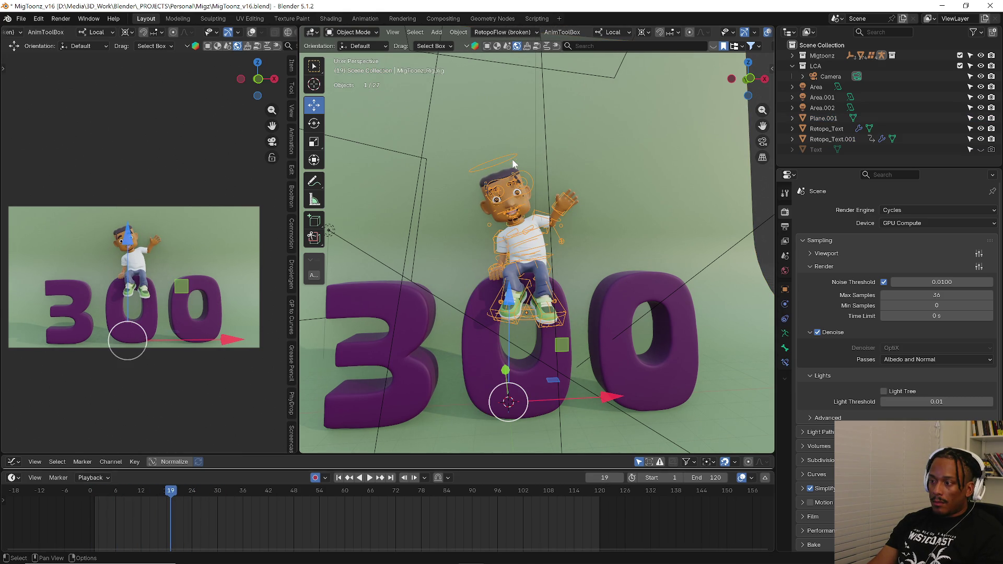
- Put the character rig back into Pose Mode
key(a)
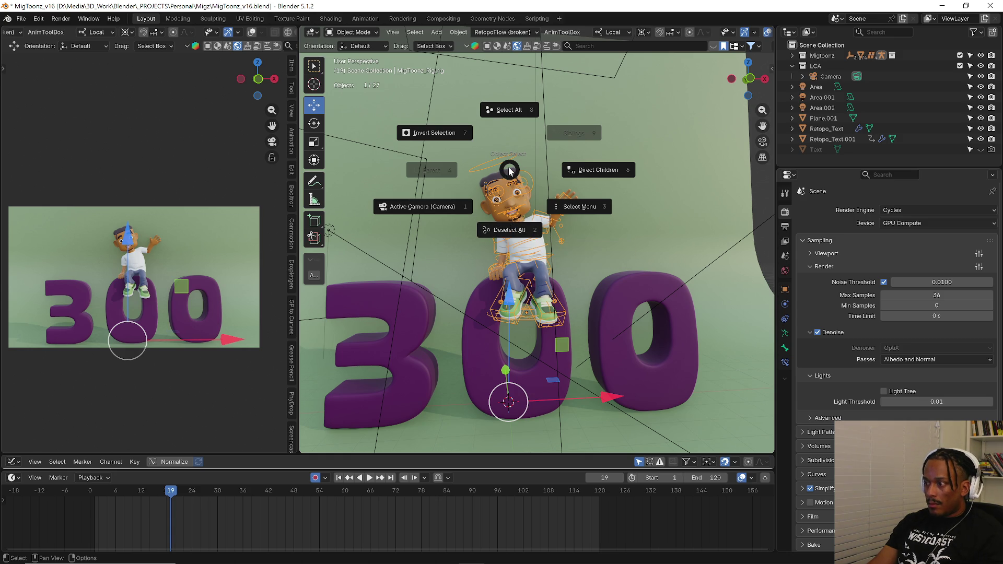
click(511, 164)
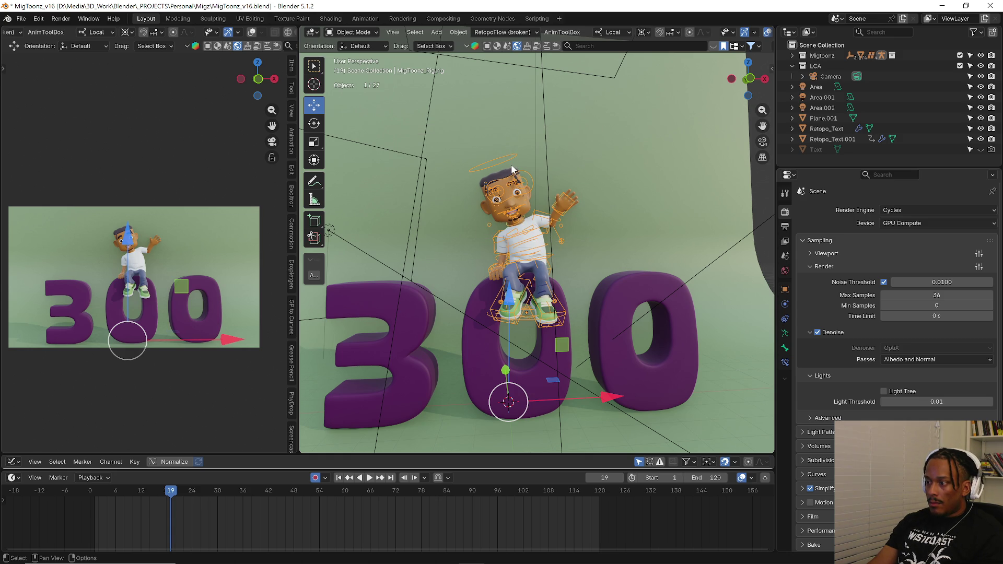
key(q)
key(ctrl+Tab)
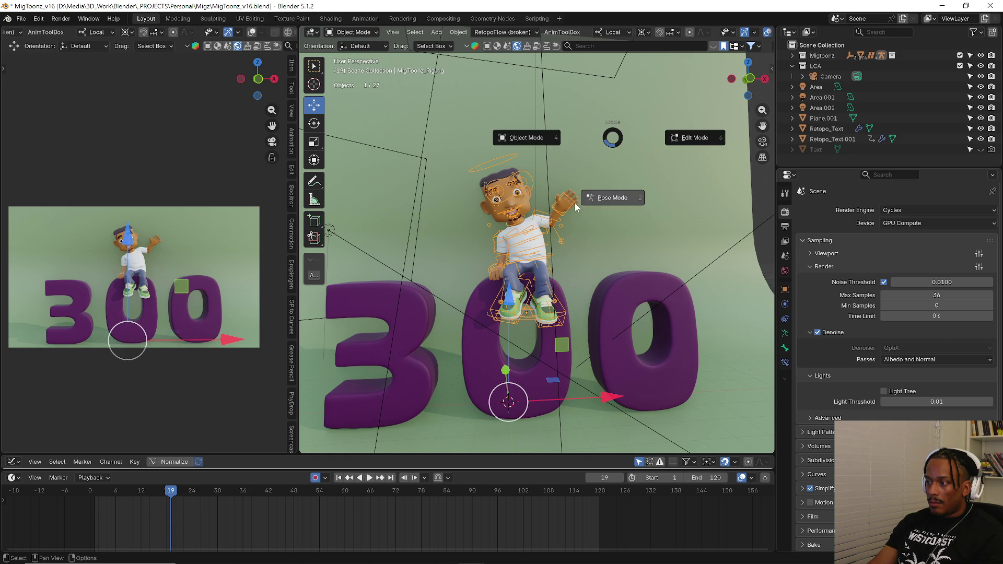
click(602, 208)
- Preview the animation, then enlarge the Graph Editor above the timeline to show the curves
key(space)
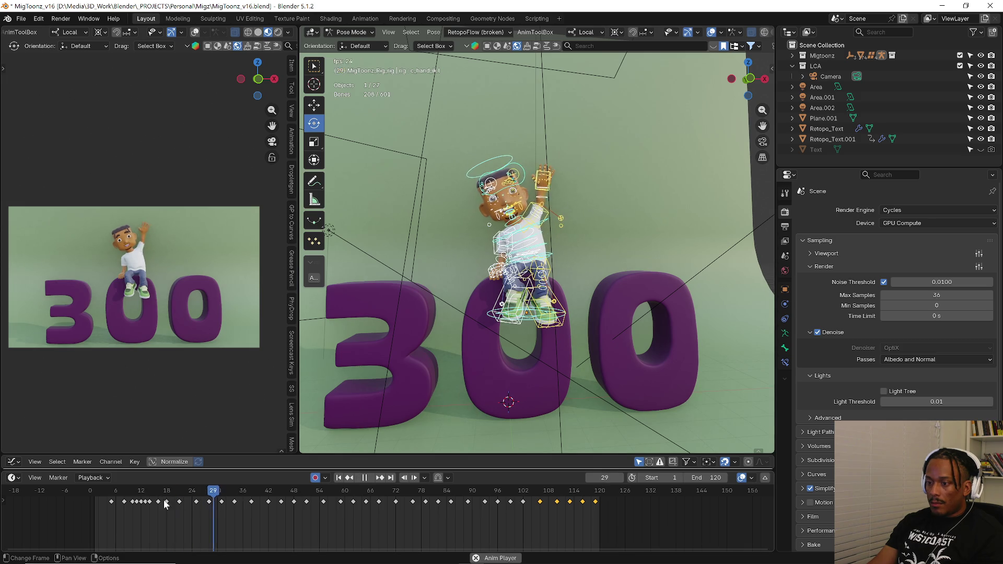
drag(153, 492, 119, 492)
key(space)
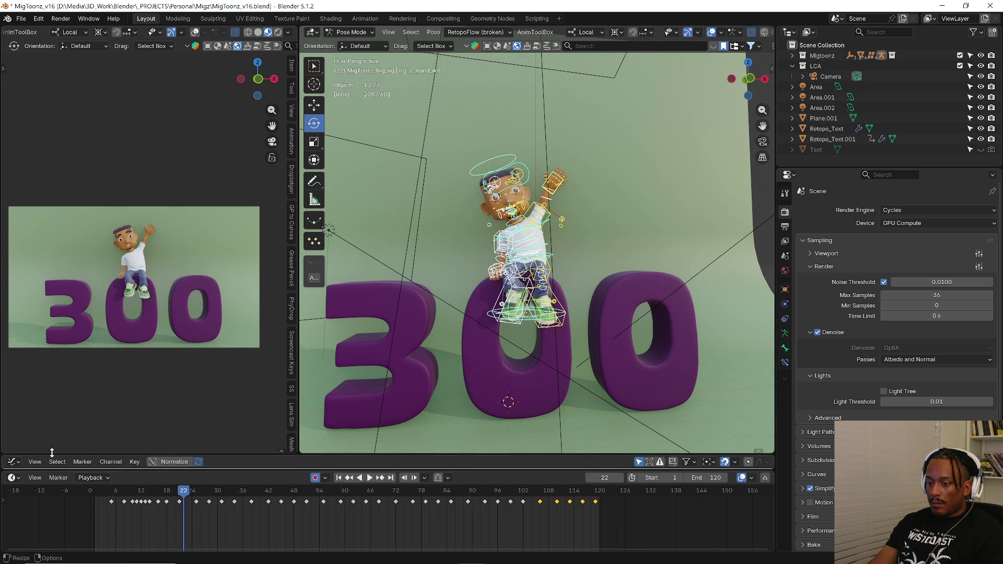
drag(50, 454, 90, 348)
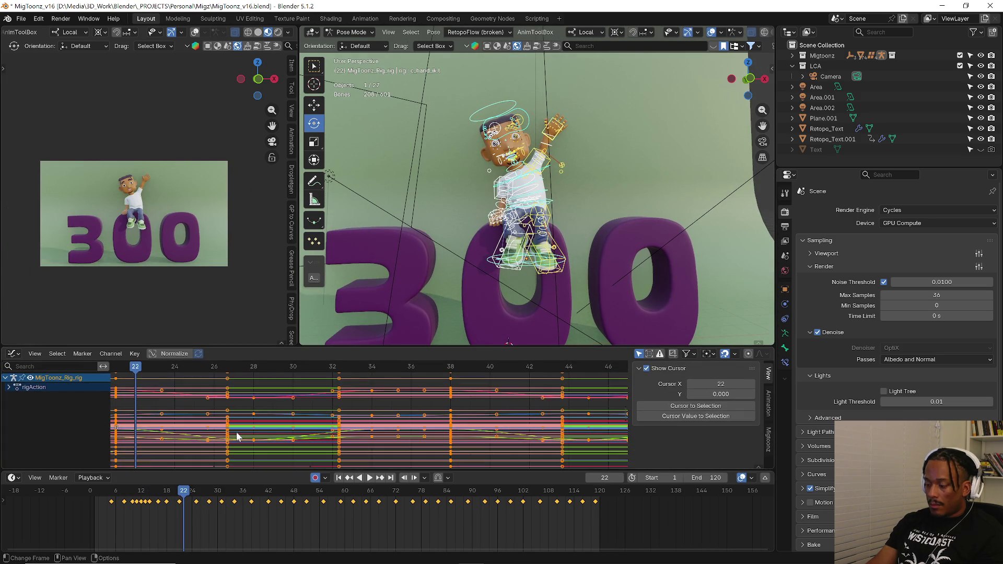
- Select both feet controls and frame all their keyframes in the Graph Editor
key(Home)
click(280, 387)
scroll(279, 387, up, 1)
scroll(279, 388, up, 1)
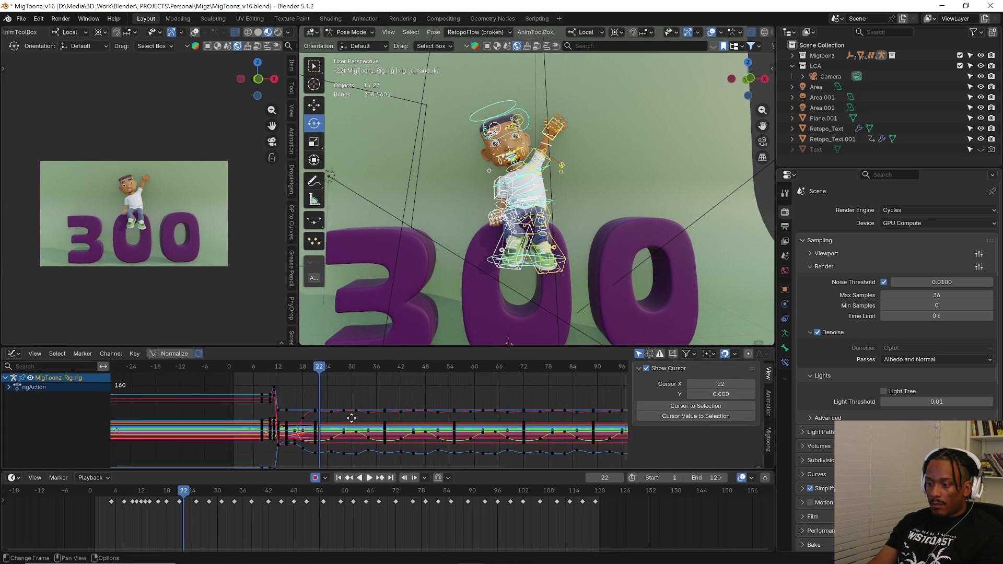
scroll(292, 445, up, 1)
mouse_move(154, 500)
mouse_down()
mouse_move(136, 498)
mouse_move(163, 495)
mouse_up()
click(487, 249)
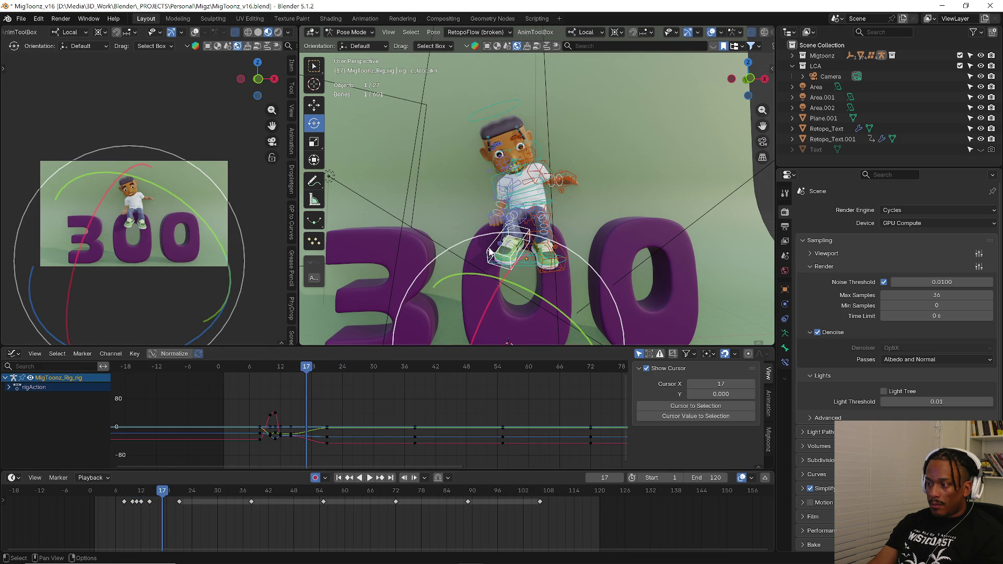
shift+click(568, 258)
key(a)
key(Home)
click(351, 433)
ctrl+scroll(313, 421, left, 3)
ctrl+scroll(326, 417, left, 3)
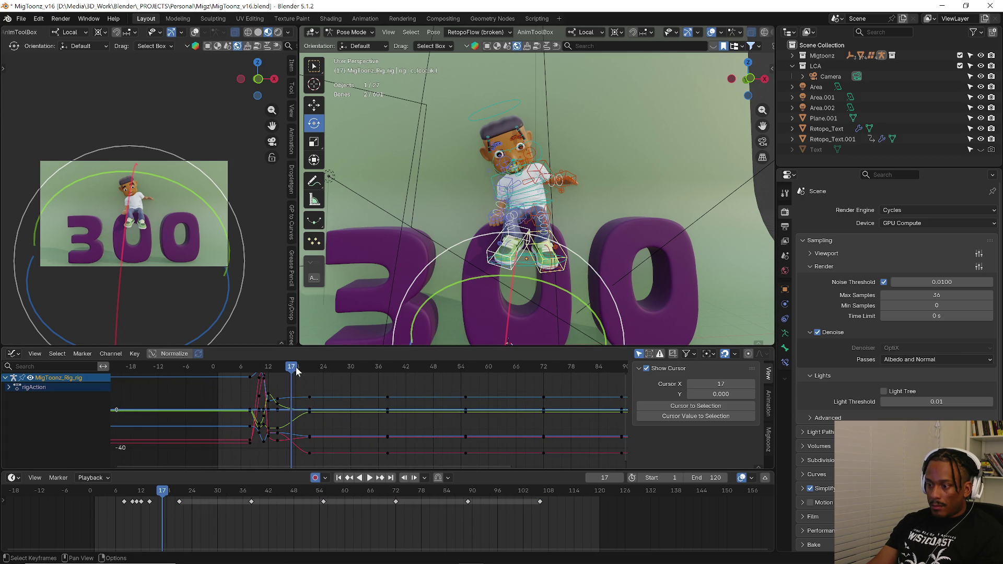
- Insert feet keys at frame 21 and apply the Graph Tools Ease to them, then review playback
key(Up)
key(i)
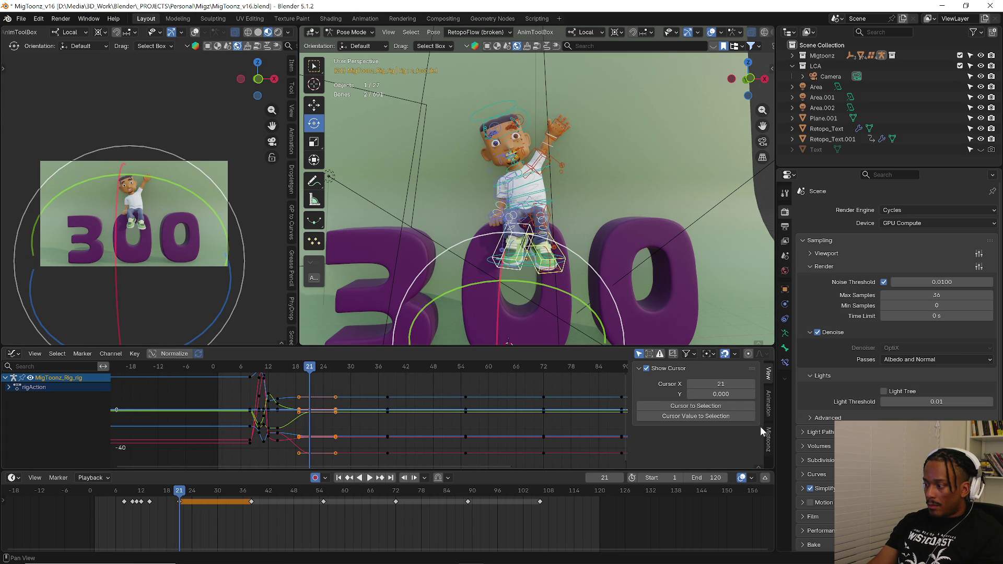
click(768, 438)
scroll(736, 425, down, 3)
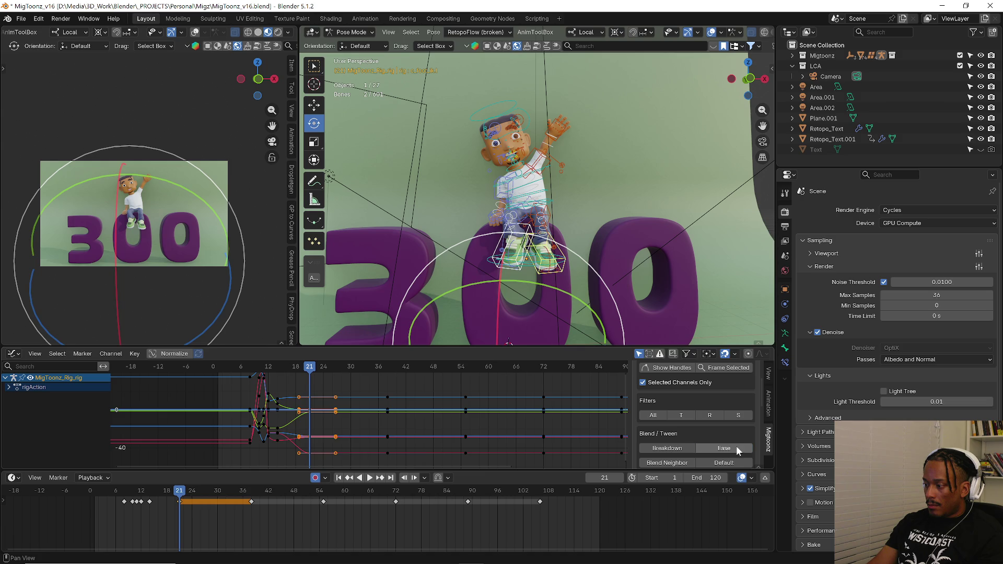
click(734, 447)
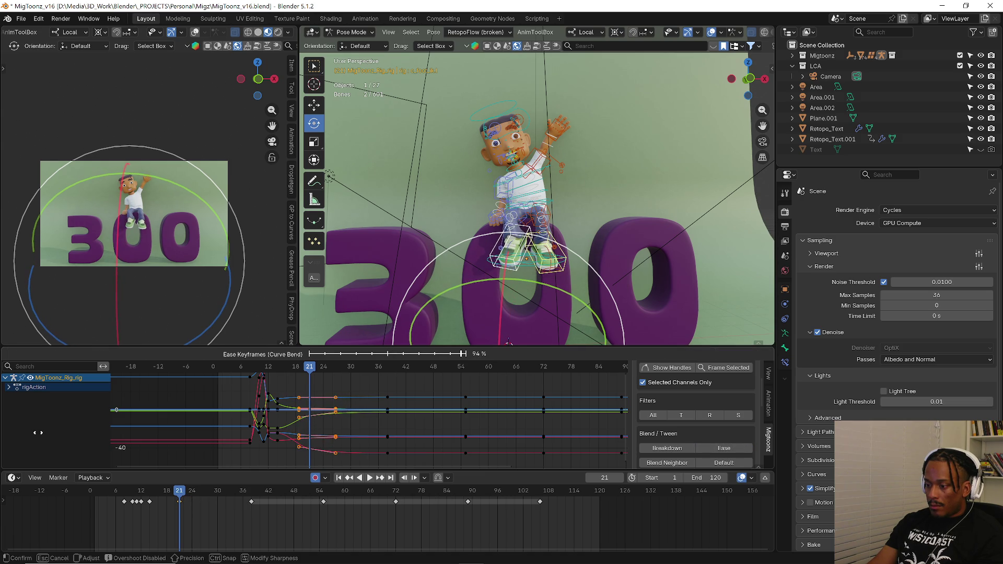
click(7, 466)
key(space)
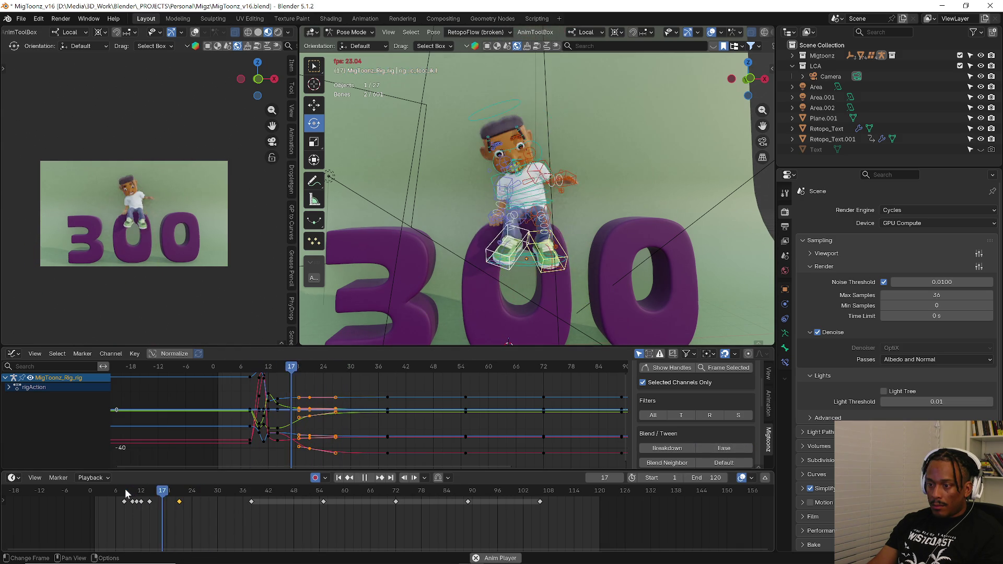
key(space)
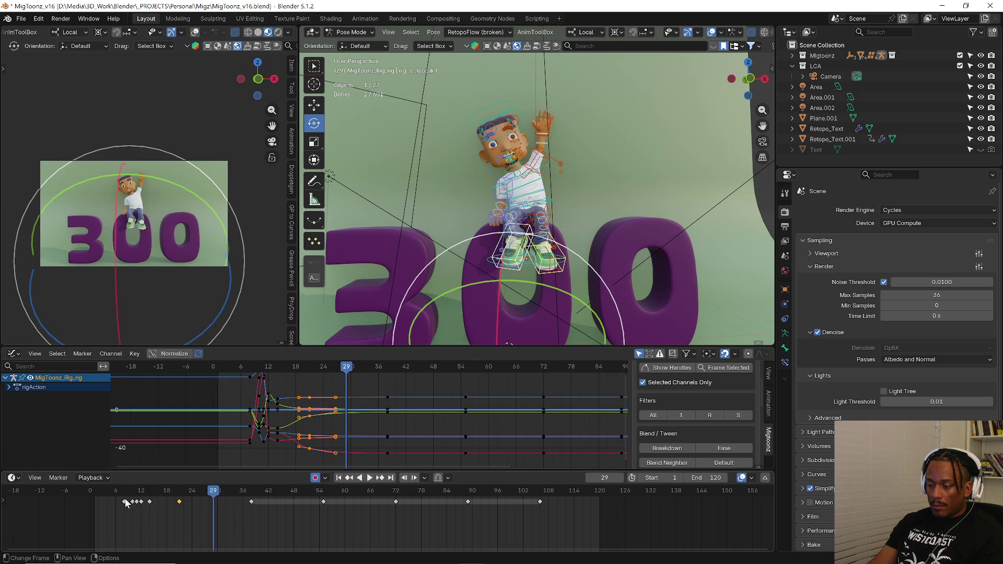
- Delete the extra keys just after frame 12 and ease the frame-12 keys
drag(129, 502, 141, 502)
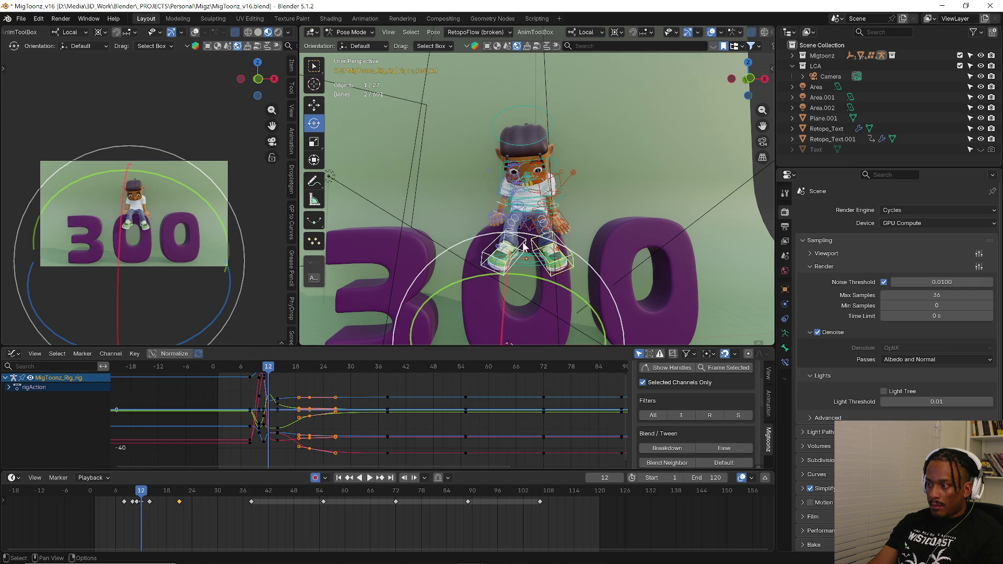
right_click(296, 418)
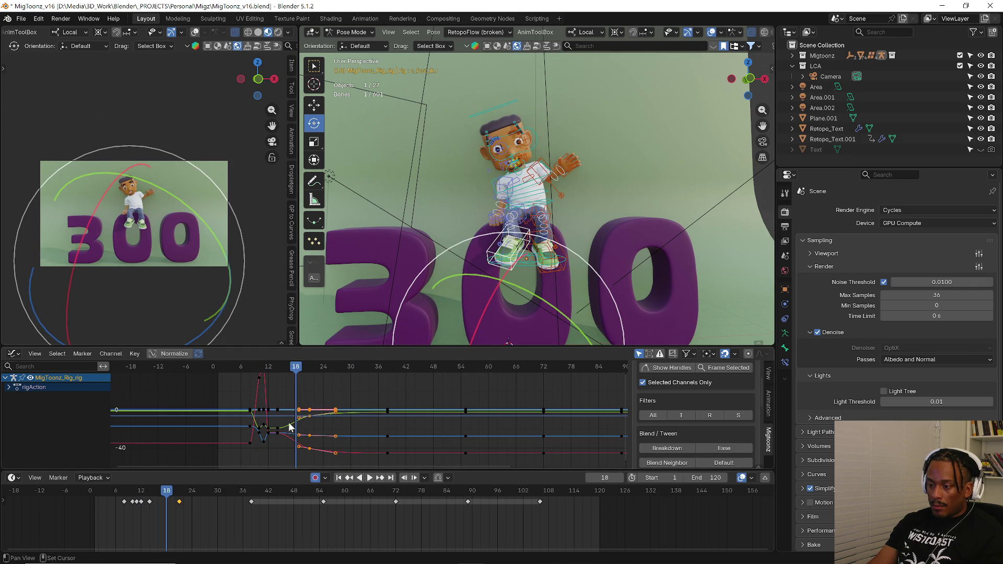
shift+right_drag(296, 426, 319, 424)
scroll(331, 426, up, 10)
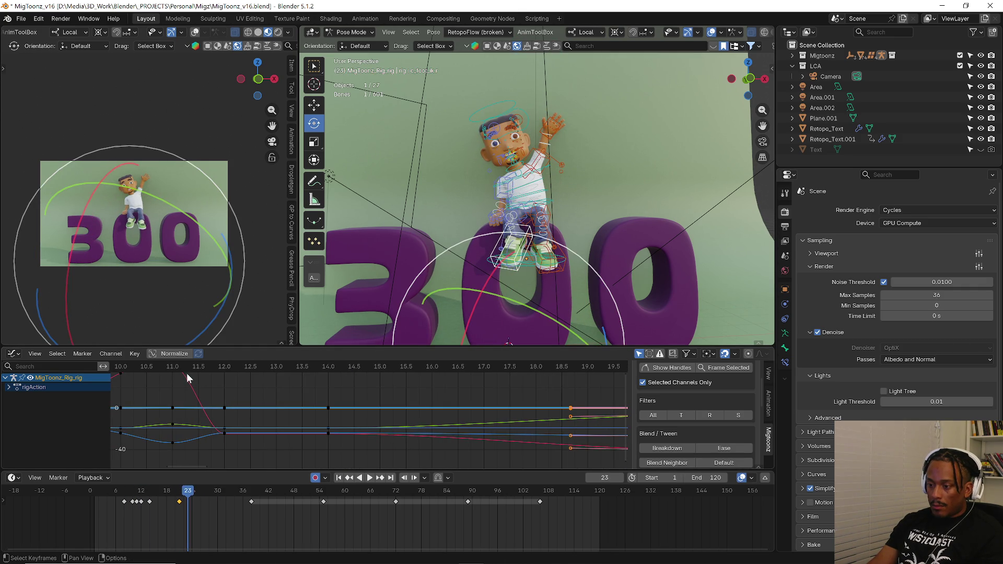
drag(202, 364, 235, 380)
click(142, 502)
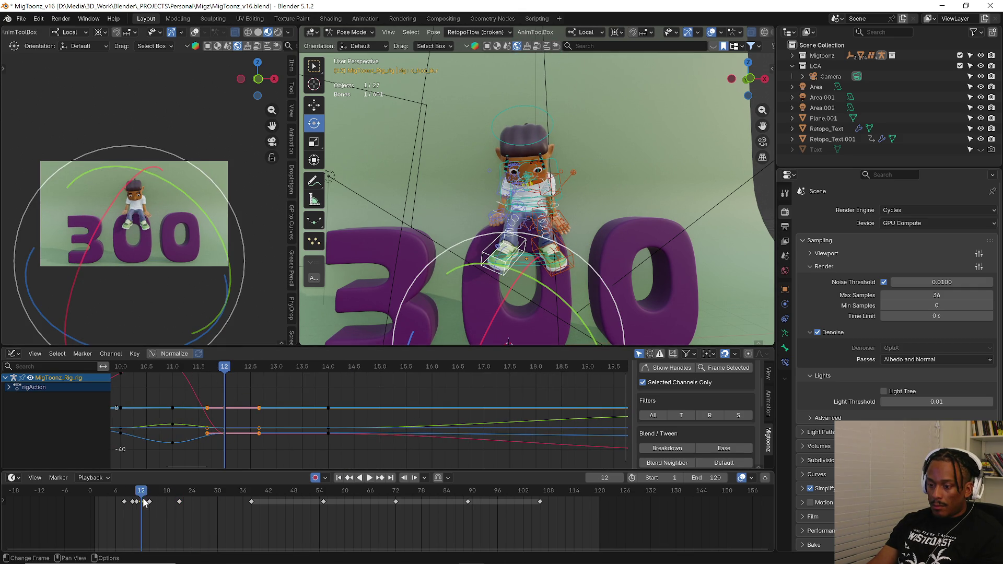
key(Delete)
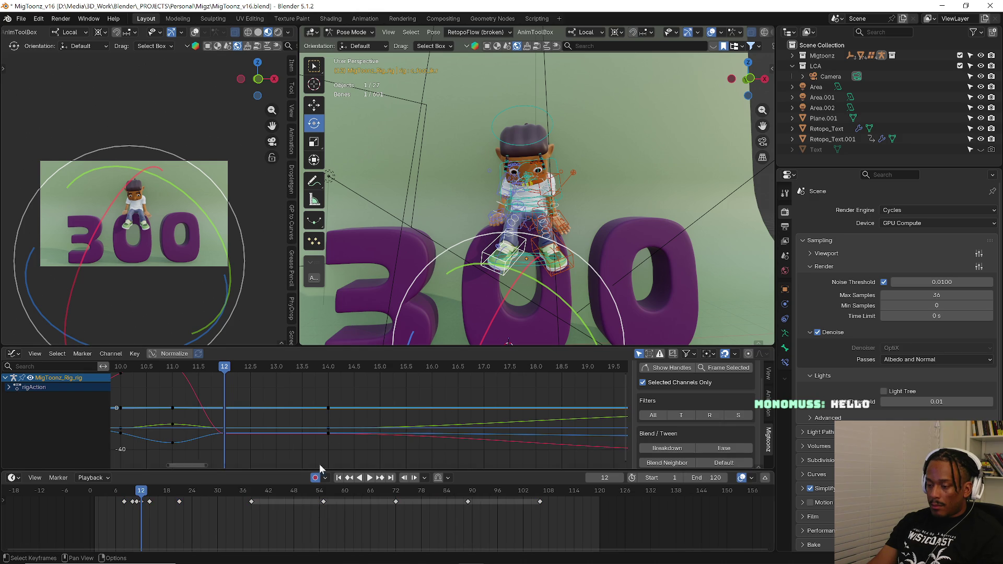
click(721, 448)
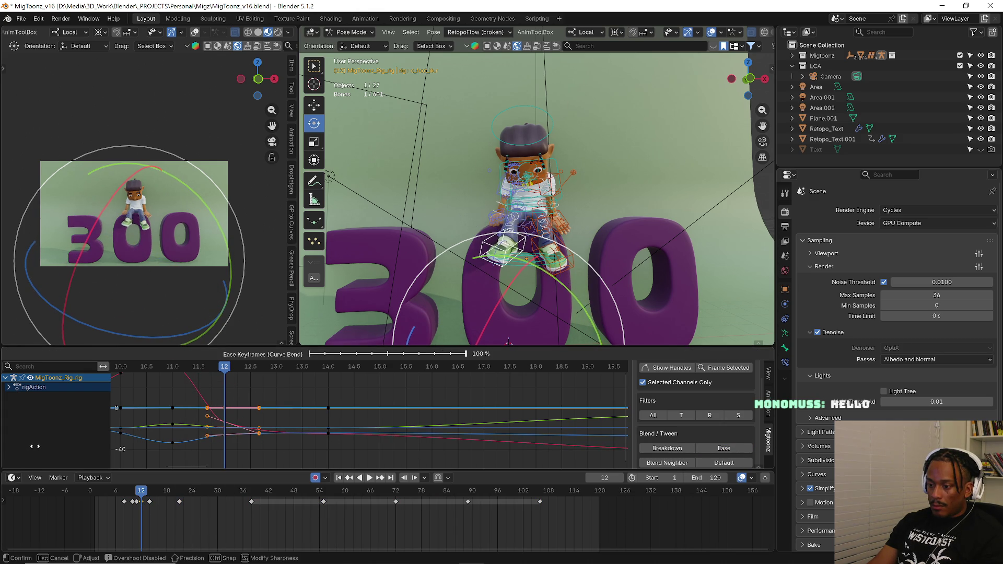
click(133, 448)
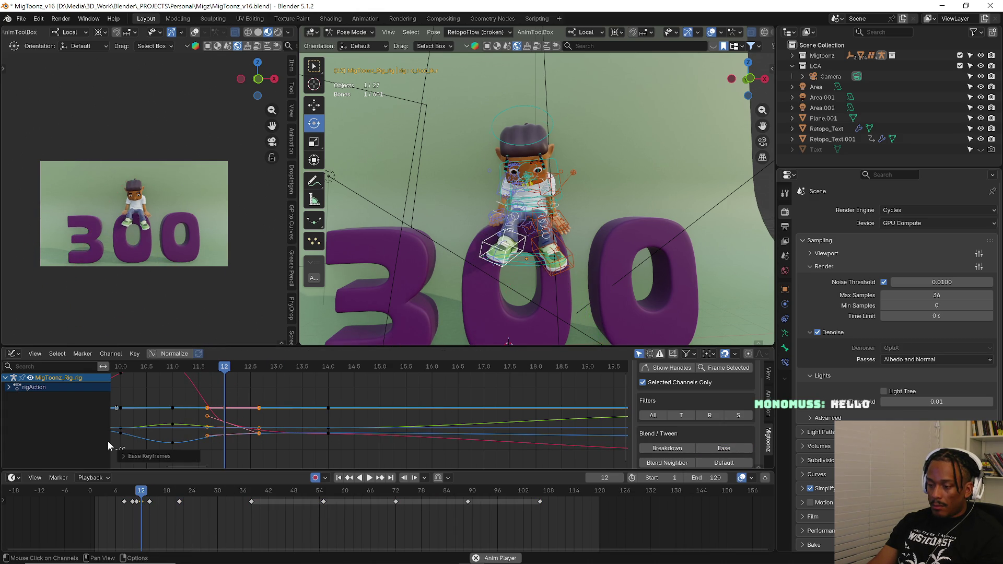
- Insert feet keyframes at frame 12 and nudge the following landing keys later in time
key(space)
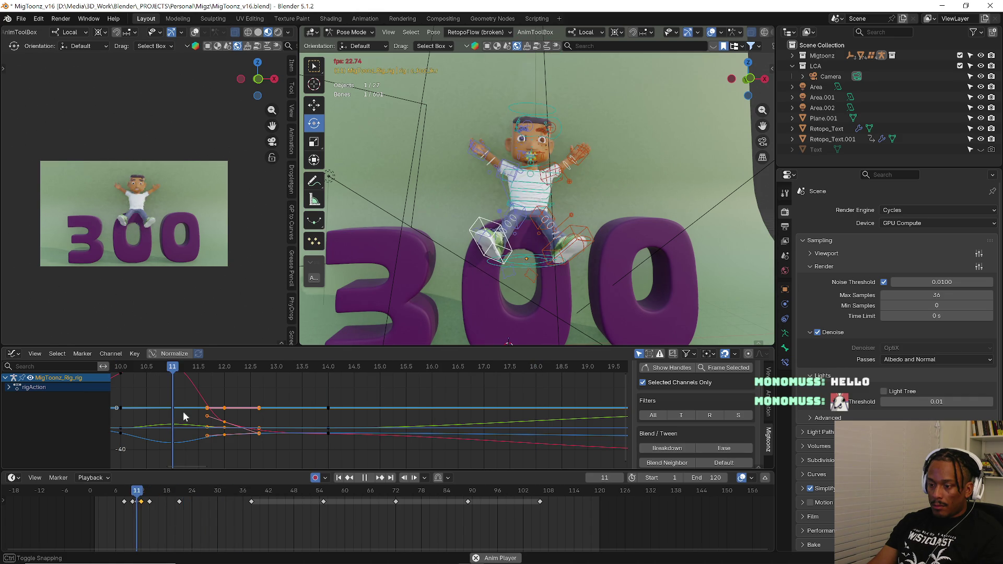
key(space)
middle_drag(146, 405, 247, 420)
drag(185, 367, 326, 377)
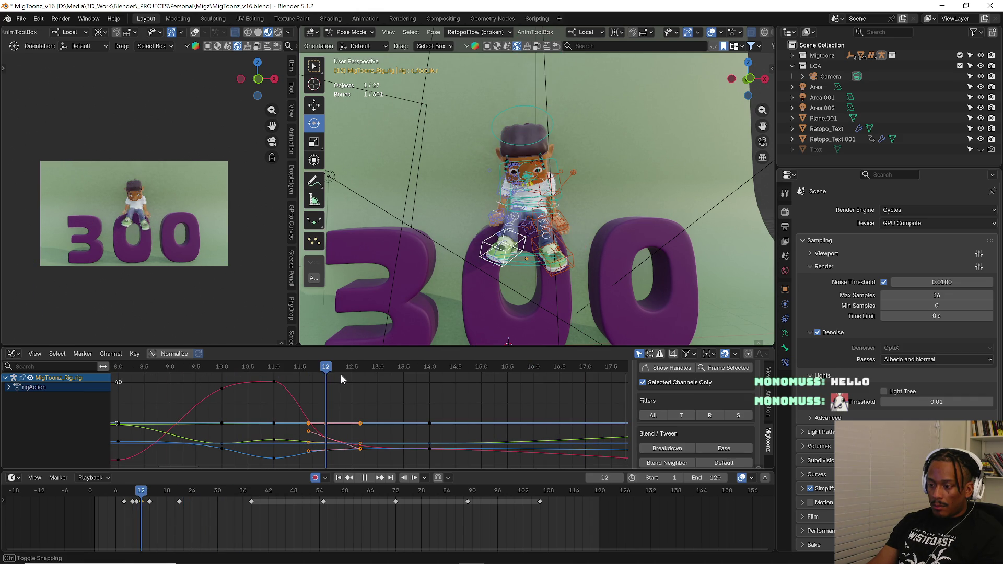
key(i)
key(Right)
key(Right)
key(Right)
key(Right)
key(Left)
key(Escape)
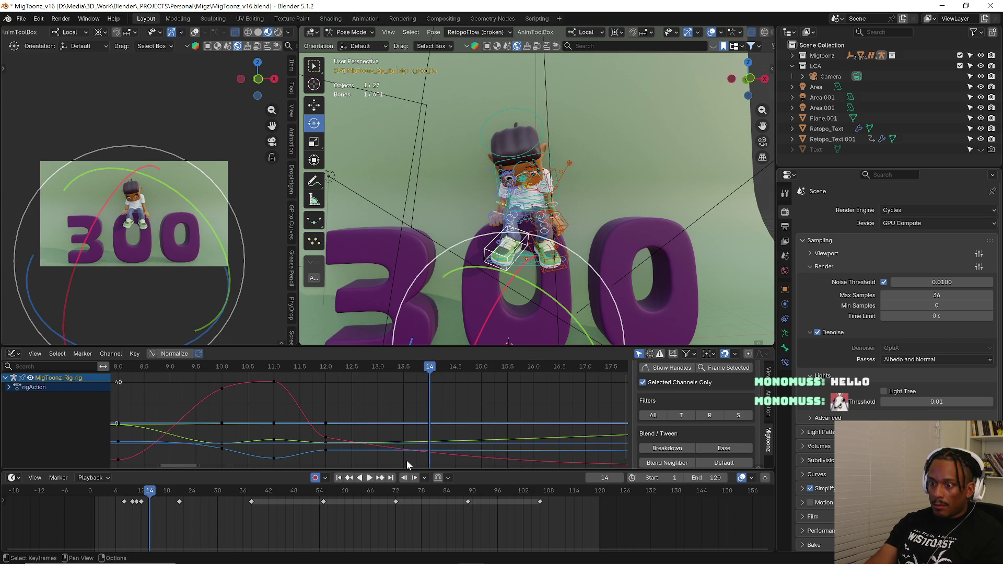
scroll(375, 410, down, 3)
scroll(390, 406, down, 3)
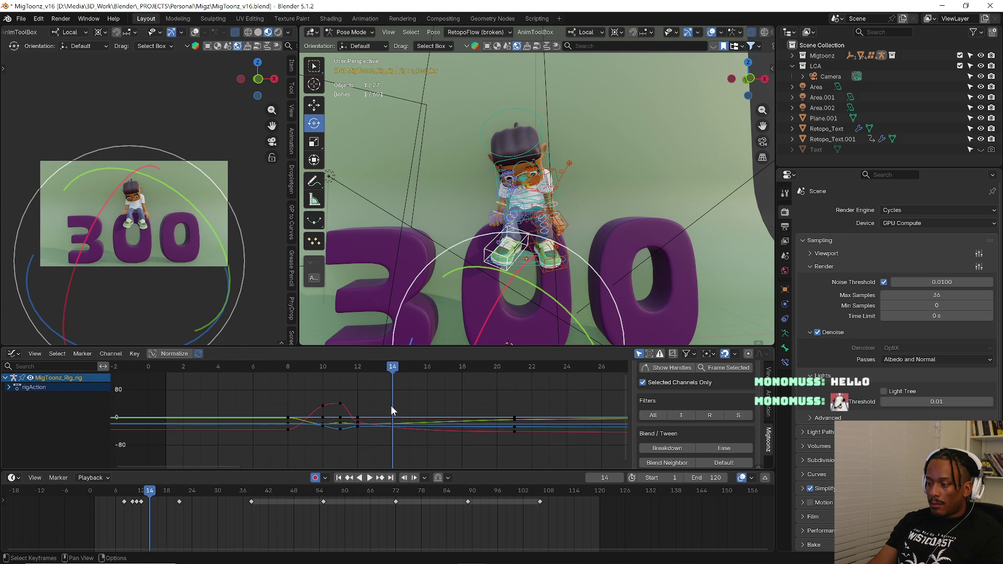
- Move the later keys around frames 16–26 two frames earlier along the time axis
click(325, 368)
key(space)
key(space)
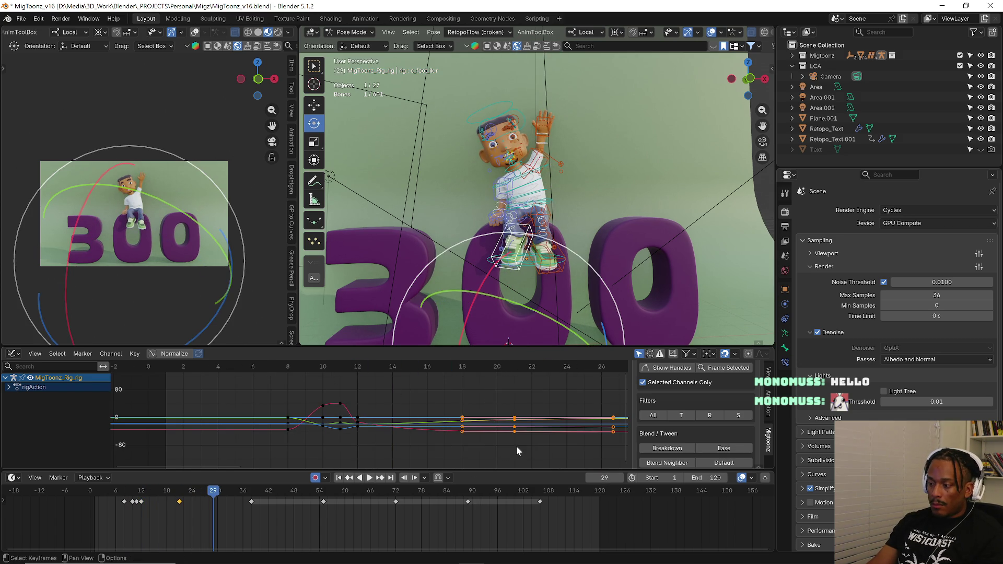
key(g)
key(y)
key(x)
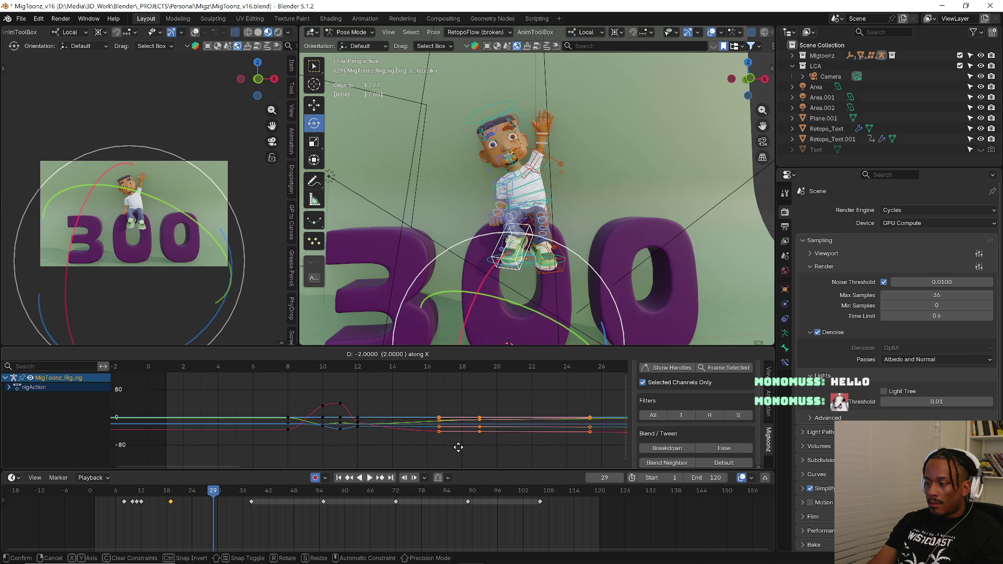
click(374, 413)
- Play back from around frame 8 to check the retimed landing
click(300, 364)
key(space)
click(300, 364)
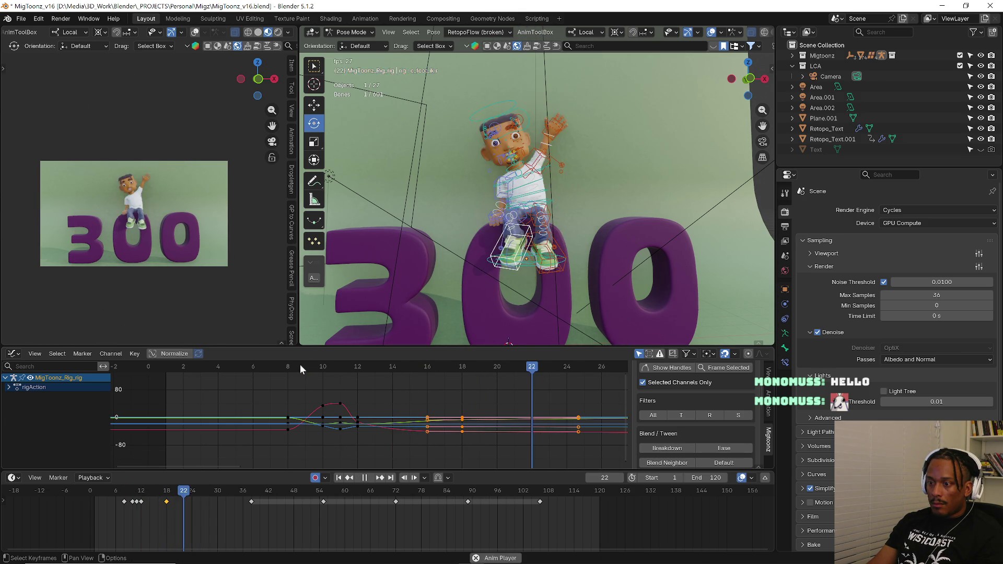
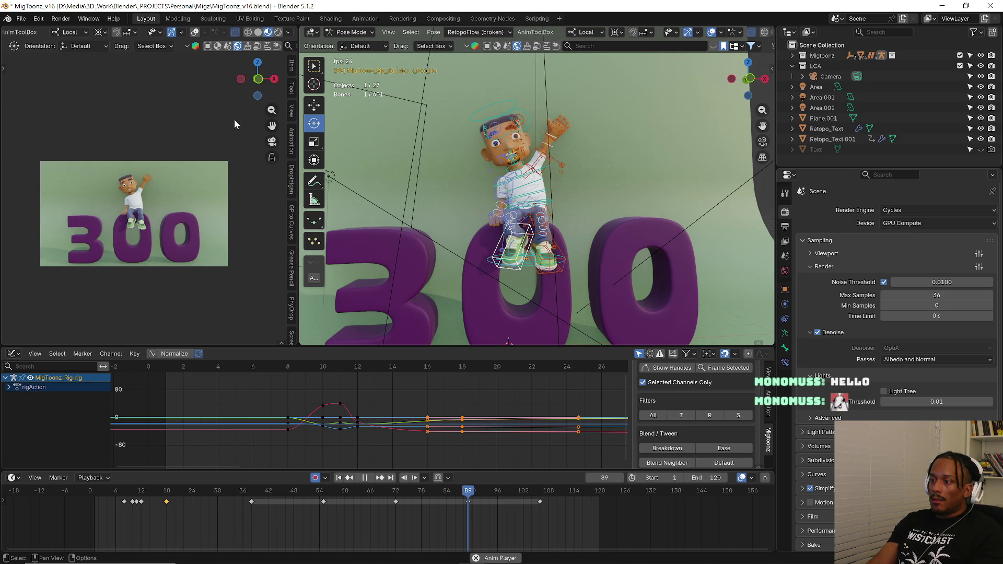
- Play back the waving animation, stopping and restarting around frames 7, 15 and 24
click(370, 478)
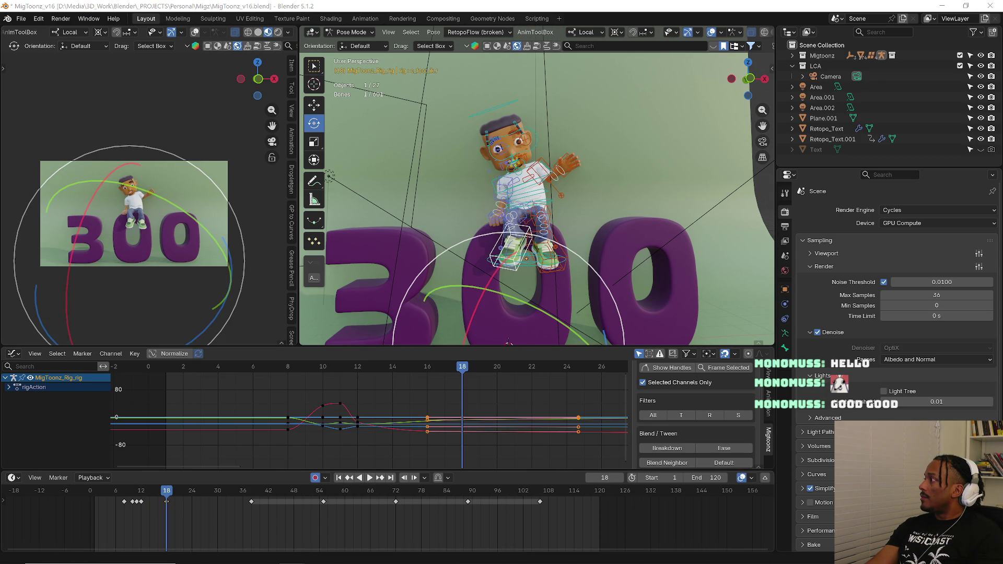
key(space)
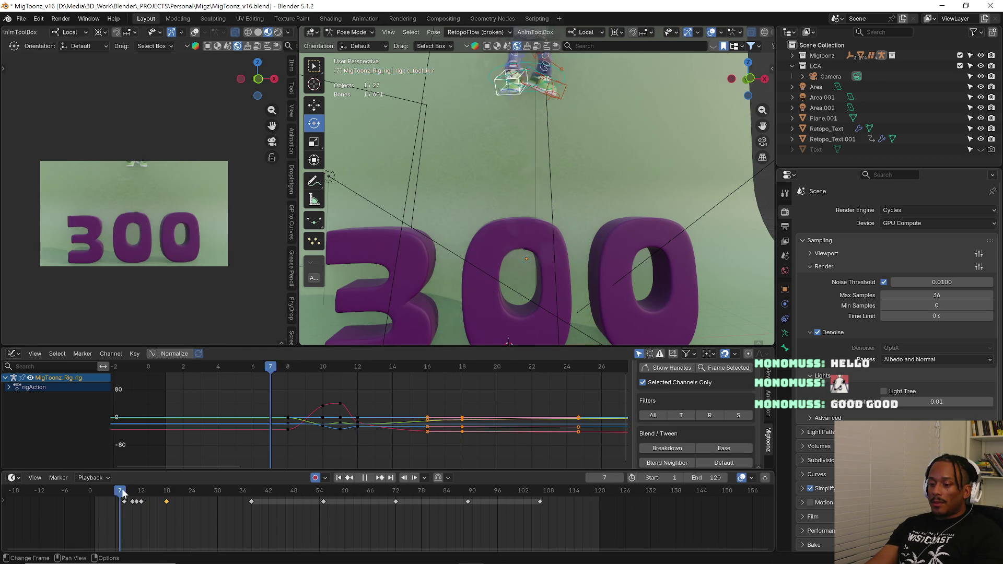
key(space)
click(120, 491)
key(space)
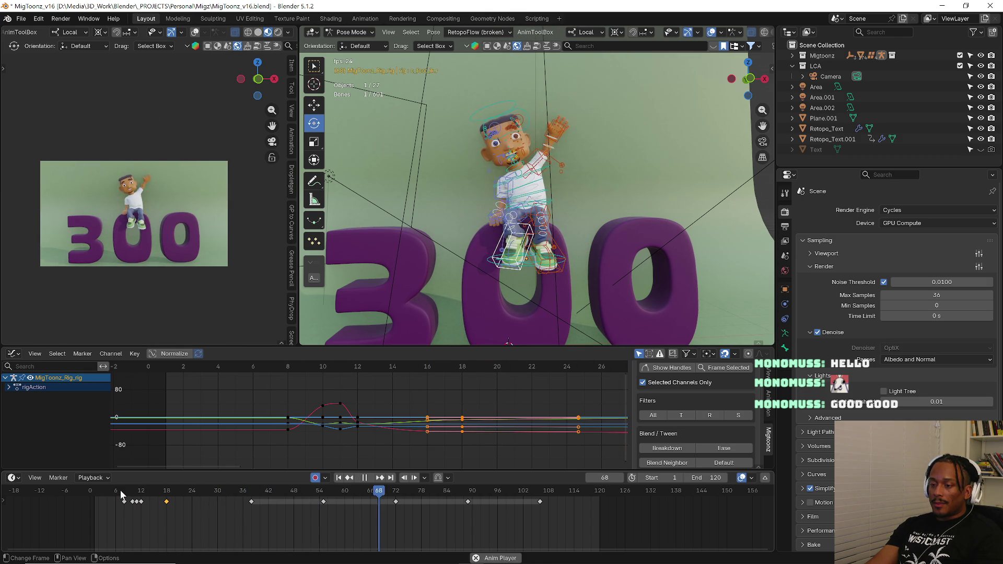
click(120, 491)
click(120, 492)
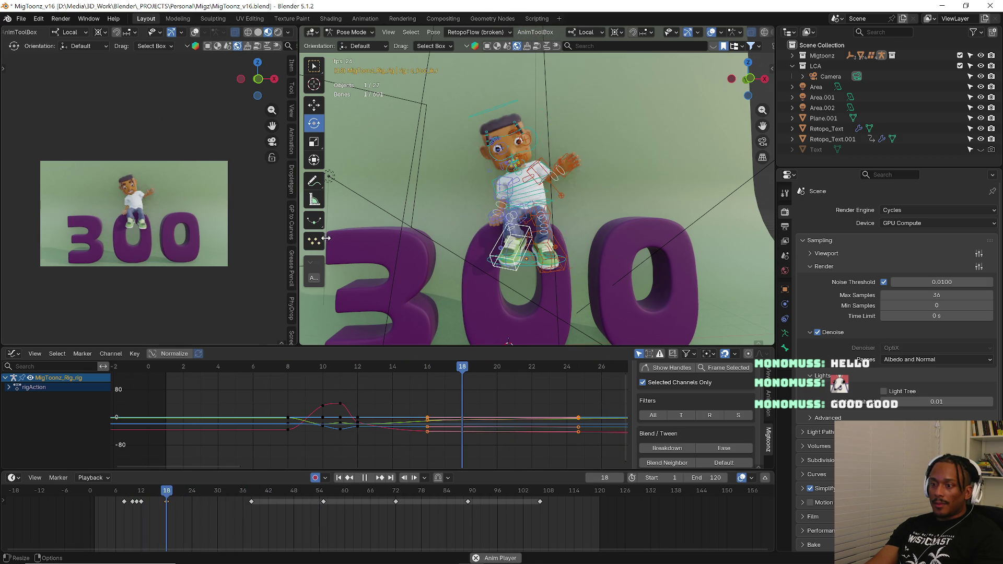
key(space)
key(r)
- Widen the camera preview pane by dragging the area divider right
drag(495, 246, 537, 246)
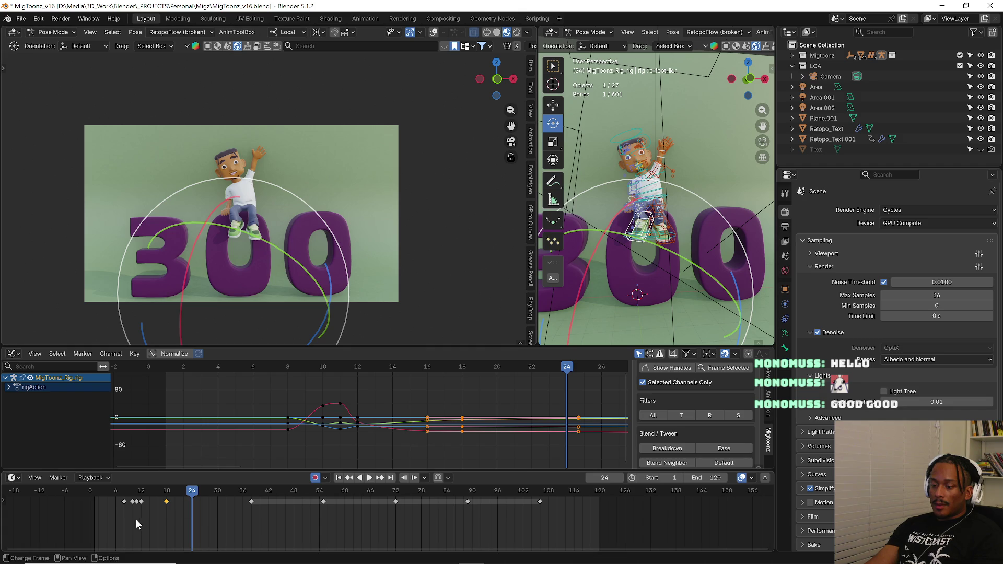
- Replay the animation from frame 12 and scrub back to around frames 10 and 6
click(112, 492)
key(space)
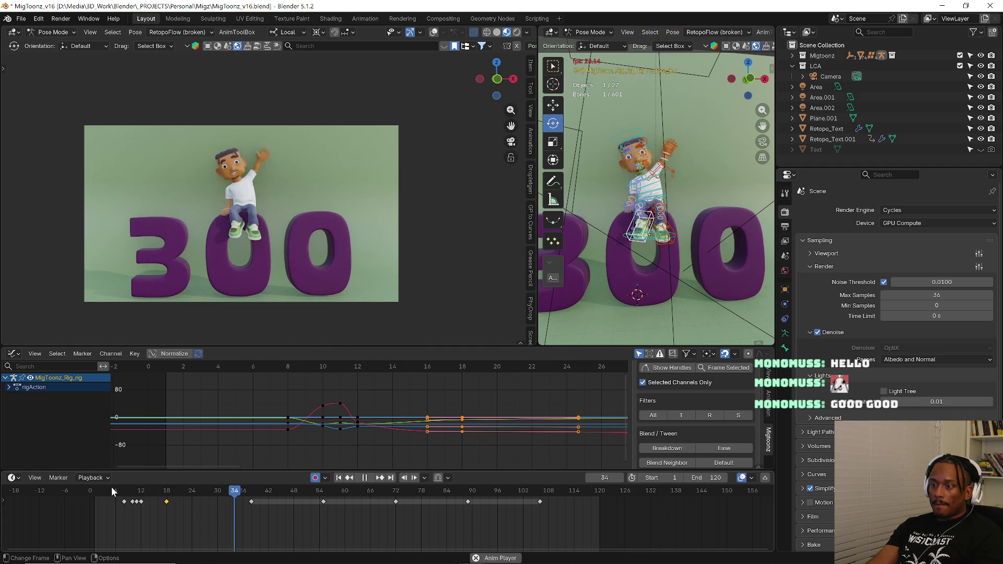
drag(113, 491, 136, 491)
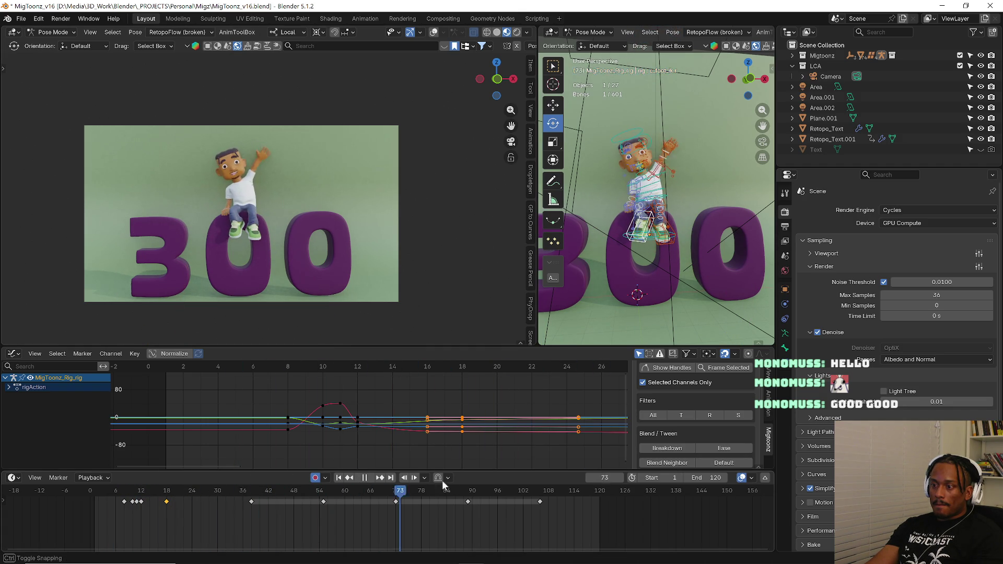
drag(122, 491, 117, 489)
key(space)
scroll(635, 221, up, 3)
scroll(627, 167, up, 5)
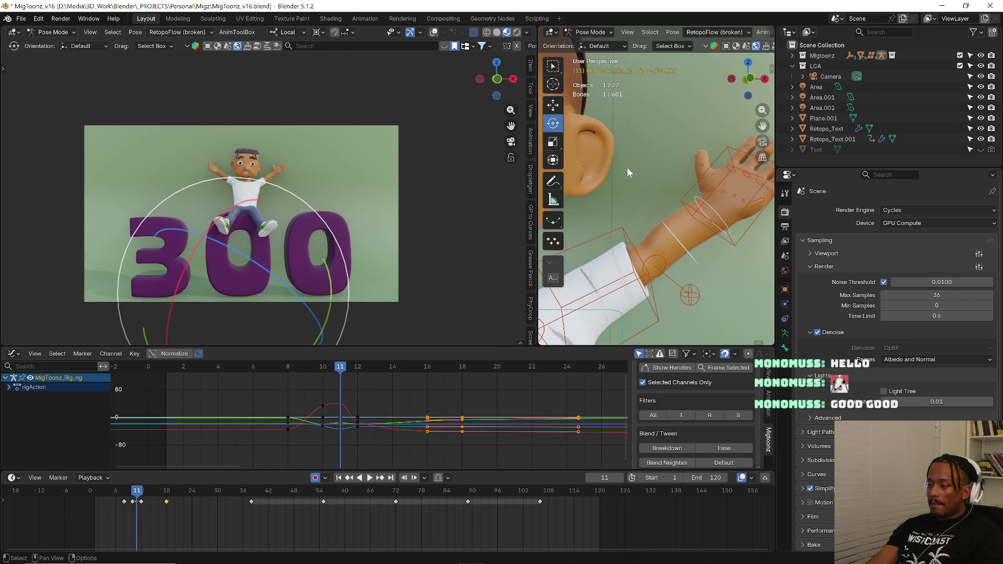
- Deselect the bones and switch the rig from pose editing to Object Mode
click(599, 163)
key(ctrl+Tab)
click(452, 161)
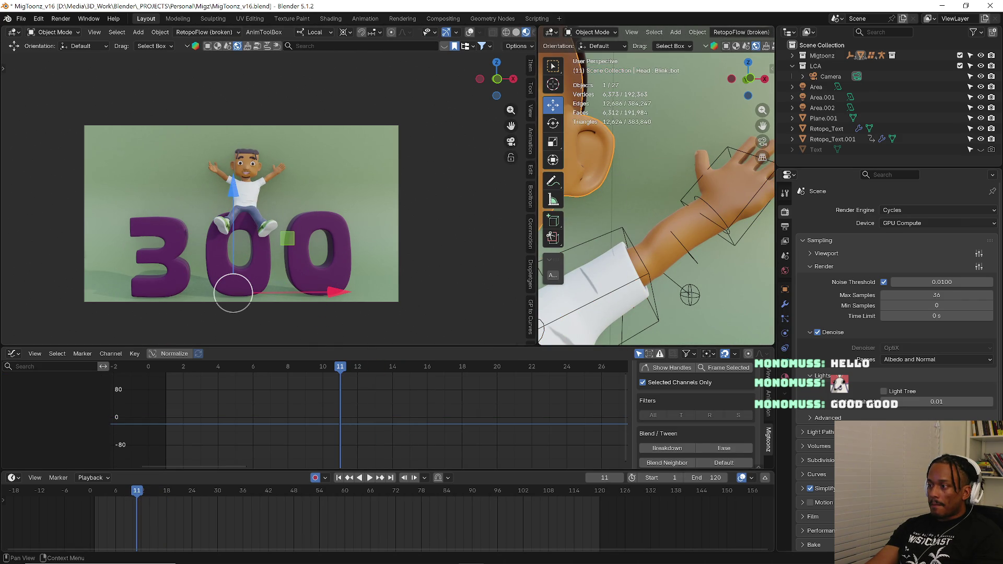
- Show the head's shape keys and key Blink_top at frame 20
click(789, 372)
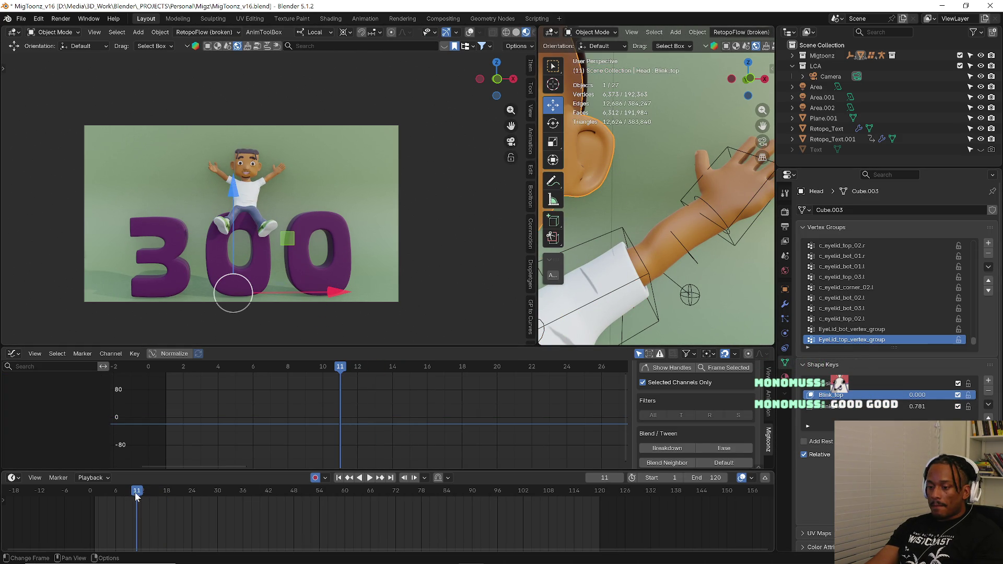
key(space)
drag(138, 493, 140, 494)
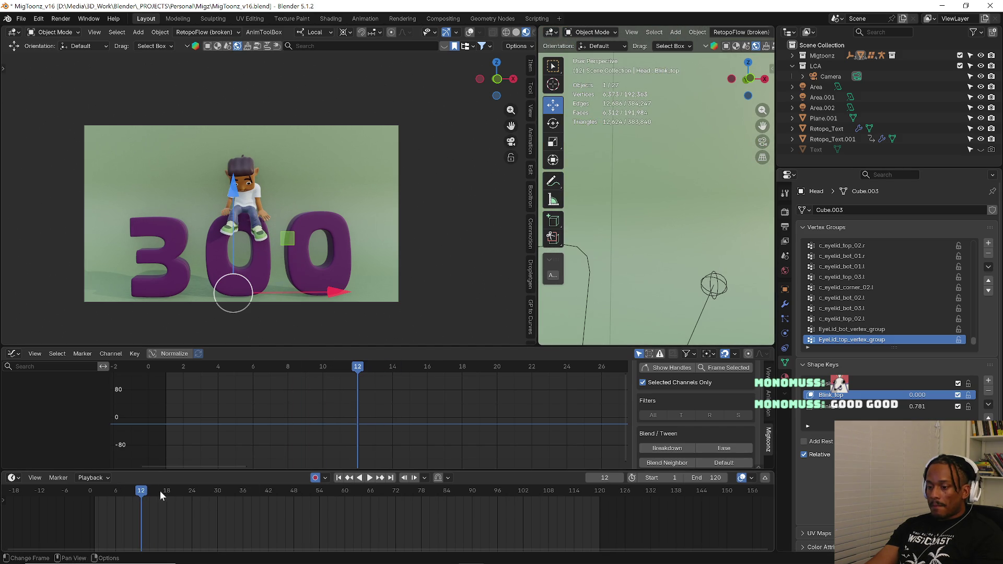
drag(160, 494, 175, 492)
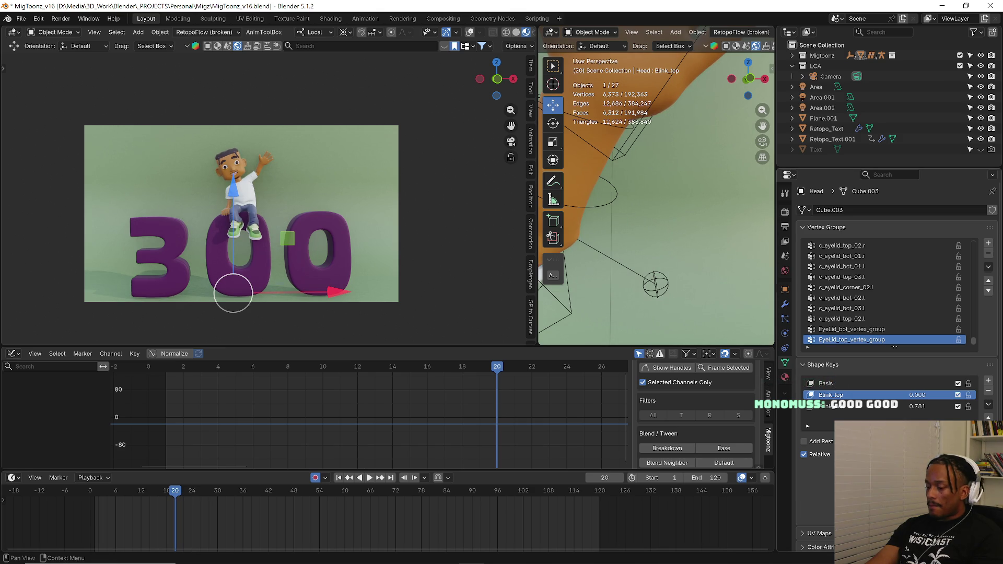
key(i)
- Set Blink_top to 1.000 at frame 15 and key it so the eyelid closes
click(853, 406)
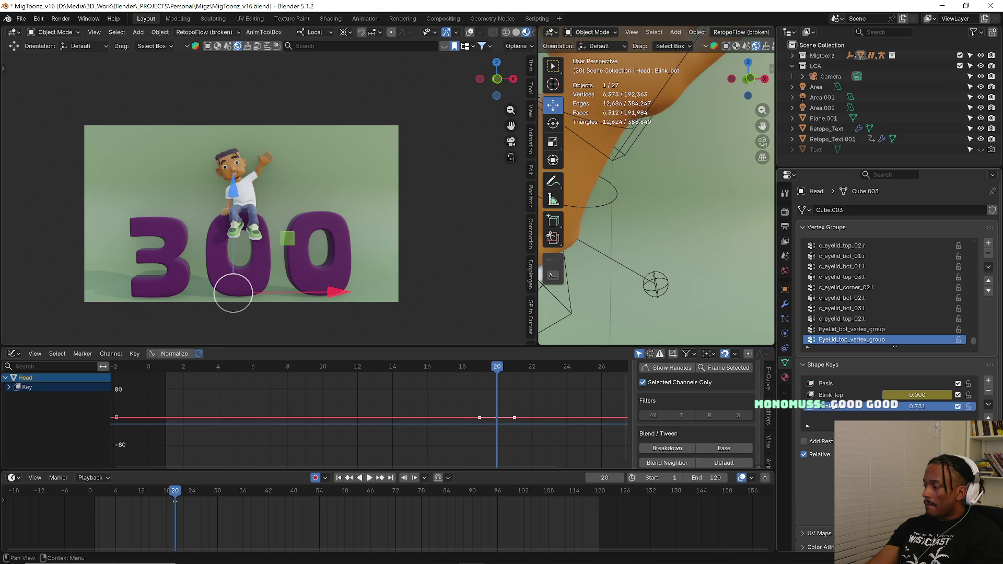
drag(173, 495, 153, 496)
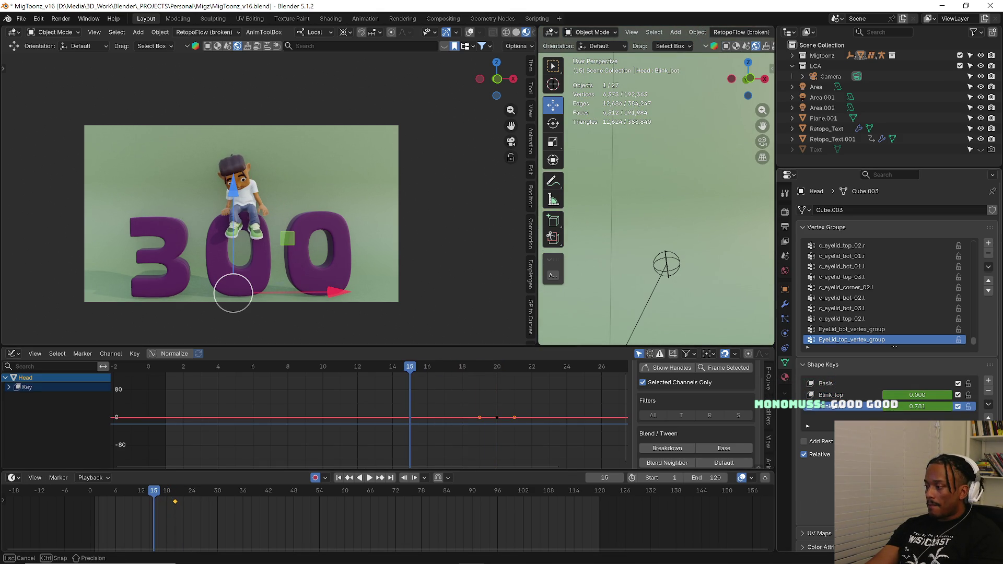
click(842, 395)
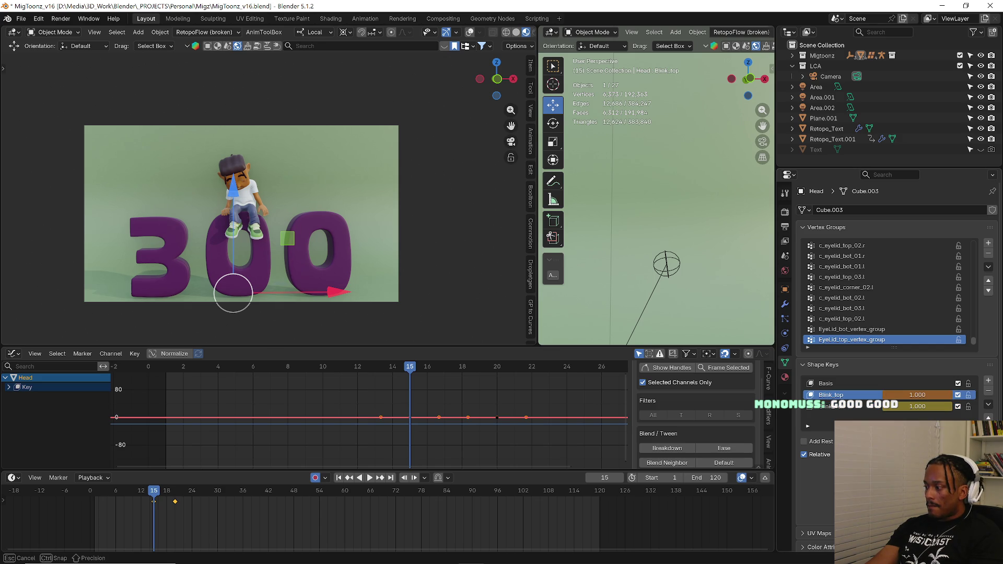
drag(916, 395, 917, 395)
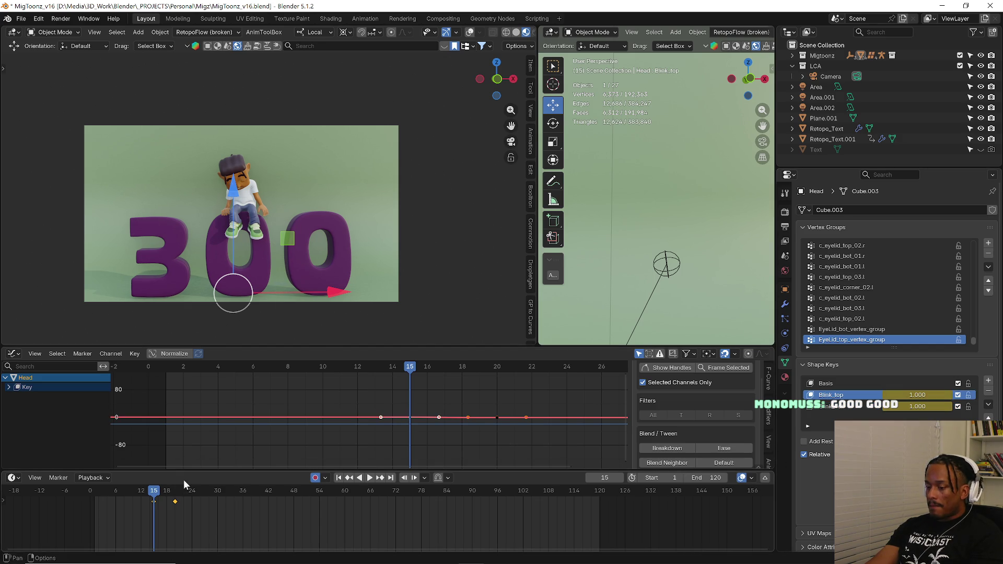
key(space)
- Paste the copied keyframe at frame 10 and play back the blink
click(122, 498)
drag(122, 498, 133, 495)
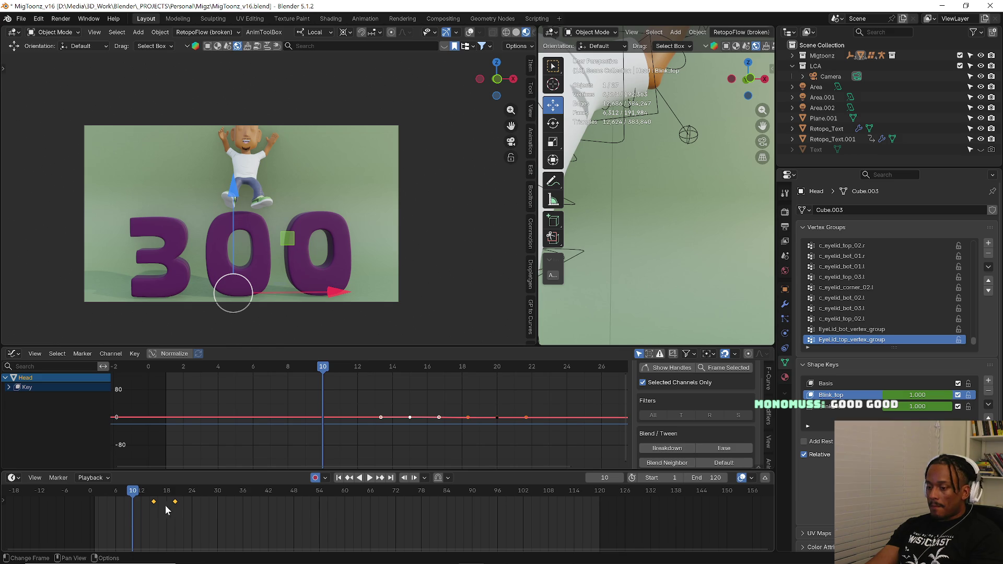
key(ctrl+v)
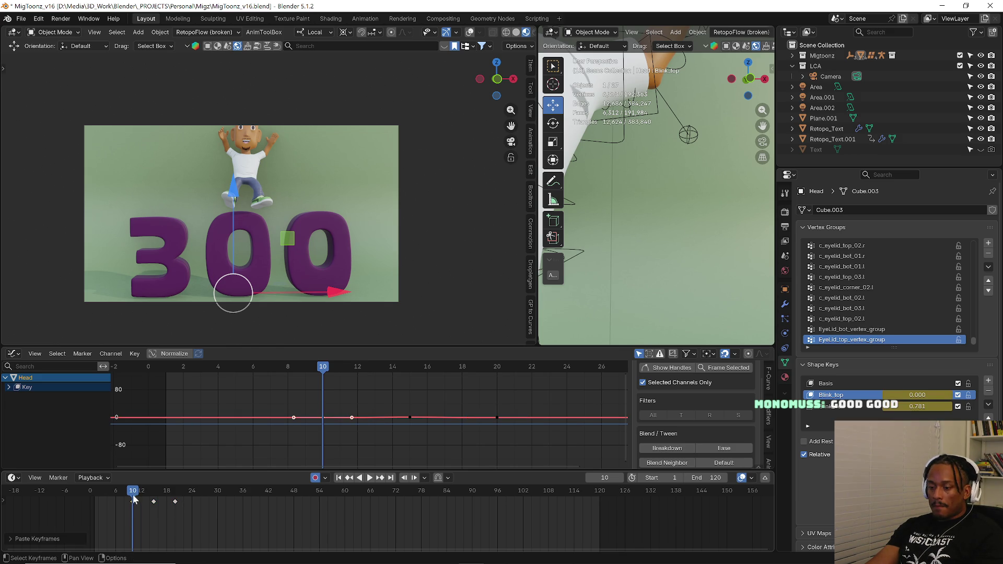
key(space)
key(space)
- Insert shape key keyframes at frames 40 and 48 for a second blink
key(i)
click(266, 501)
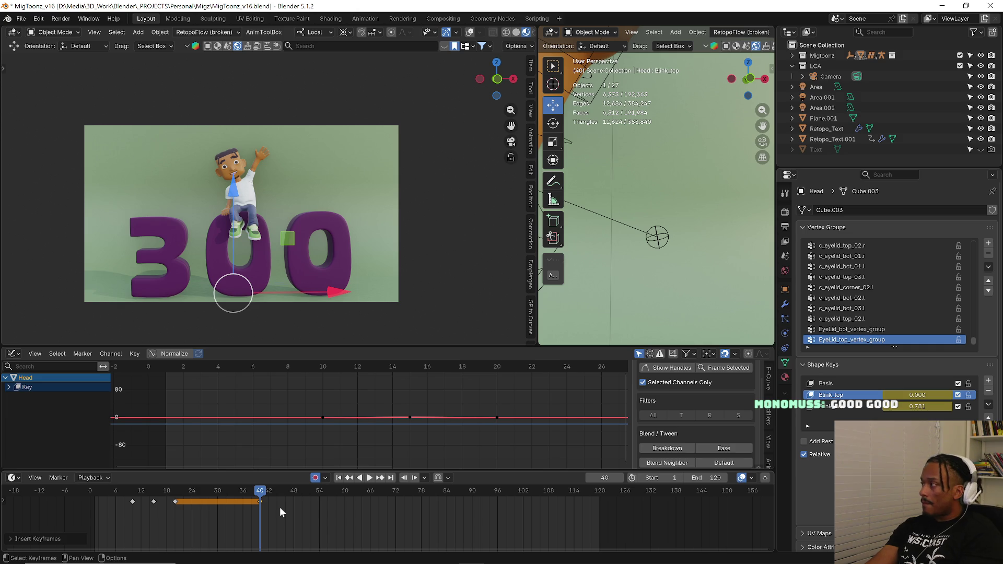
key(Right)
key(Right)
key(Right)
key(Right)
key(Right)
key(Right)
key(Right)
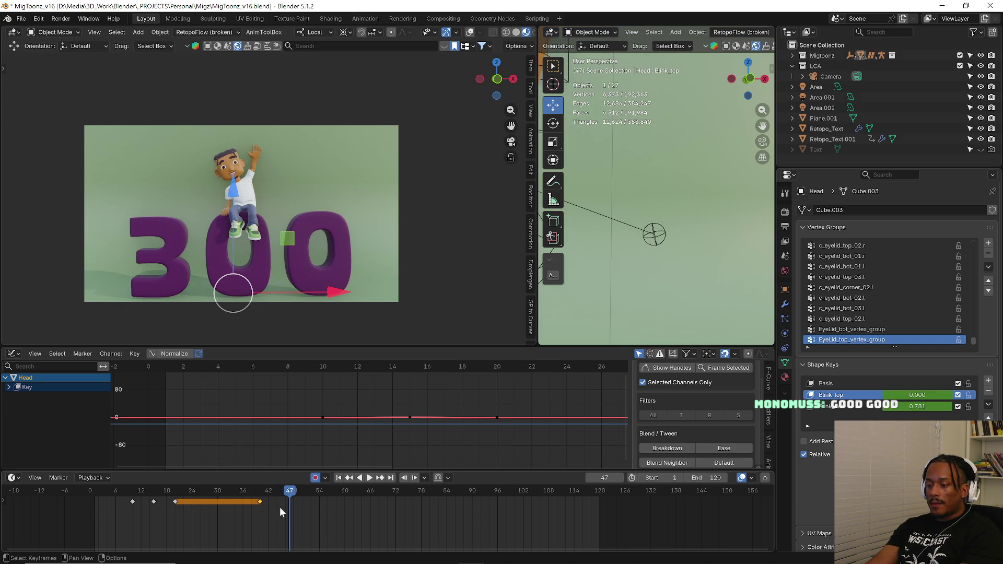
key(Right)
key(i)
click(280, 507)
- Step through frames 40 to 48 to check the blink, then make the rig active
click(259, 492)
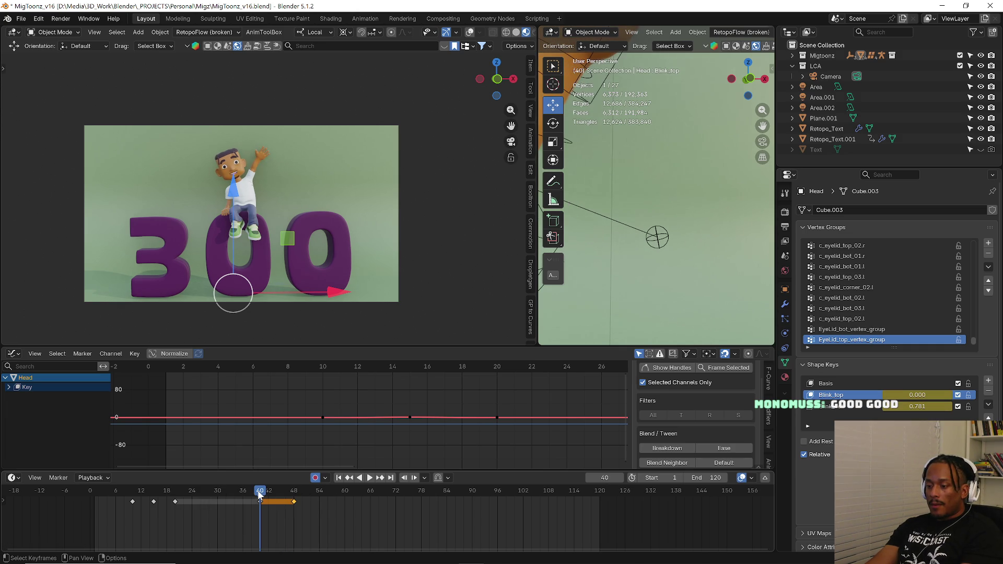
key(Right)
key(Right)
key(Right)
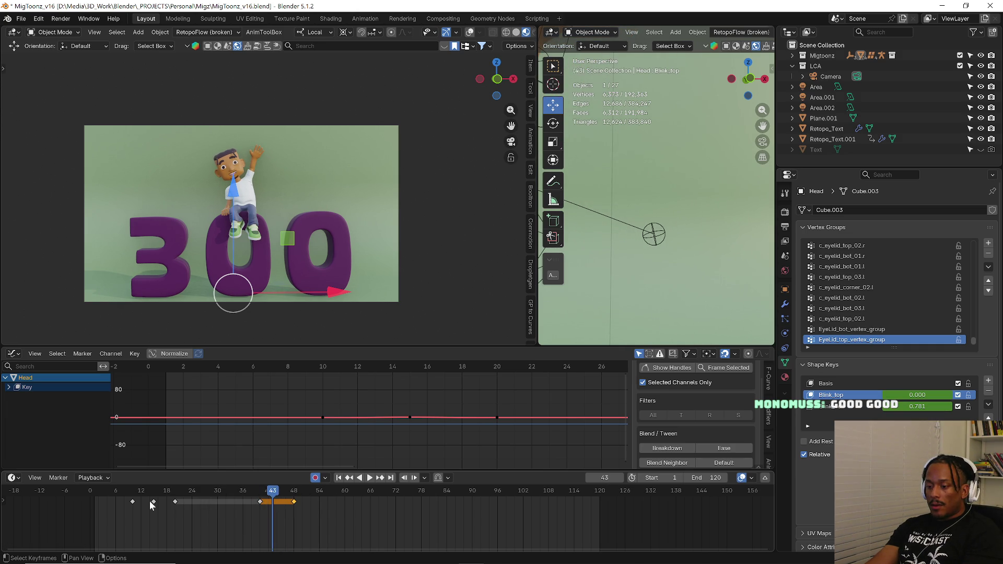
key(Right)
key(Right)
key(Right)
key(Right)
key(Right)
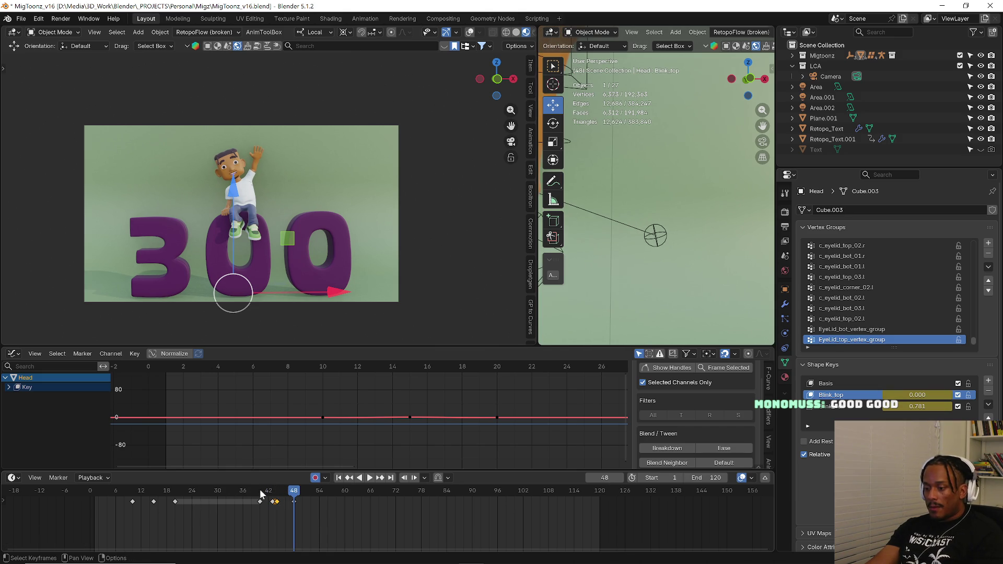
key(Right)
mouse_move(267, 492)
mouse_down()
mouse_move(273, 498)
mouse_move(260, 499)
mouse_up()
middle_drag(662, 210, 688, 266)
scroll(687, 261, down, 5)
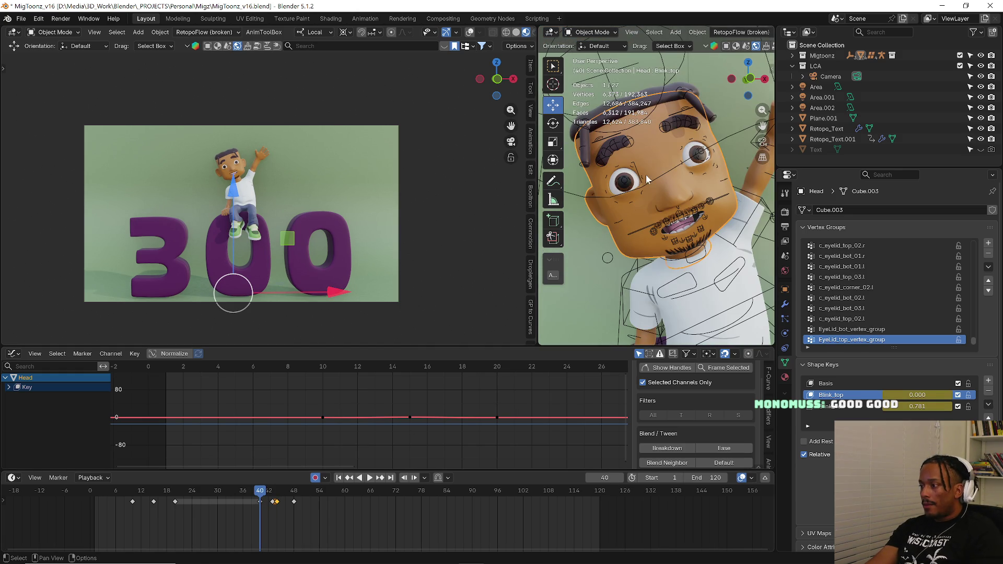
click(658, 180)
- Switch the rig to pose editing and select the eyebrow bones
key(ctrl+Tab)
click(645, 263)
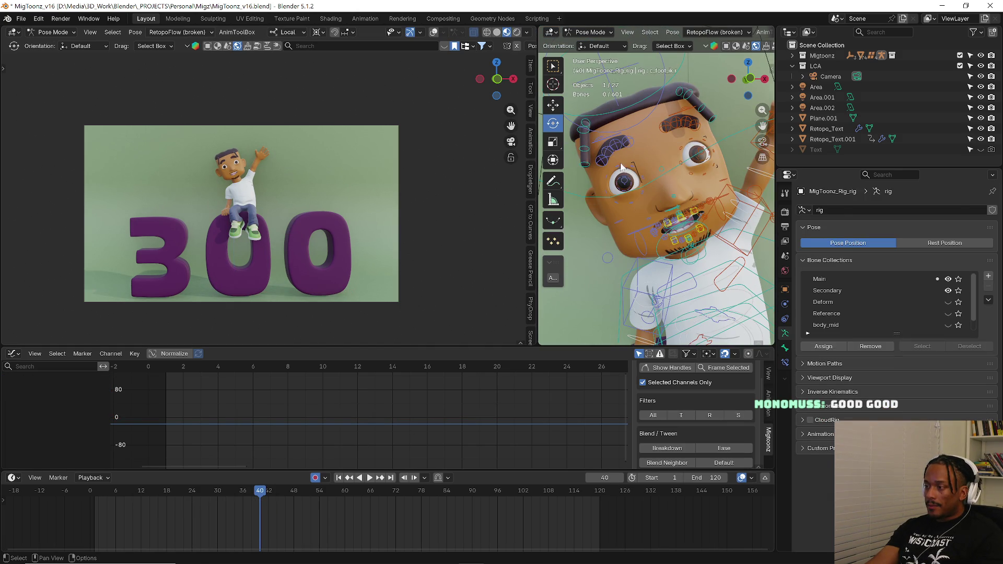
click(615, 146)
shift+click(678, 124)
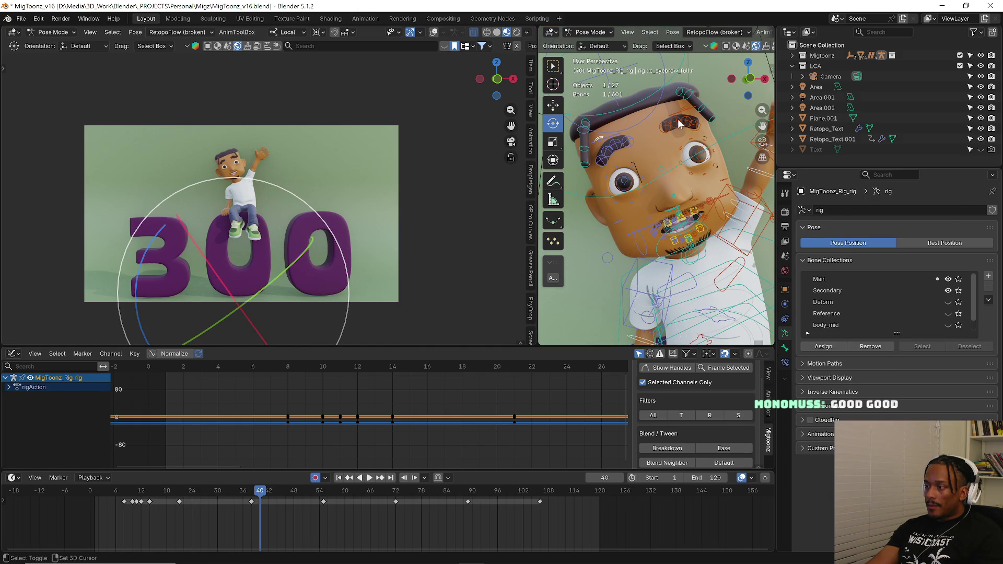
scroll(683, 127, down, 2)
shift+click(686, 105)
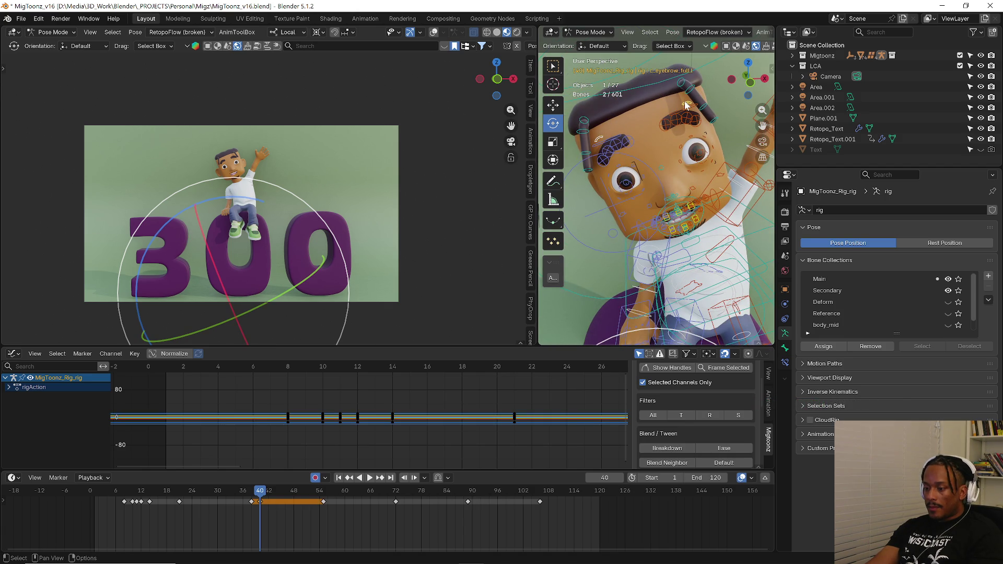
- Key all channels of the eyebrow bones, go to frame 44 and start moving them along Z
key(Right)
key(Right)
key(Right)
key(Right)
key(Right)
key(Right)
key(Right)
key(Right)
key(i)
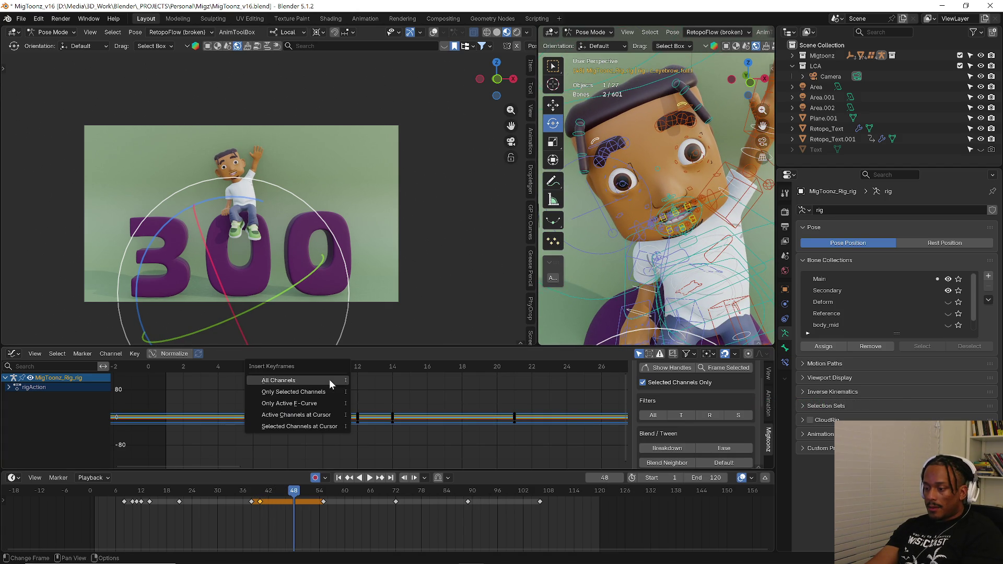
click(329, 379)
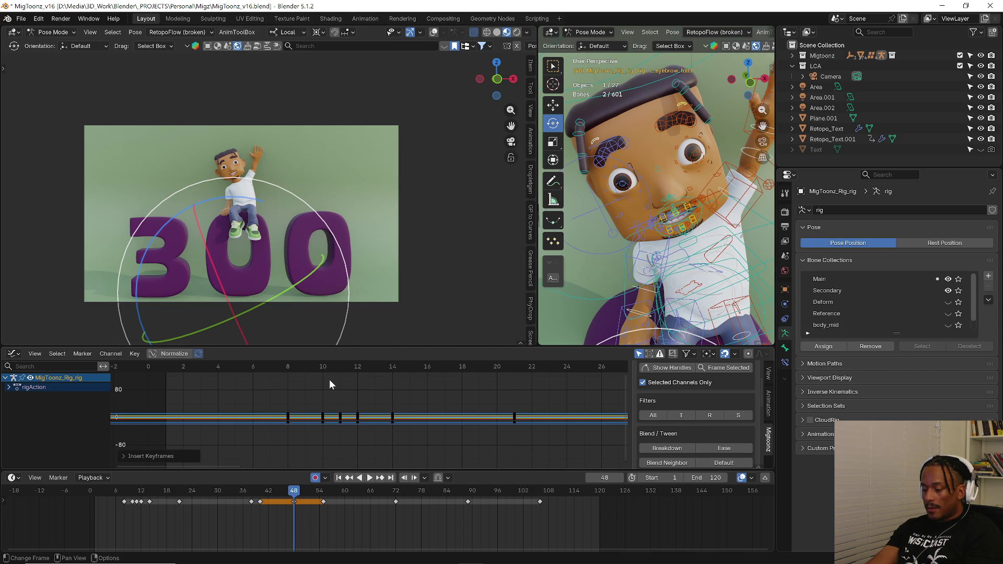
key(Down)
key(Right)
key(Right)
key(Right)
key(Right)
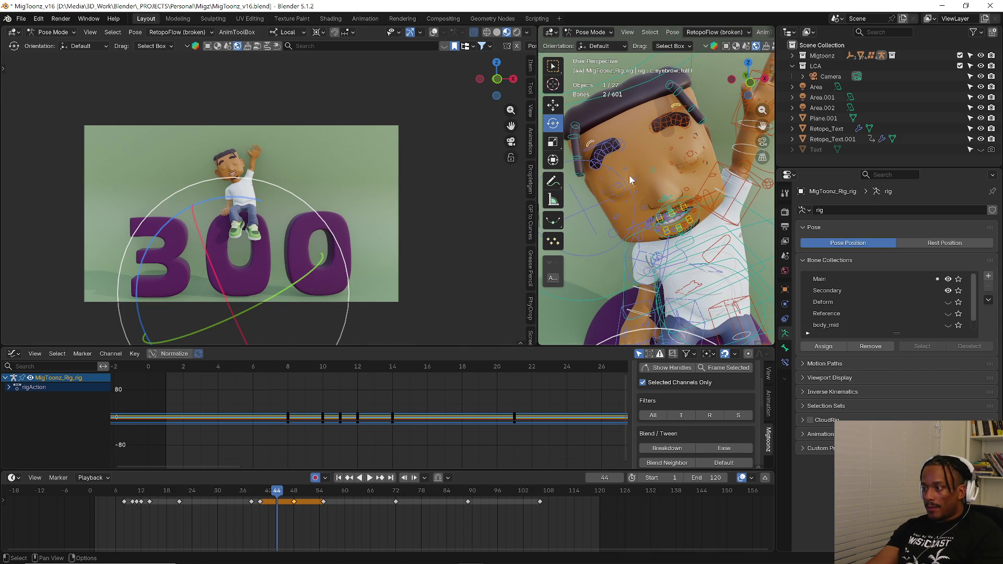
key(g)
key(z)
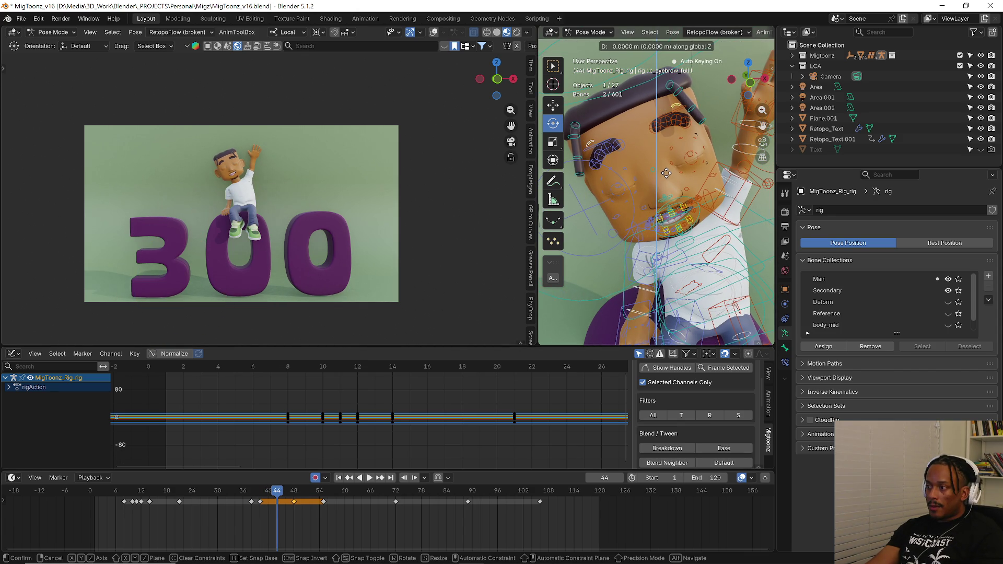
- Cancel the Z move, nudge the eyebrow control and reselect the eyebrow and eyelid controls
key(Escape)
drag(591, 144, 665, 121)
click(672, 104)
key(g)
click(674, 109)
click(605, 151)
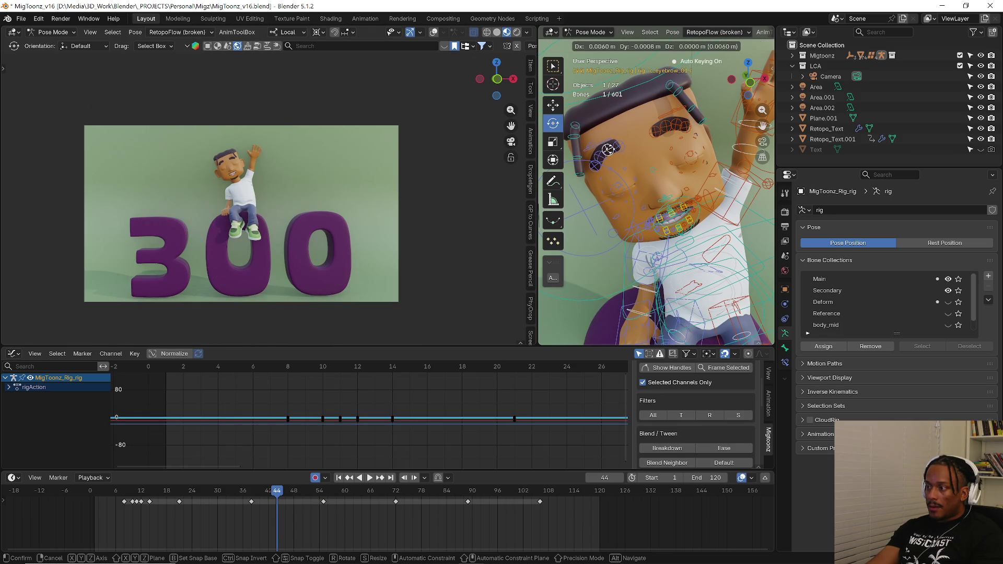
click(600, 155)
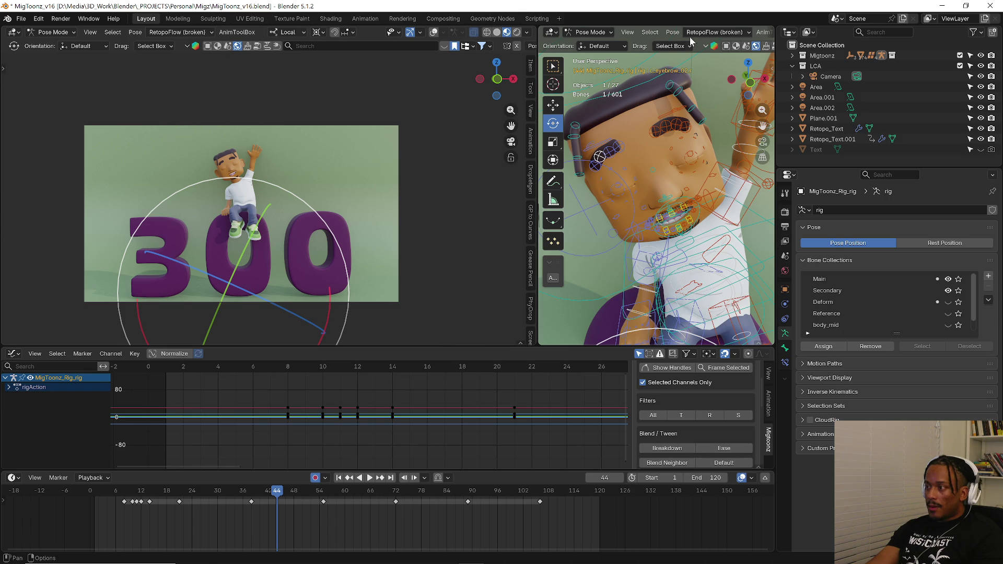
scroll(730, 33, down, 3)
scroll(727, 32, down, 3)
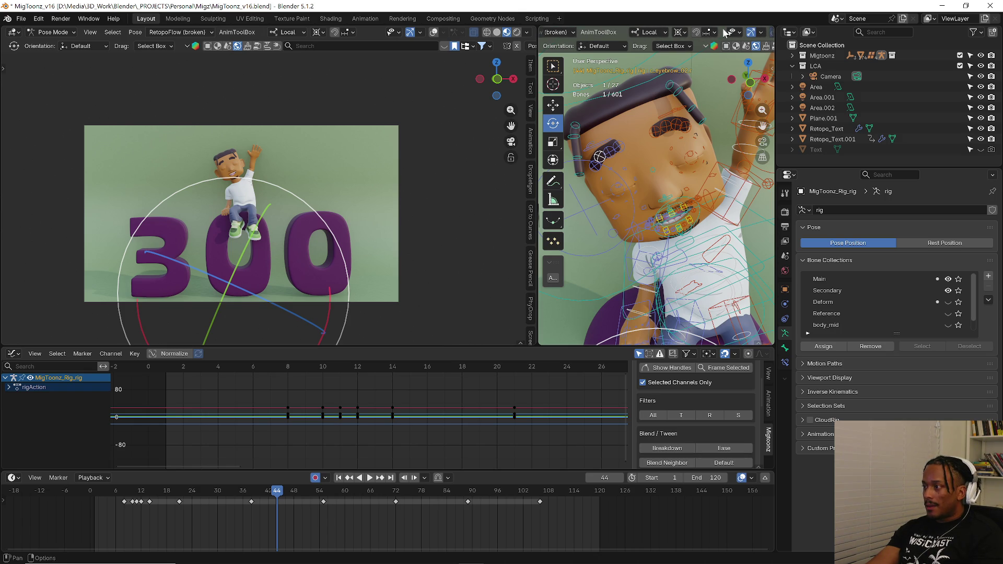
- Change the rotation pivot, tilt the eyebrow controls and play back to review
click(688, 35)
click(701, 80)
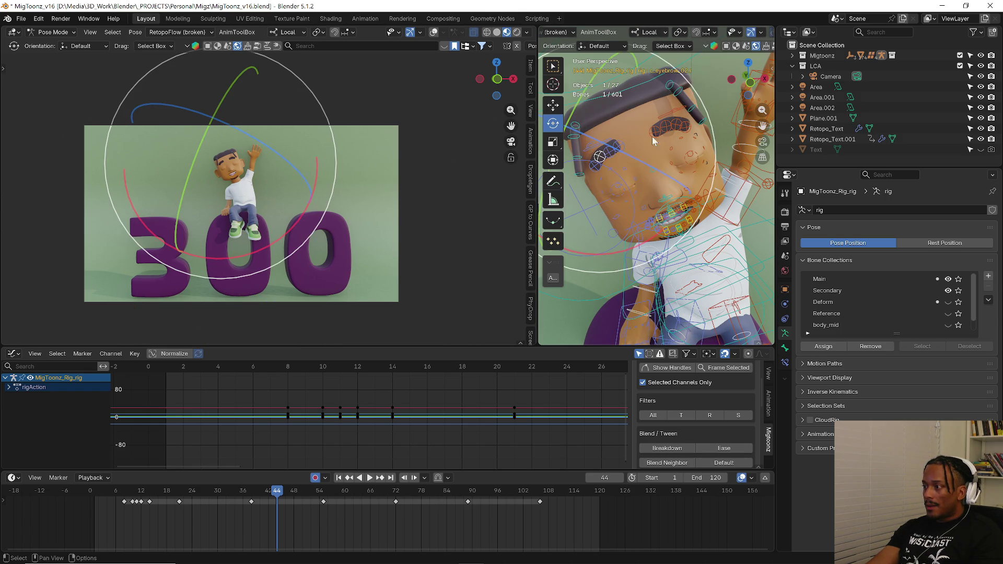
drag(624, 153, 690, 129)
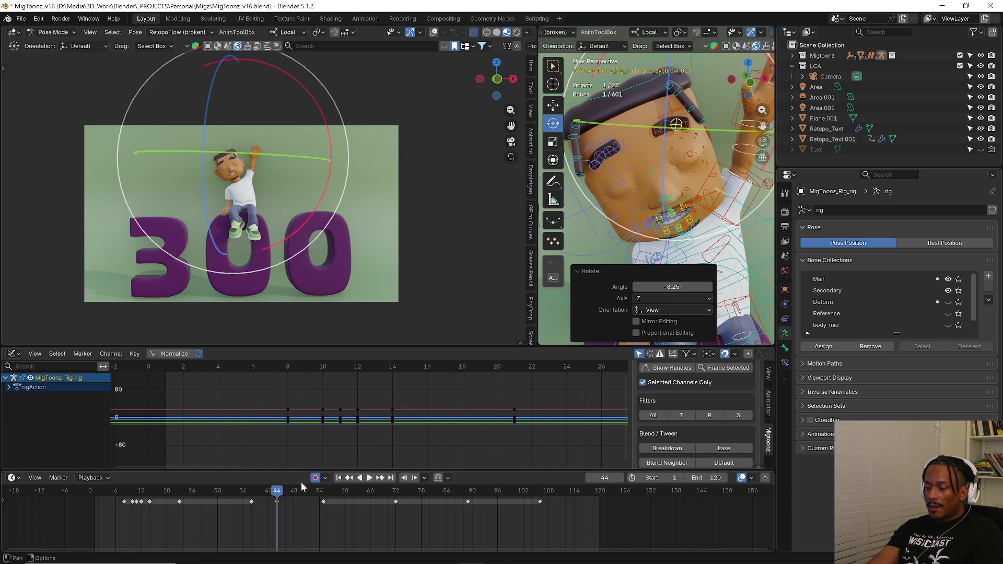
key(space)
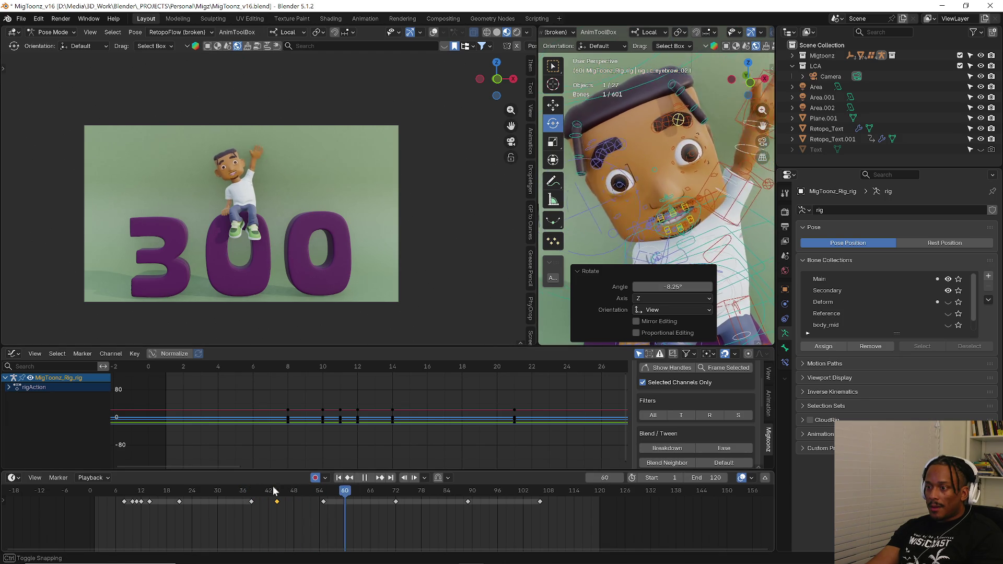
- Replay the opening of the animation and stop at frame 10
click(199, 493)
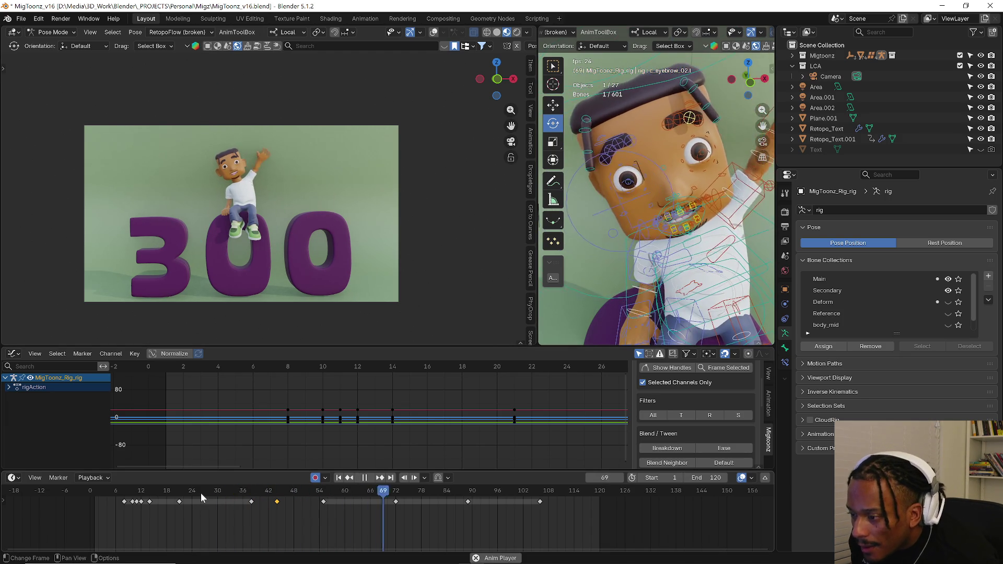
click(114, 493)
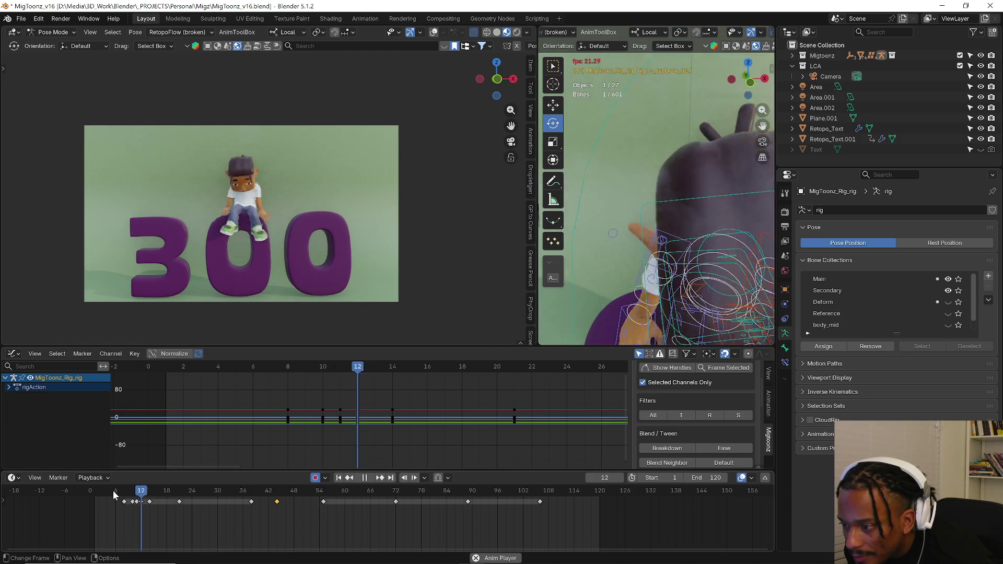
click(115, 494)
key(space)
key(space)
key(space)
- Orbit to face the character, select the jaw control and briefly preview the motion
middle_drag(674, 235, 709, 257)
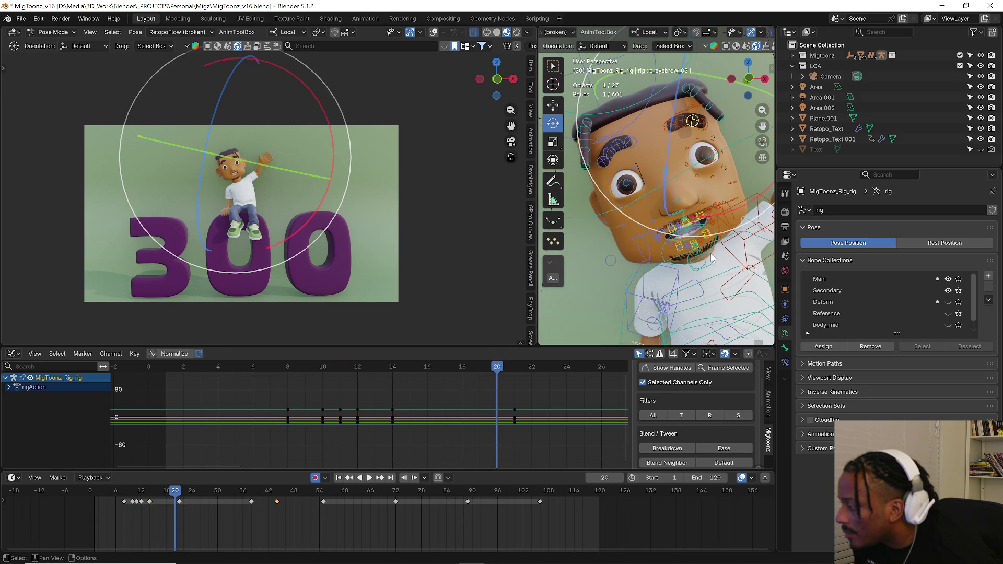
click(715, 265)
click(133, 495)
key(space)
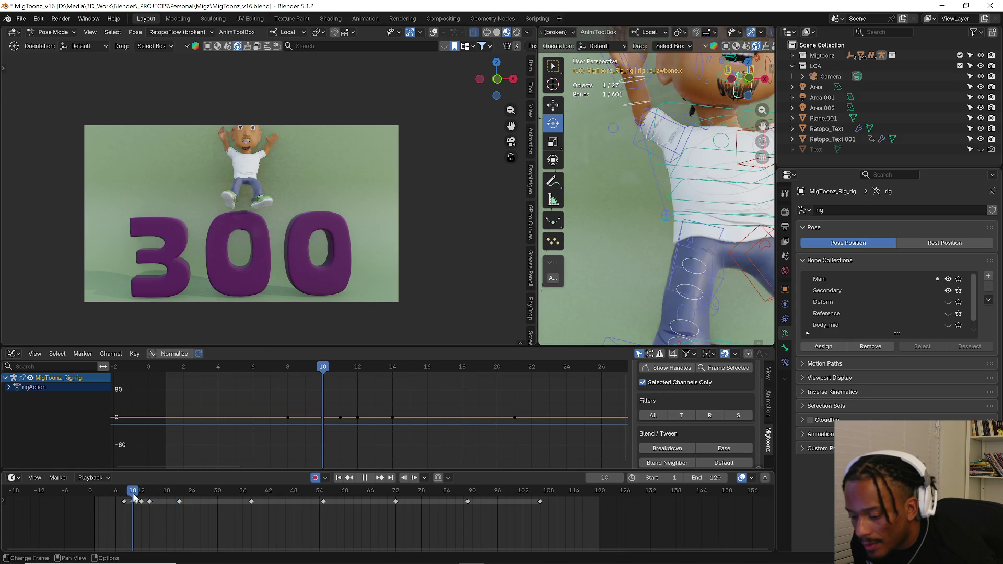
key(Escape)
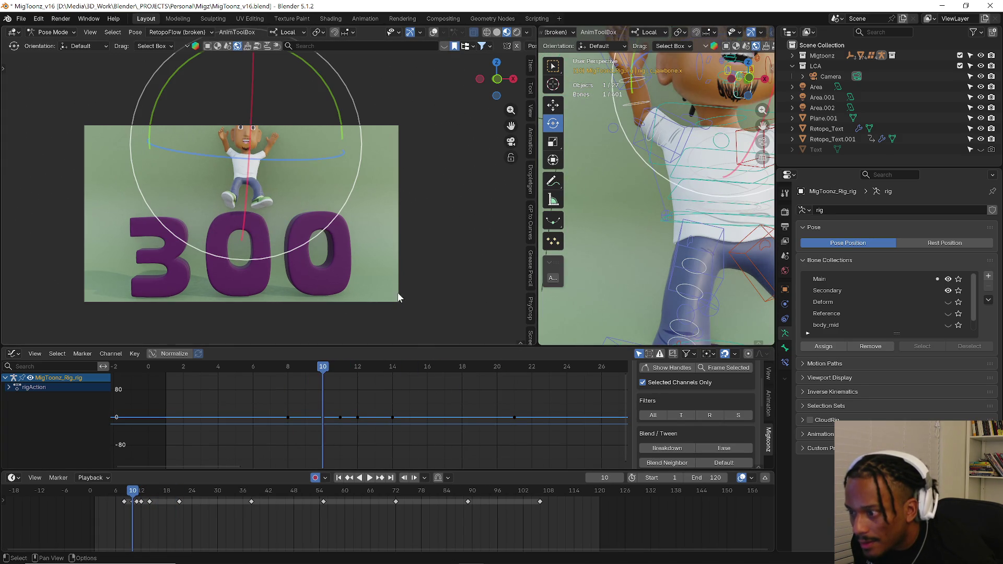
- Key the jaw pose via Quick Favorites at frame 10 and again at frame 11
middle_drag(641, 251, 683, 253)
key(q)
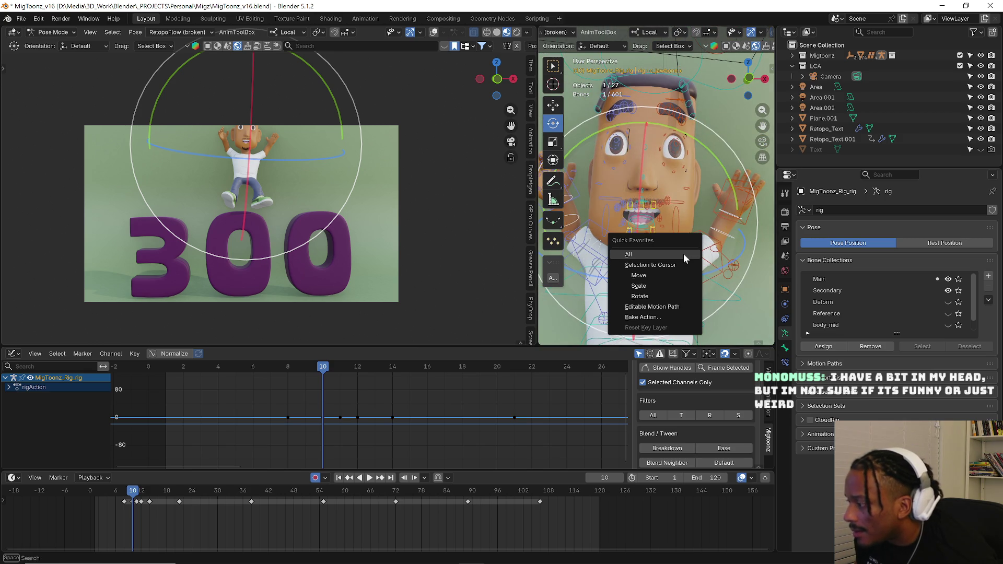
click(681, 253)
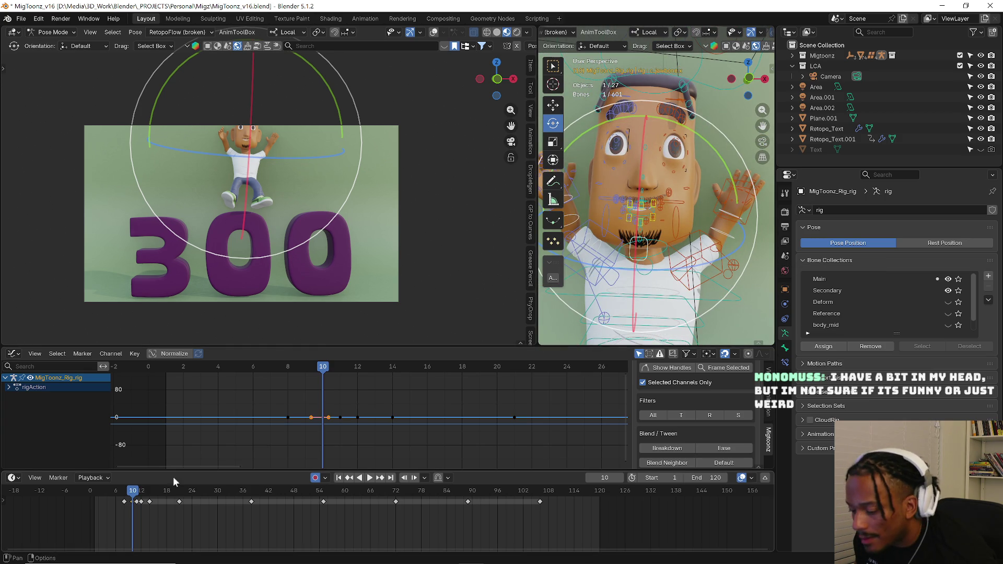
click(136, 492)
key(q)
click(667, 287)
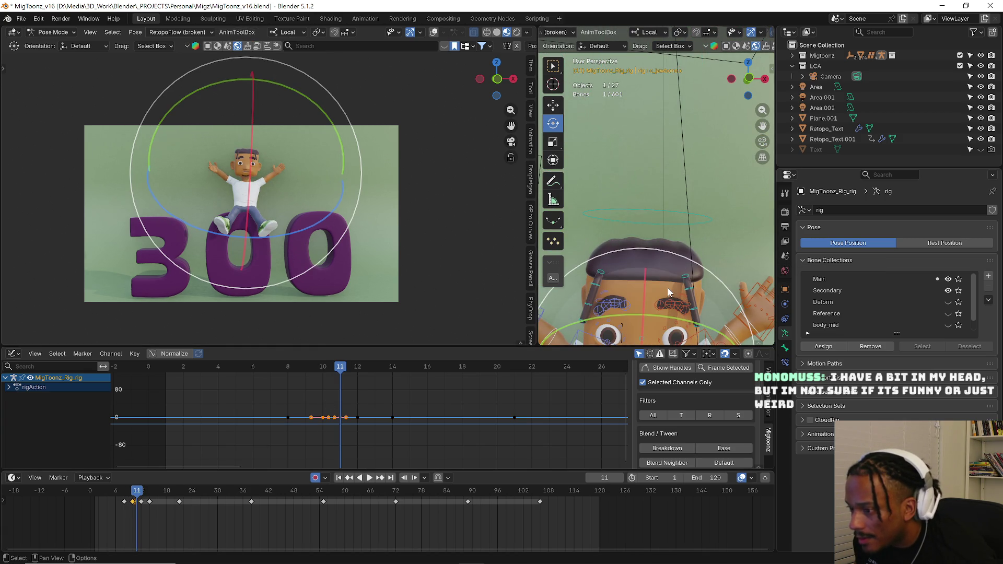
- Review in playback, then move the jaw control to open the mouth and check again
key(space)
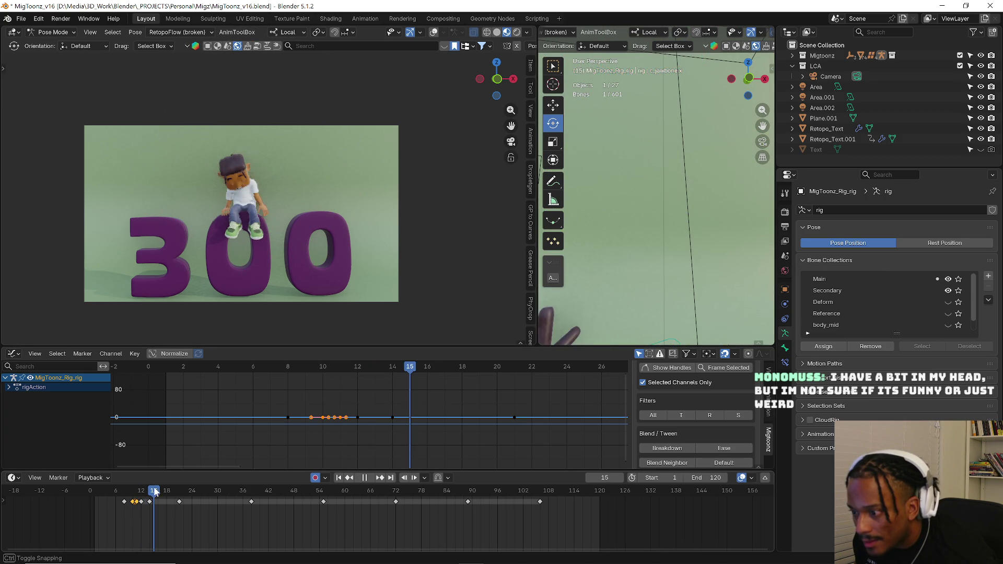
drag(179, 491, 157, 491)
key(space)
key(KP_Decimal)
scroll(651, 239, up, 2)
scroll(654, 223, up, 2)
scroll(657, 207, up, 2)
key(g)
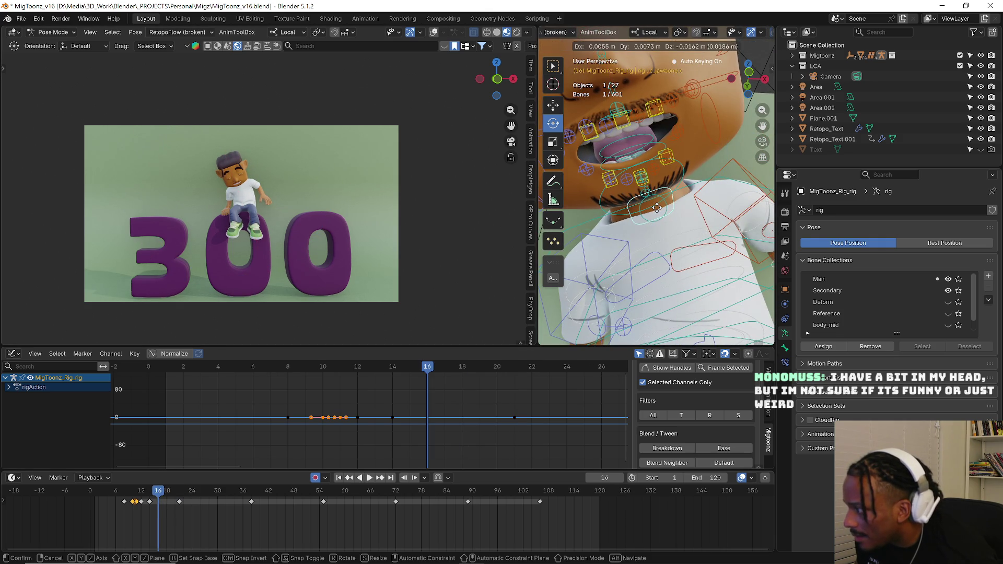
click(658, 216)
key(space)
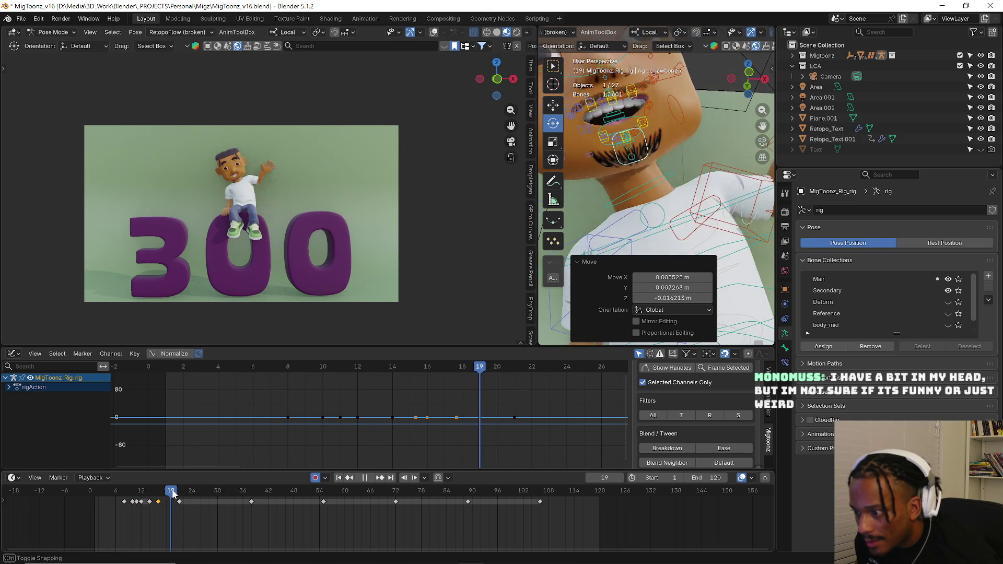
key(space)
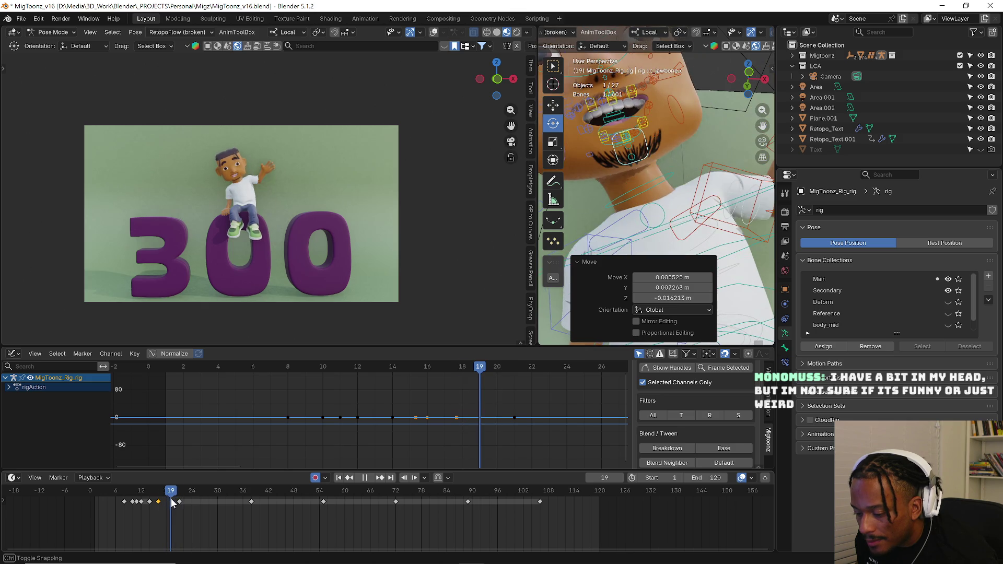
- Rotate the jaw about X, then play back and scrub to about frame 14 to review
key(r)
key(x)
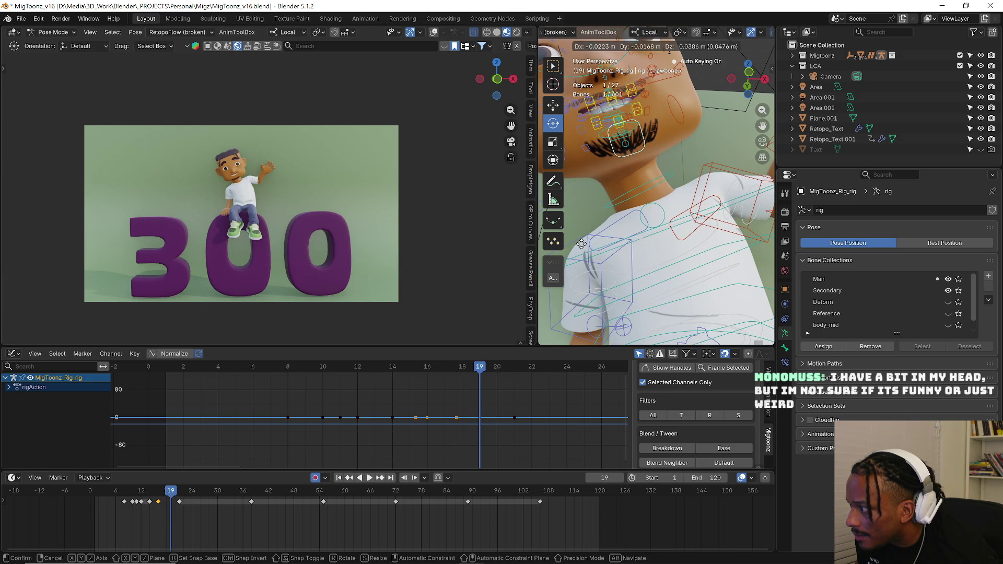
click(579, 246)
key(space)
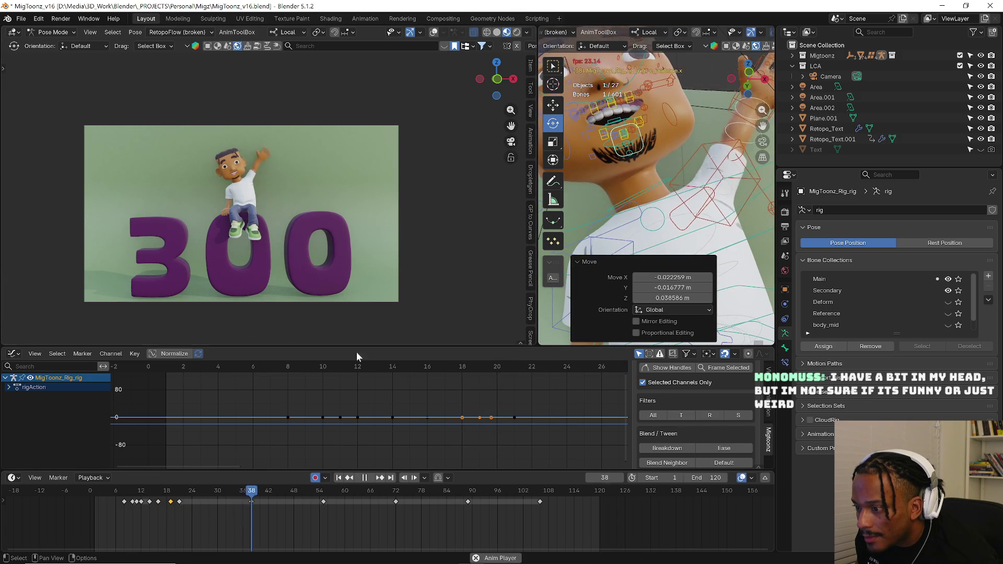
click(131, 491)
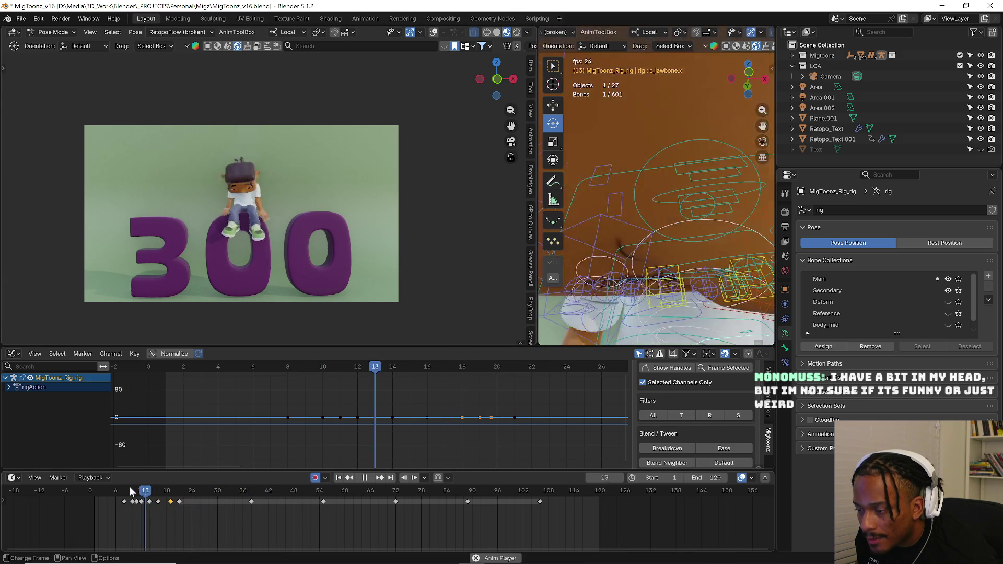
mouse_move(132, 490)
mouse_down()
mouse_move(154, 492)
mouse_move(138, 500)
mouse_up()
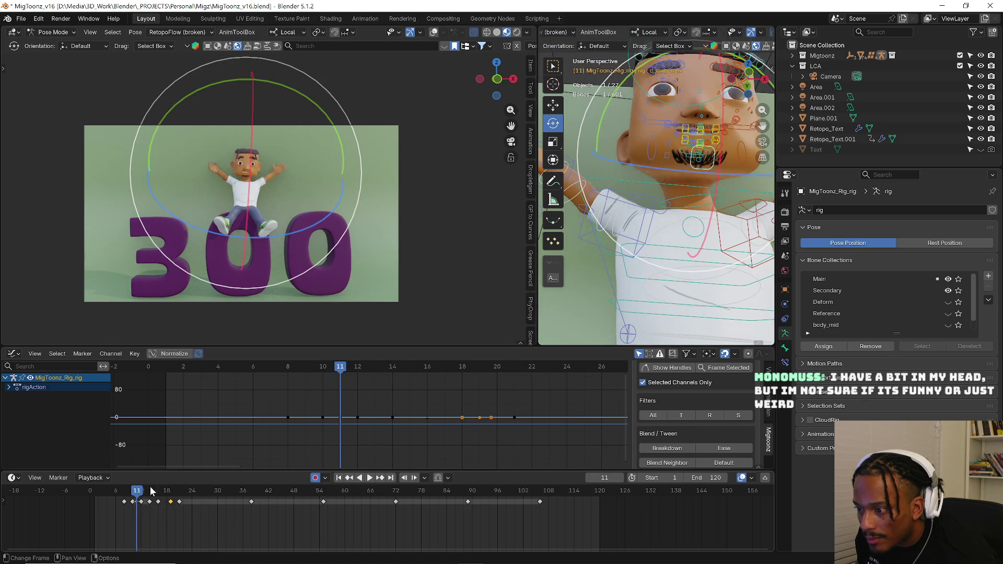
scroll(692, 195, down, 2)
scroll(617, 191, down, 2)
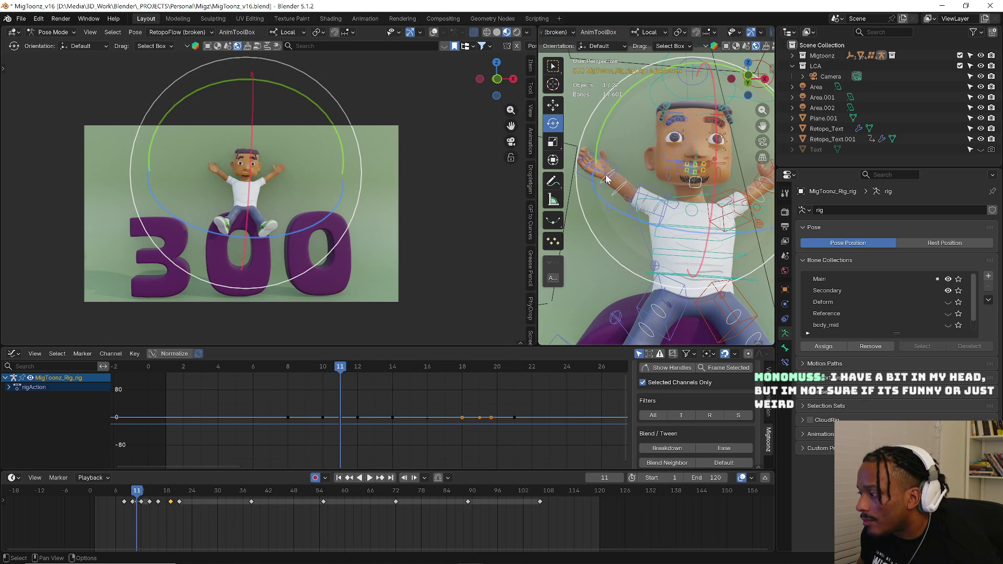
- Freely rotate a bone at frame 11, then select the other hand control
key(r)
key(r)
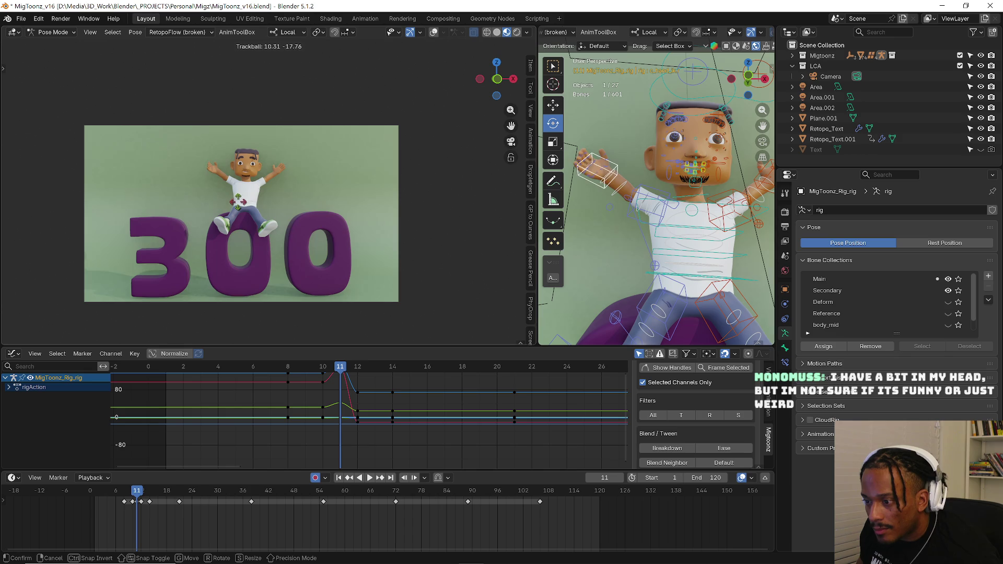
click(672, 174)
middle_drag(672, 175, 735, 202)
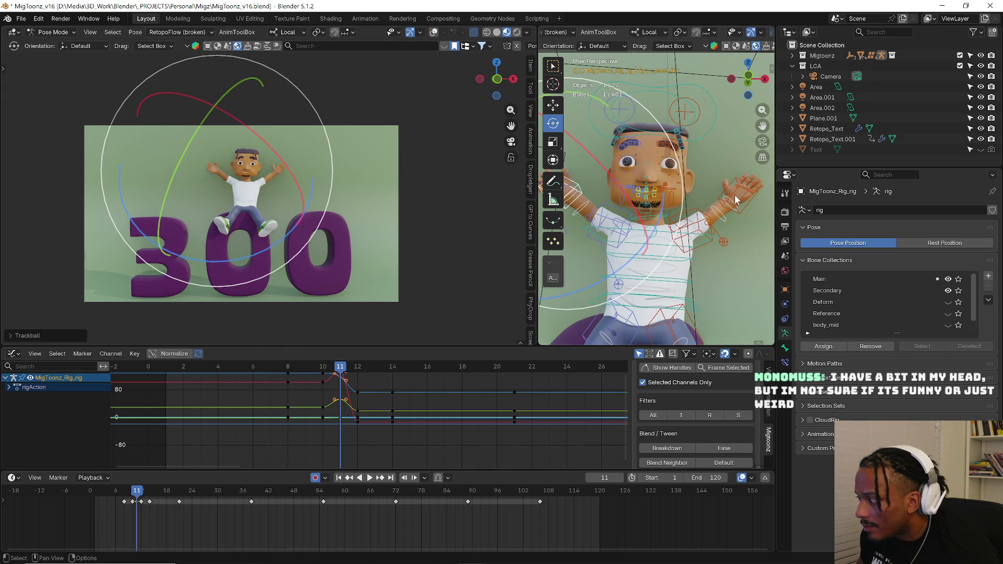
click(744, 205)
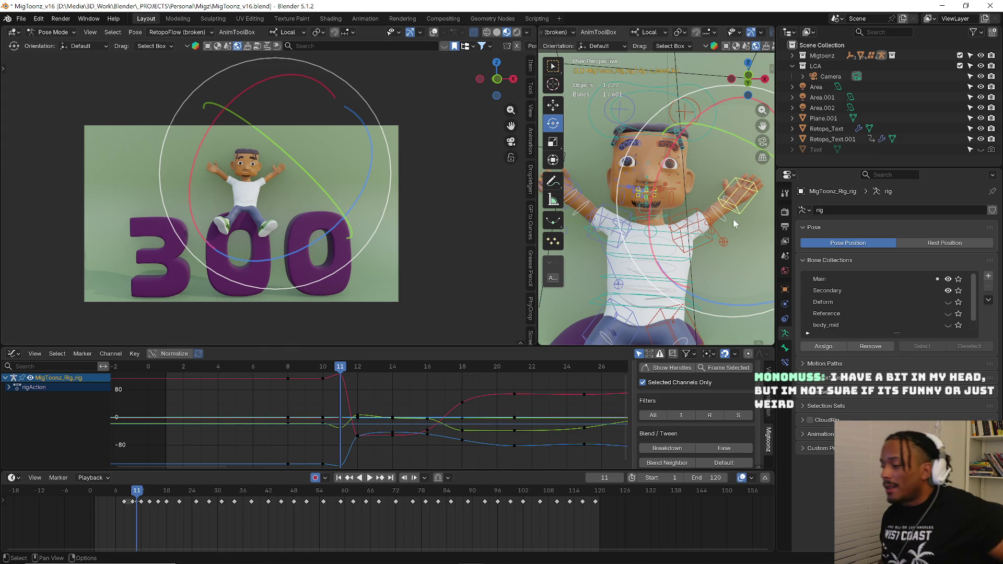
- Rotate the hand control with the gizmo rings and begin a trackball rotation
drag(391, 151, 402, 170)
middle_drag(690, 180, 725, 190)
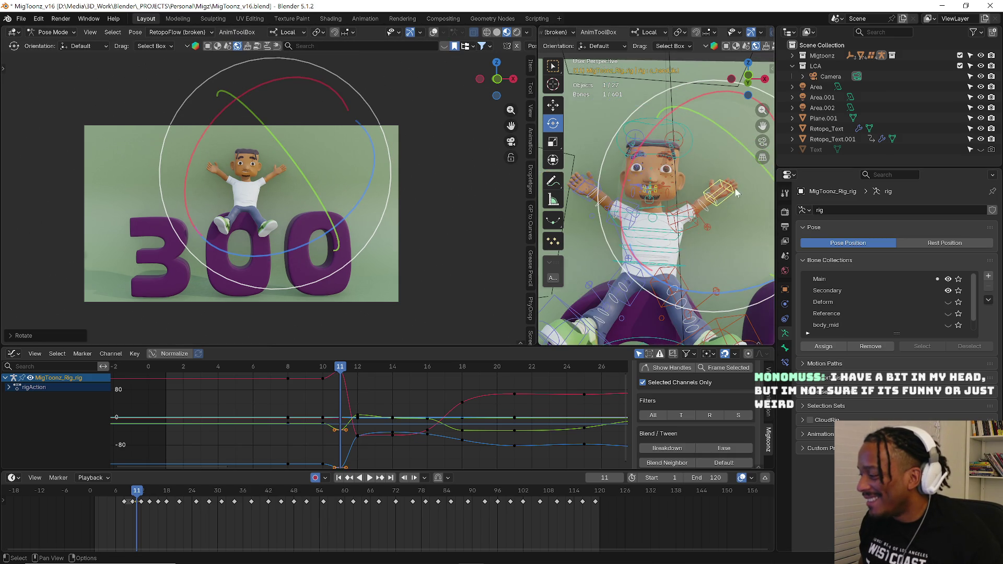
drag(537, 208, 430, 213)
key(r)
key(r)
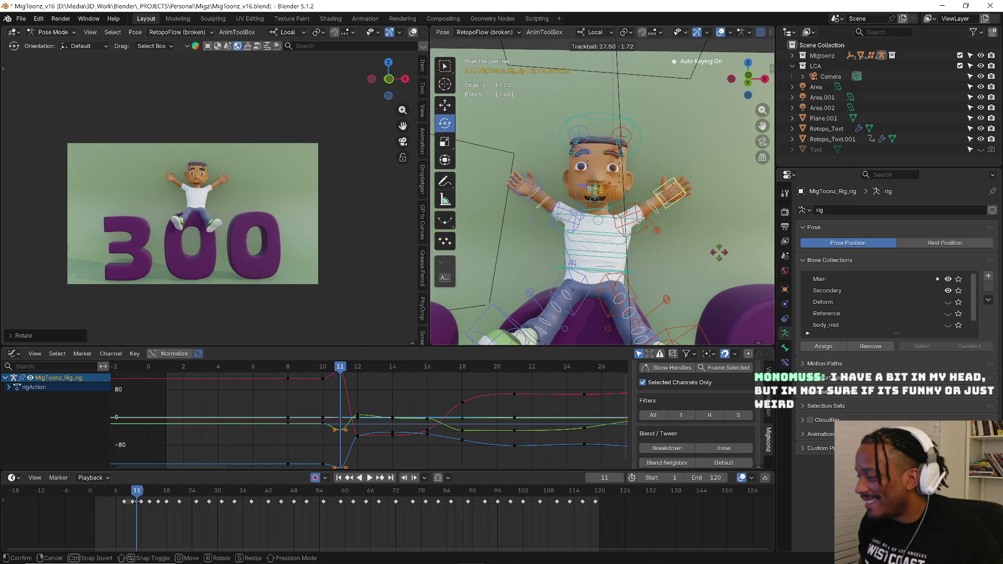
- Confirm the hand rotation, reselect the hand bones and rotate the hand about its X axis
click(718, 251)
scroll(576, 196, up, 3)
scroll(576, 196, down, 3)
mouse_move(549, 197)
middle_down()
mouse_move(576, 195)
mouse_move(490, 183)
mouse_move(508, 141)
middle_up()
click(509, 141)
click(566, 176)
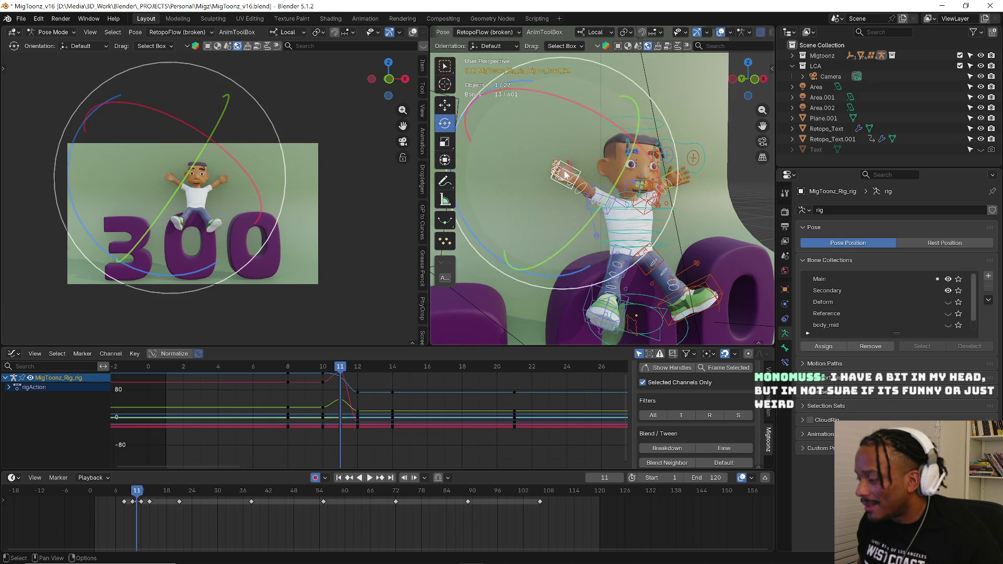
scroll(565, 177, up, 2)
ctrl+click(574, 203)
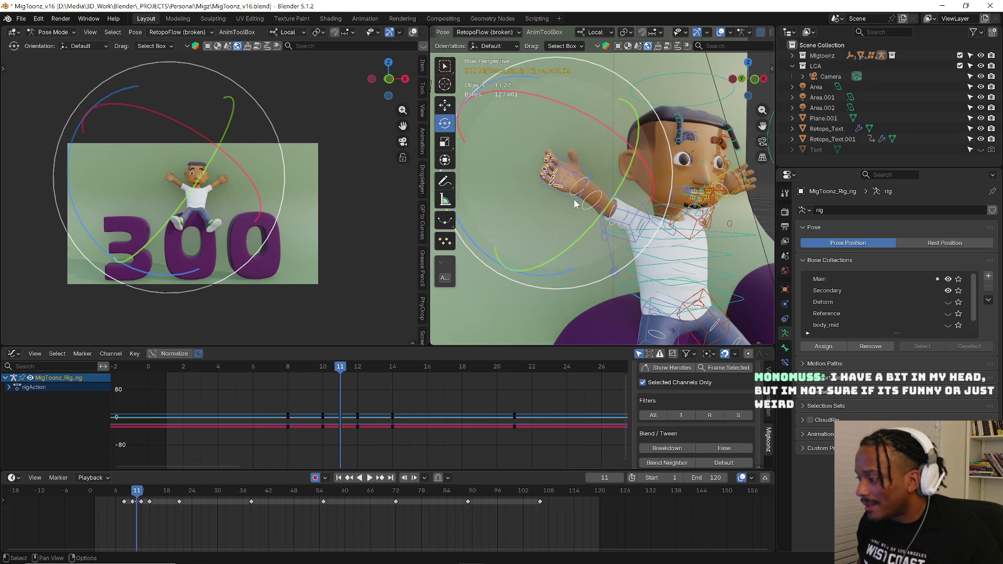
drag(572, 149, 580, 118)
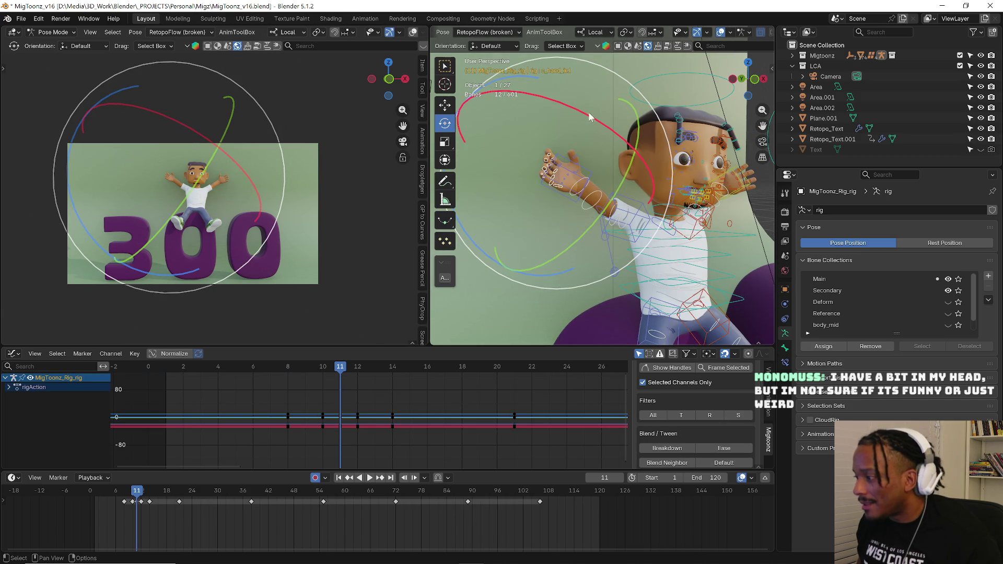
key(ctrl+z)
drag(524, 316, 576, 194)
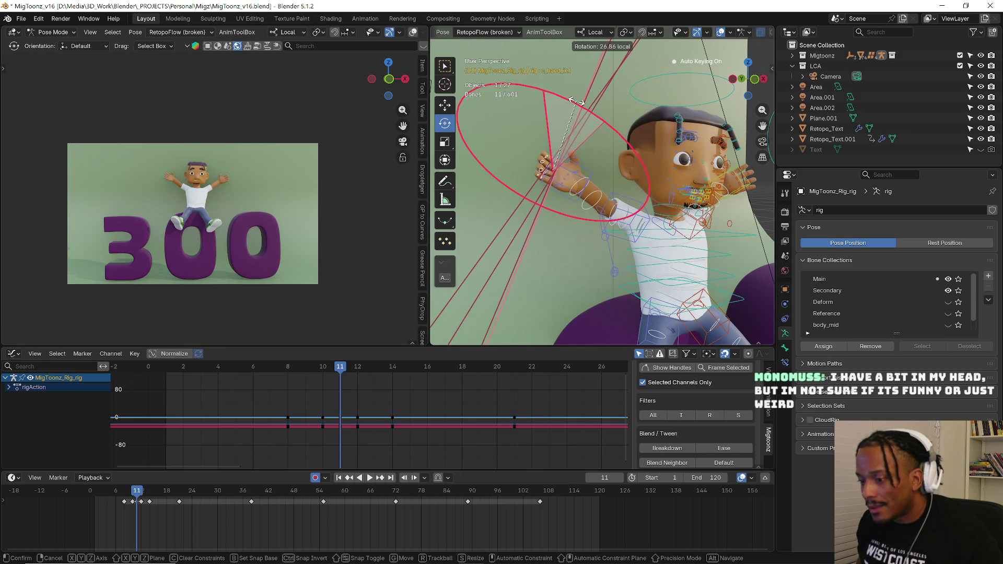
drag(604, 132, 558, 177)
- Rotate the pinky and thumb bones to new angles
middle_drag(559, 177, 567, 192)
click(564, 190)
key(r)
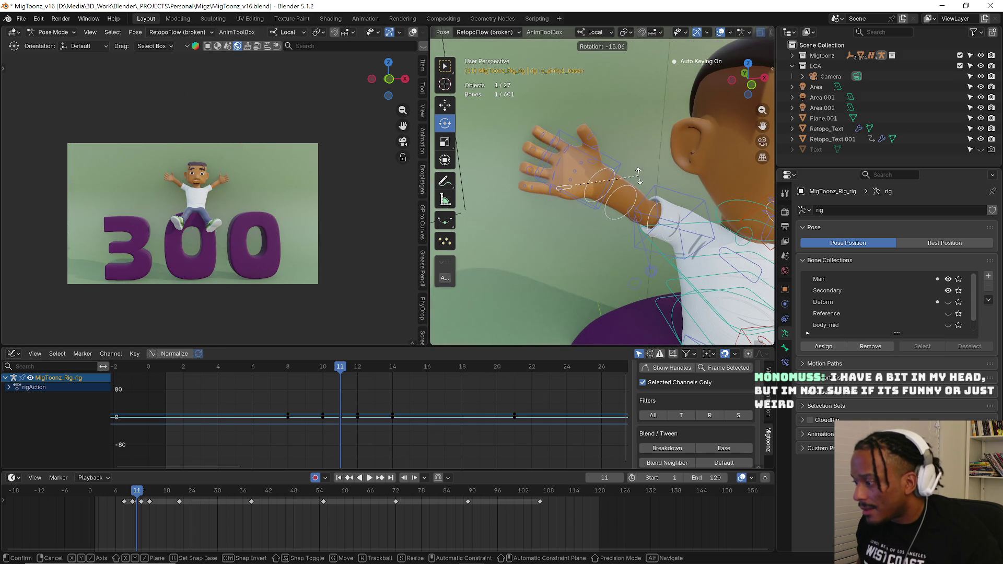
click(636, 176)
click(593, 160)
key(r)
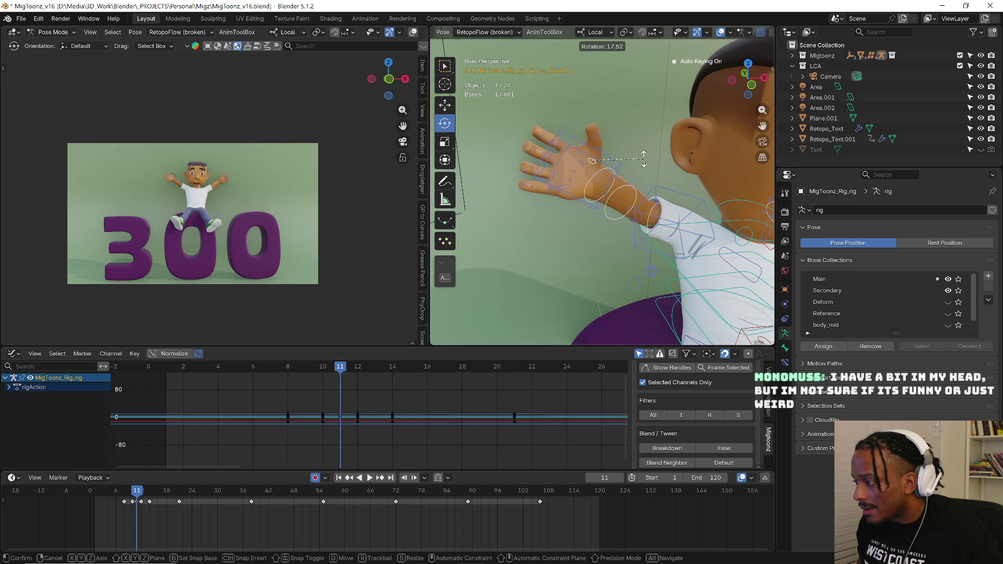
click(638, 142)
- Orbit back out and select the c_hand_ik.l control
mouse_move(627, 164)
middle_down()
mouse_move(642, 191)
mouse_move(610, 209)
mouse_move(613, 253)
mouse_move(591, 238)
middle_up()
click(616, 249)
scroll(612, 260, down, 3)
- Curl the left hand and its index, pinky and another finger at frame 11
drag(624, 176, 626, 227)
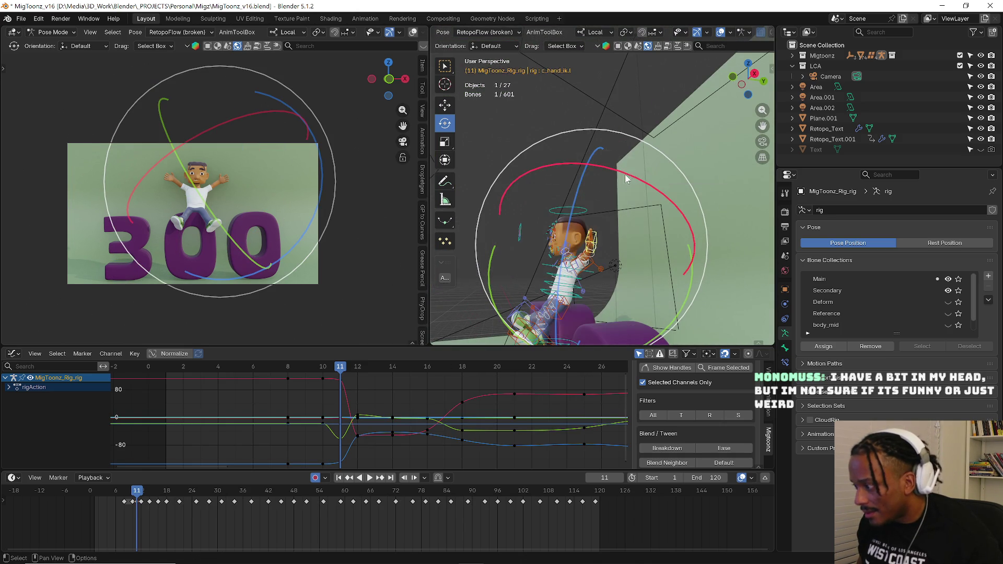
scroll(655, 250, up, 3)
scroll(614, 245, up, 2)
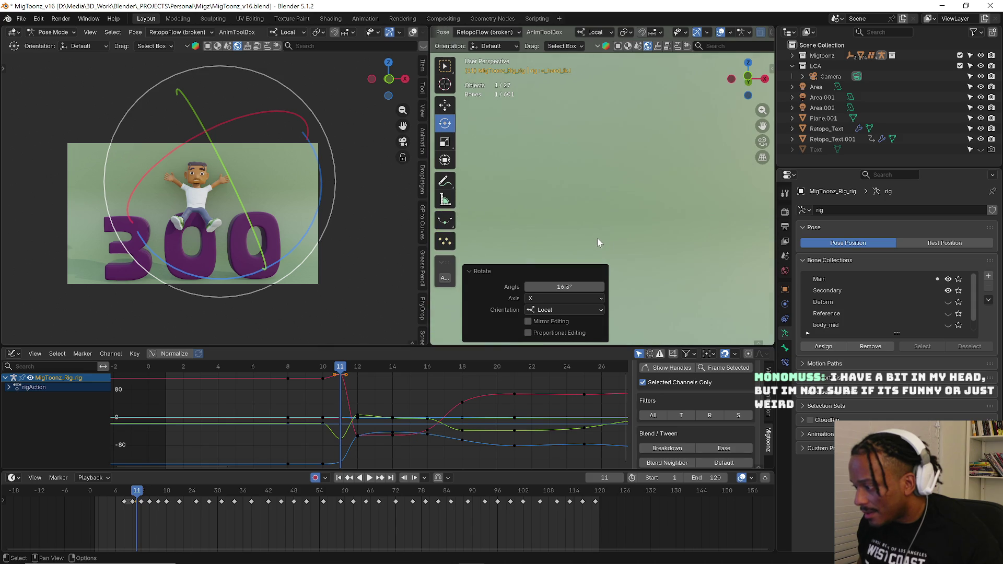
scroll(592, 235, down, 2)
scroll(617, 186, down, 2)
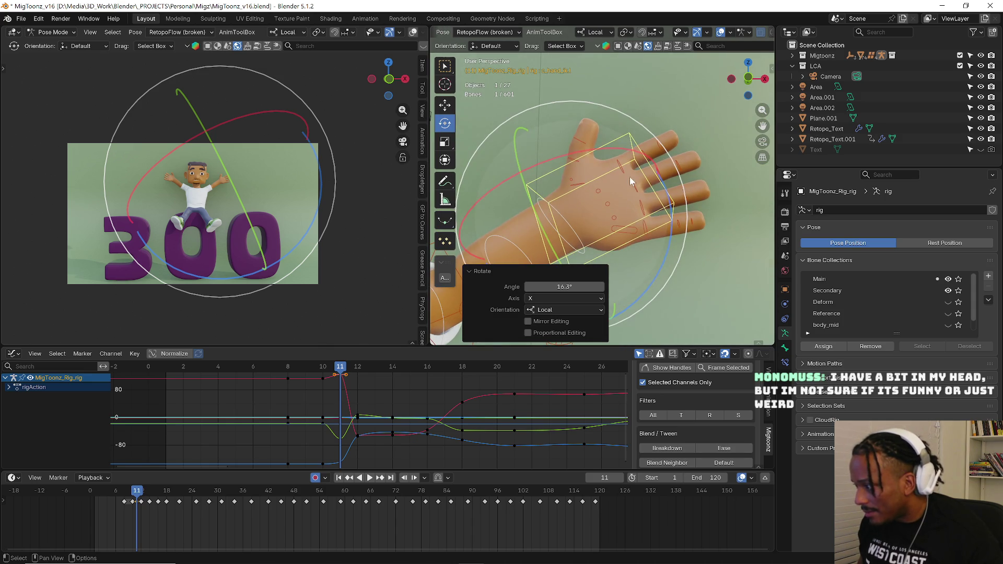
click(640, 184)
drag(640, 183, 644, 235)
click(647, 238)
key(r)
click(695, 243)
click(642, 214)
key(r)
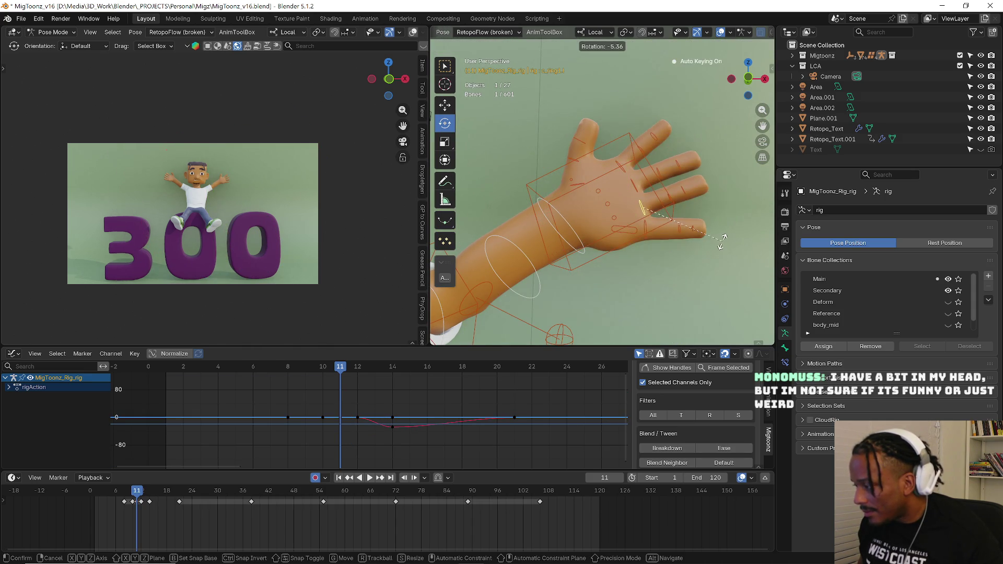
click(700, 244)
- Rotate and key the palm bone, then preview the motion and stop at frame 12
click(622, 228)
key(r)
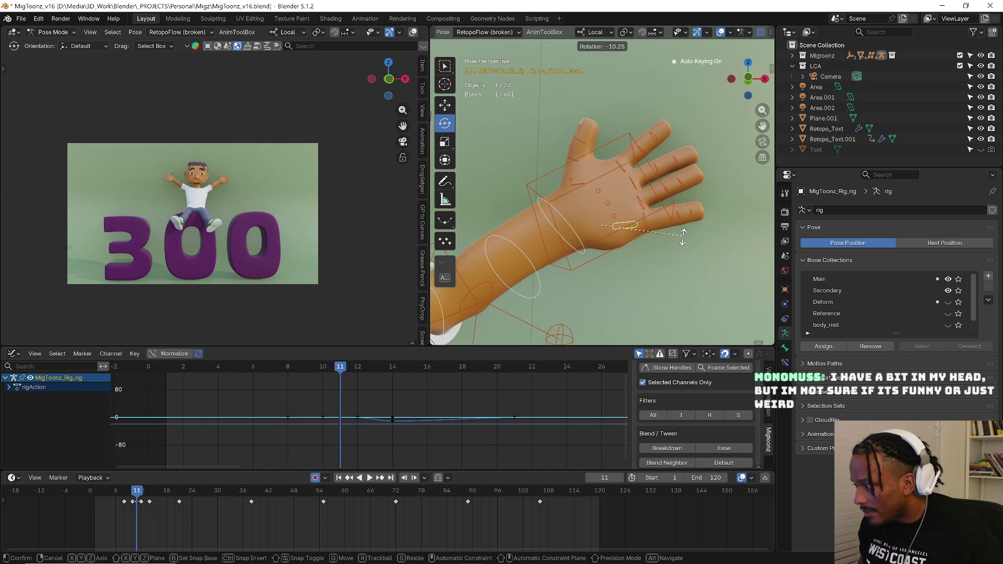
click(682, 239)
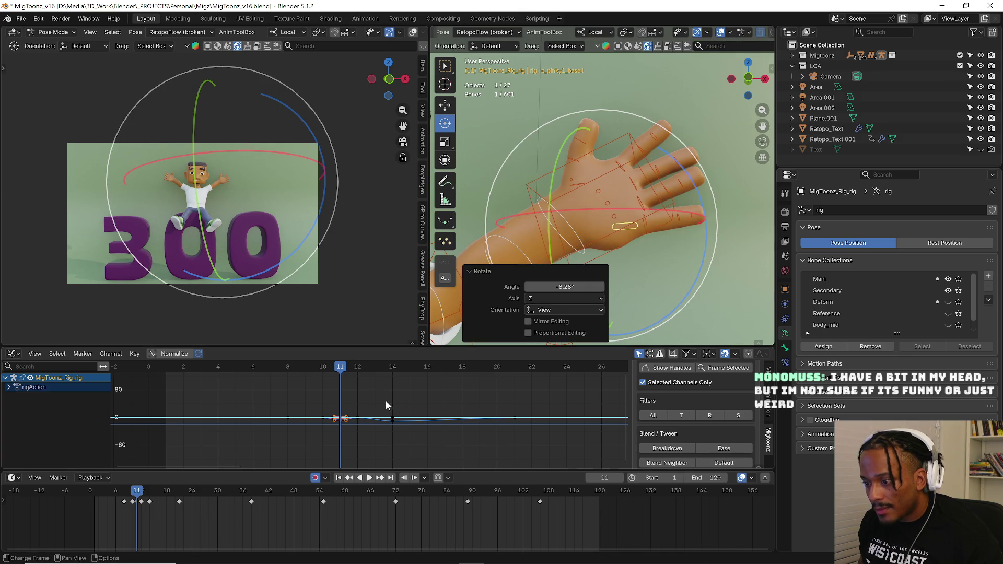
key(space)
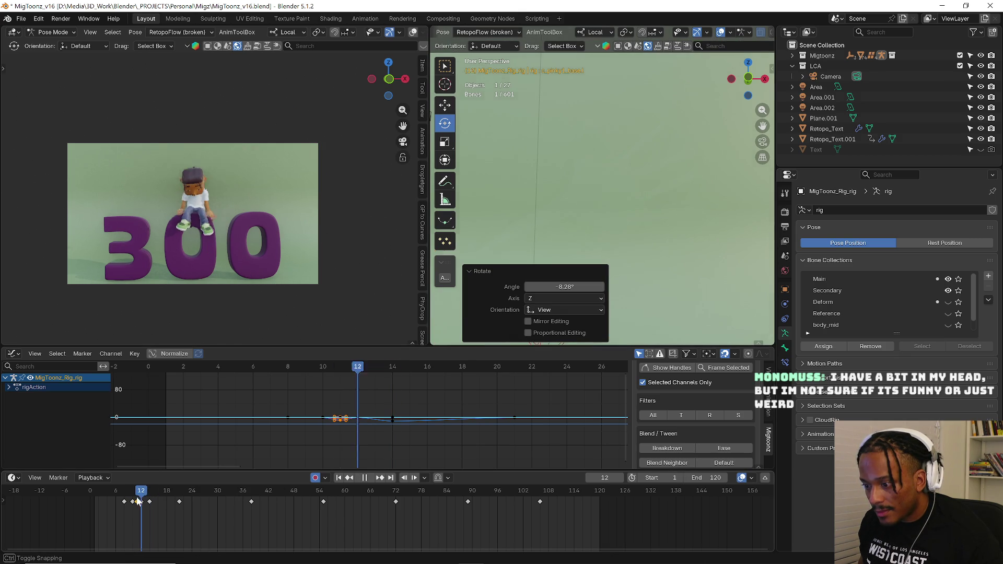
key(space)
- Shift the hand IK control into its new position at frame 12
key(KP_Decimal)
scroll(600, 215, up, 5)
scroll(605, 204, down, 2)
scroll(594, 209, down, 2)
middle_drag(594, 210, 596, 220)
click(584, 220)
key(g)
click(625, 208)
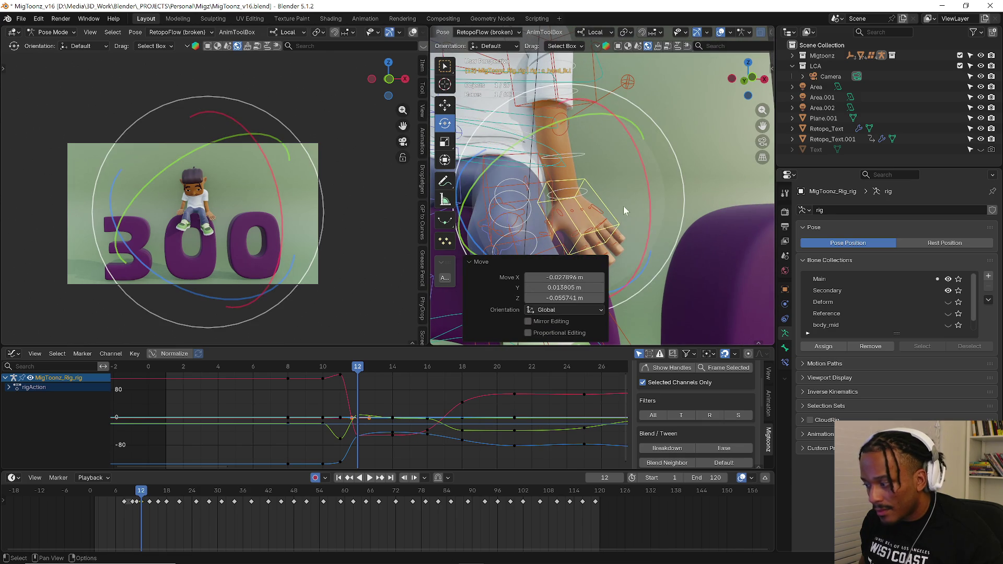
- Rotate the hand in local space about its X axis using a different pivot point
click(602, 227)
mouse_move(589, 232)
middle_down()
mouse_move(609, 247)
mouse_move(690, 191)
middle_up()
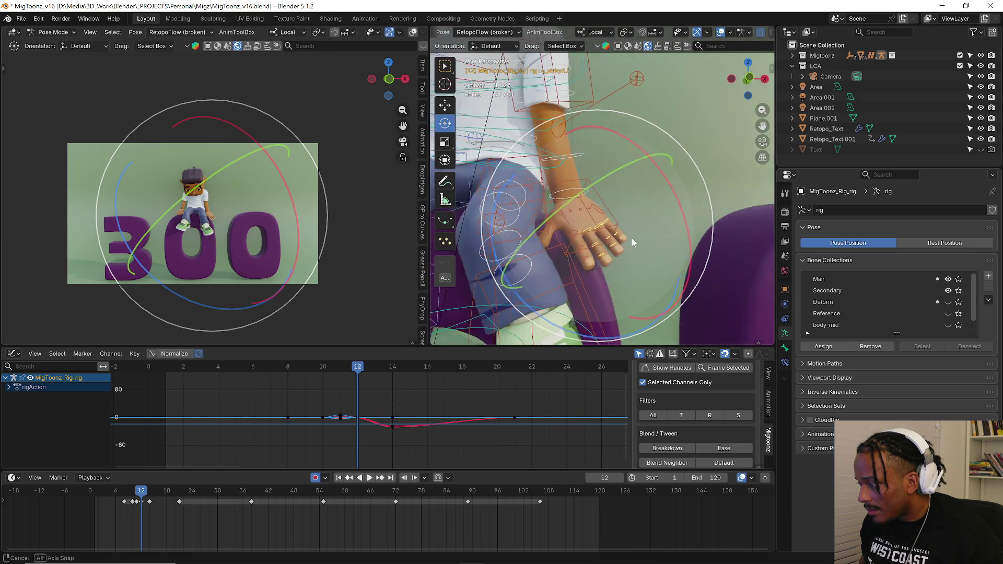
drag(690, 190, 686, 218)
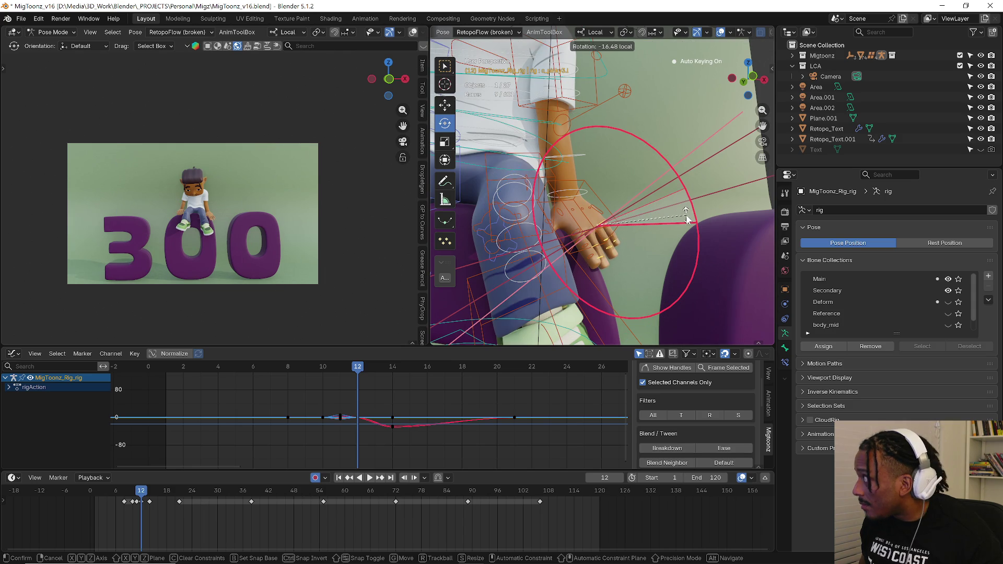
click(686, 216)
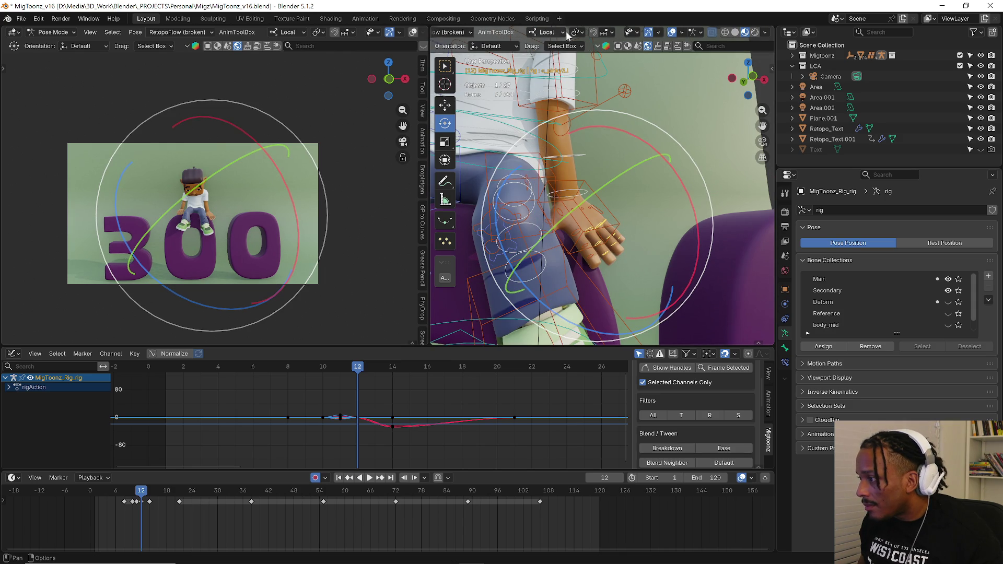
click(576, 36)
click(611, 78)
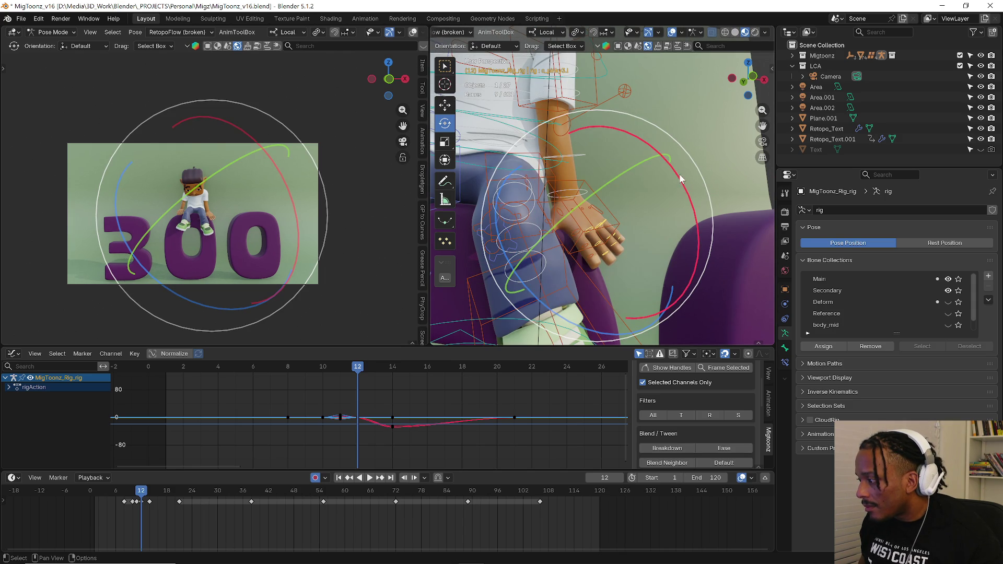
drag(676, 190, 682, 198)
right_click(613, 214)
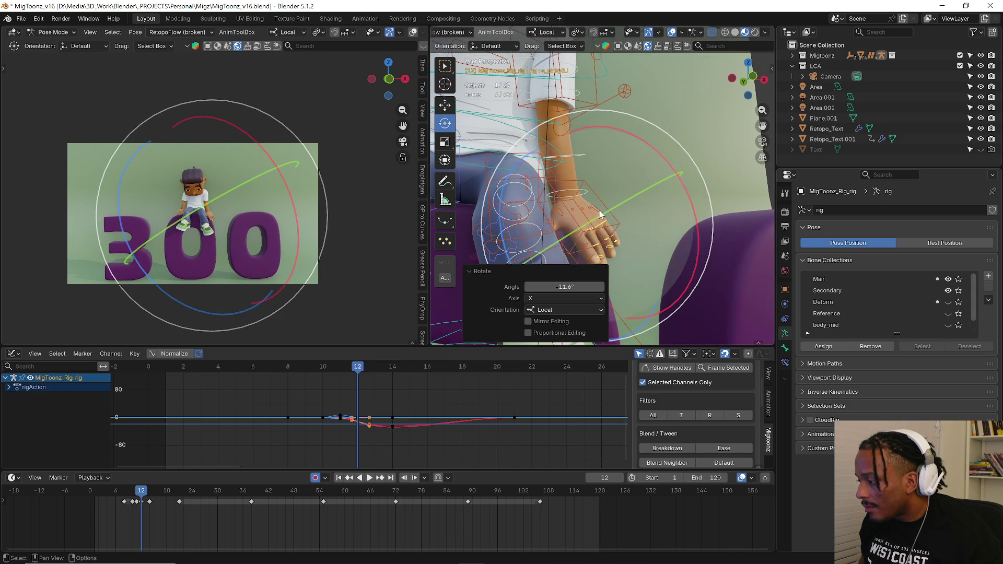
drag(653, 150, 642, 203)
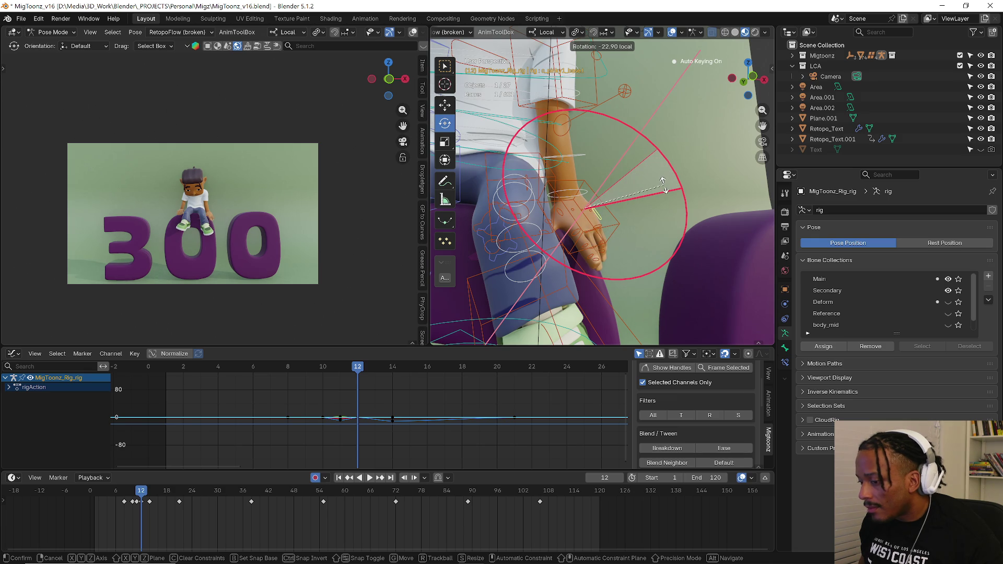
- Angle the middle finger bones slightly to rest on the letter
middle_drag(641, 203, 592, 246)
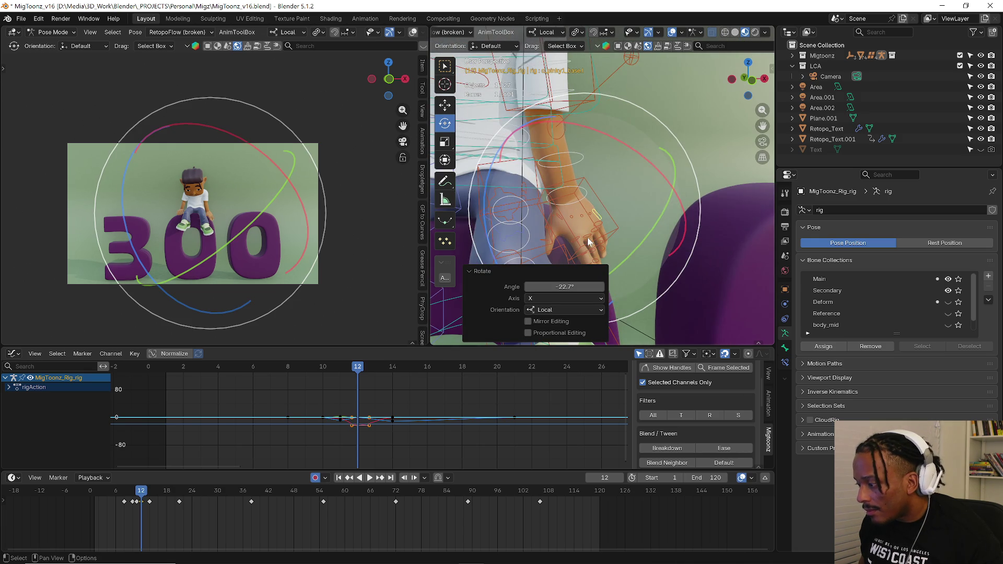
click(587, 237)
mouse_move(650, 194)
mouse_down()
mouse_move(657, 206)
mouse_move(505, 201)
mouse_up()
- Move the right hand IK control (c_hand_ik.r) down, then preview the motion
middle_drag(505, 201, 565, 176)
click(559, 166)
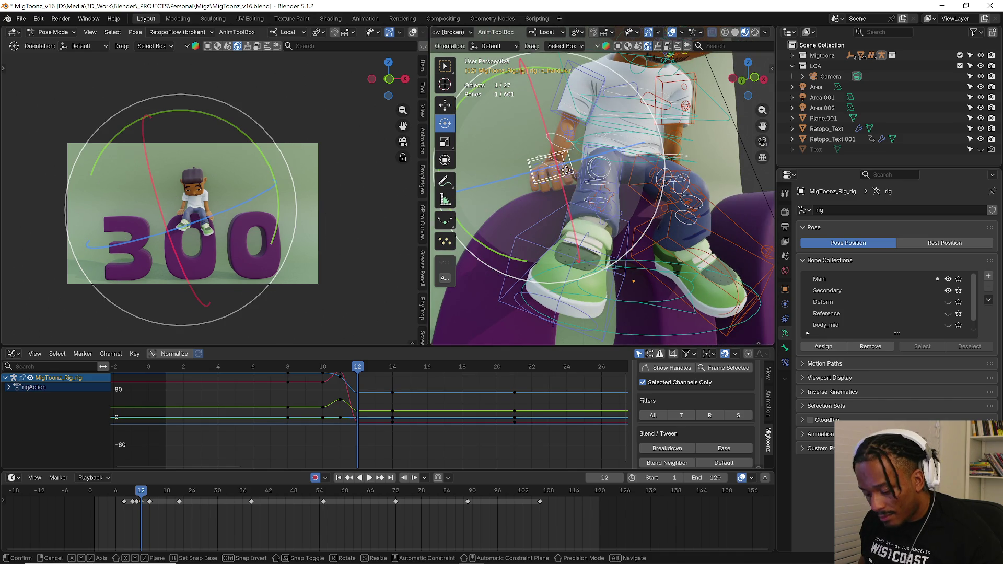
key(g)
click(566, 181)
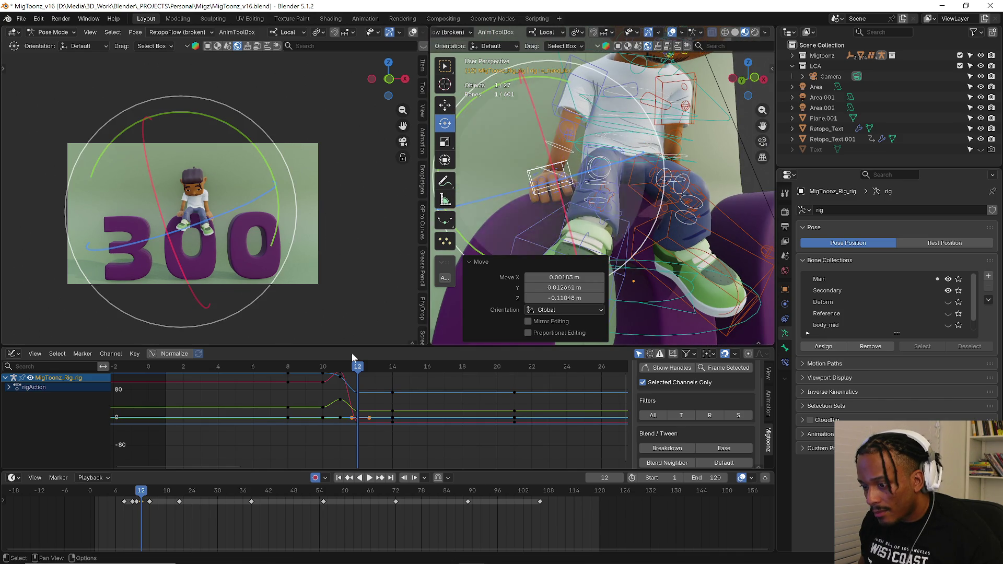
key(space)
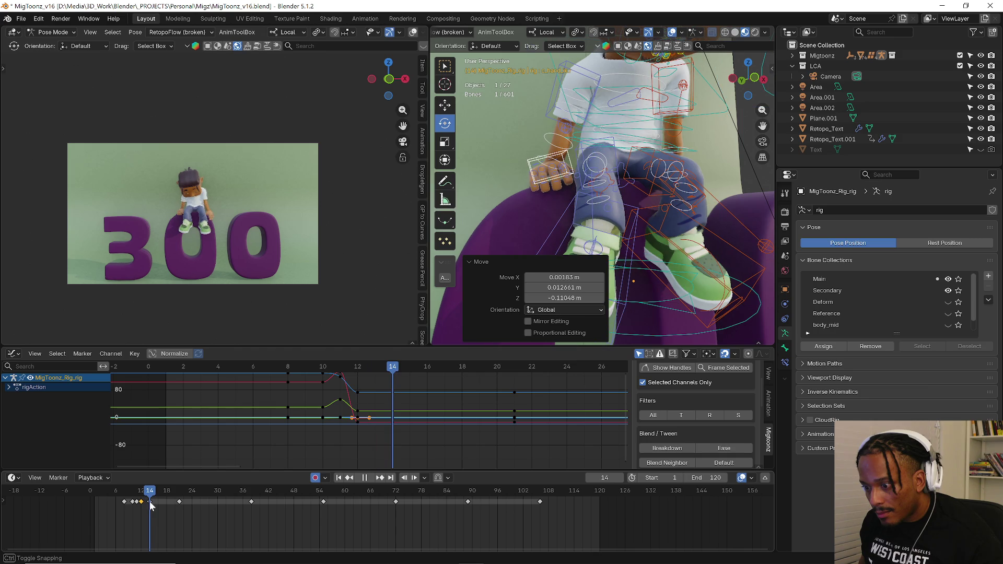
key(space)
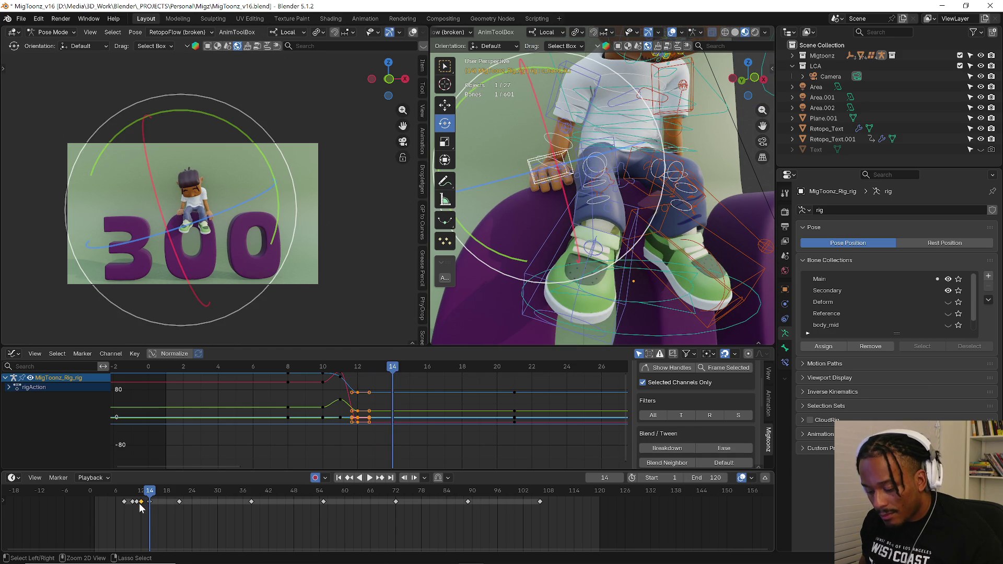
- Paste the keyframes at frame 14, delete the later keys around frame 21, and replay from frame 12
key(ctrl+v)
mouse_move(151, 496)
mouse_down()
mouse_move(174, 505)
mouse_move(549, 496)
mouse_up()
key(Delete)
key(space)
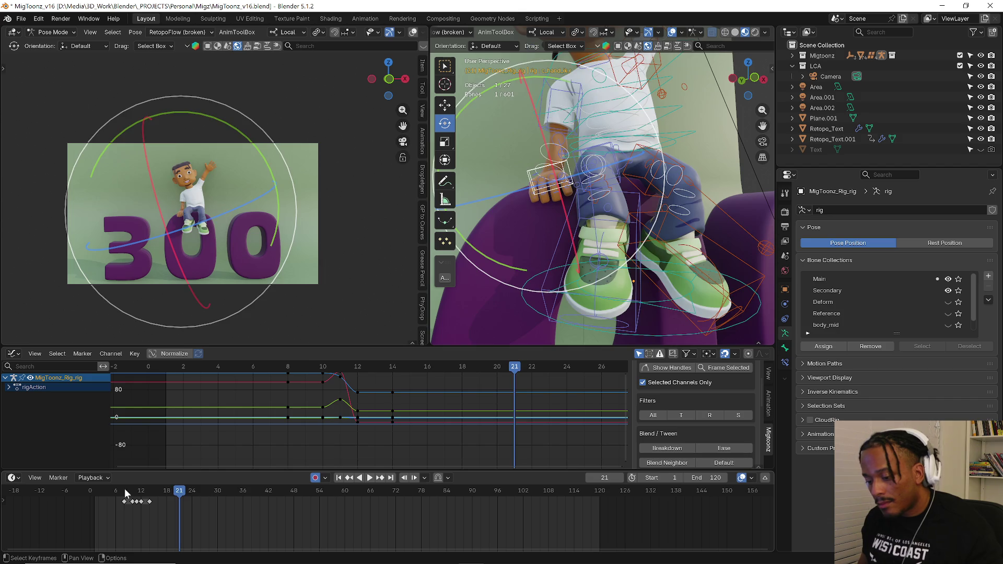
drag(128, 495, 143, 495)
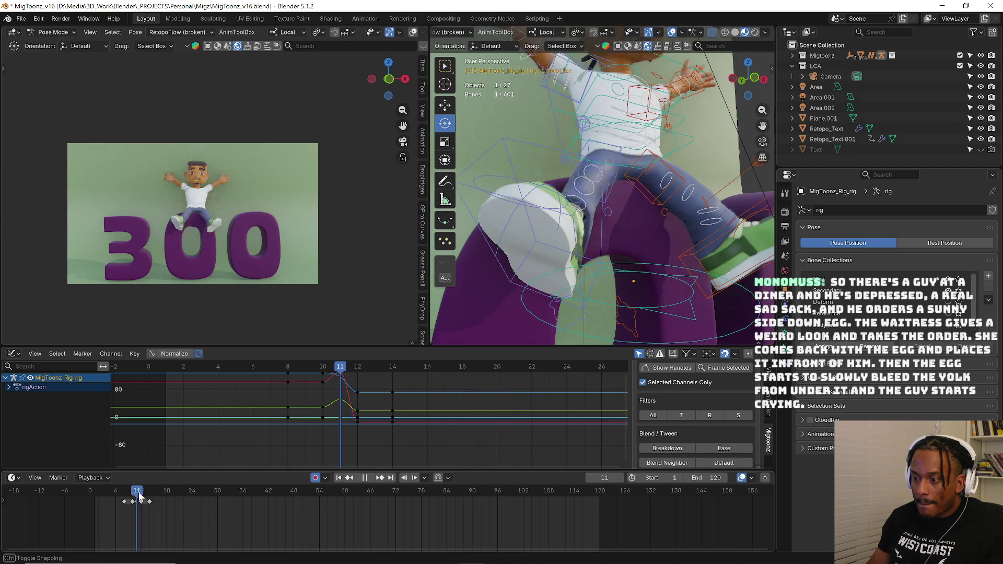
key(a)
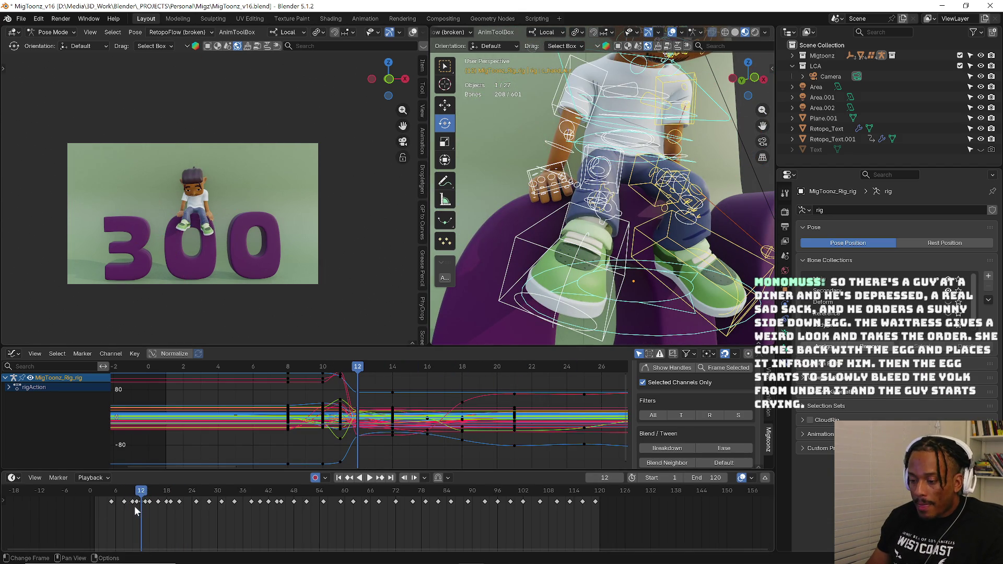
scroll(134, 506, up, 4)
scroll(134, 506, up, 2)
- Shift a box-selected group of keyframes to a new time and review the playback from frame 11
mouse_move(145, 515)
mouse_down()
mouse_move(199, 497)
mouse_move(276, 498)
mouse_up()
key(g)
click(149, 500)
key(space)
click(133, 504)
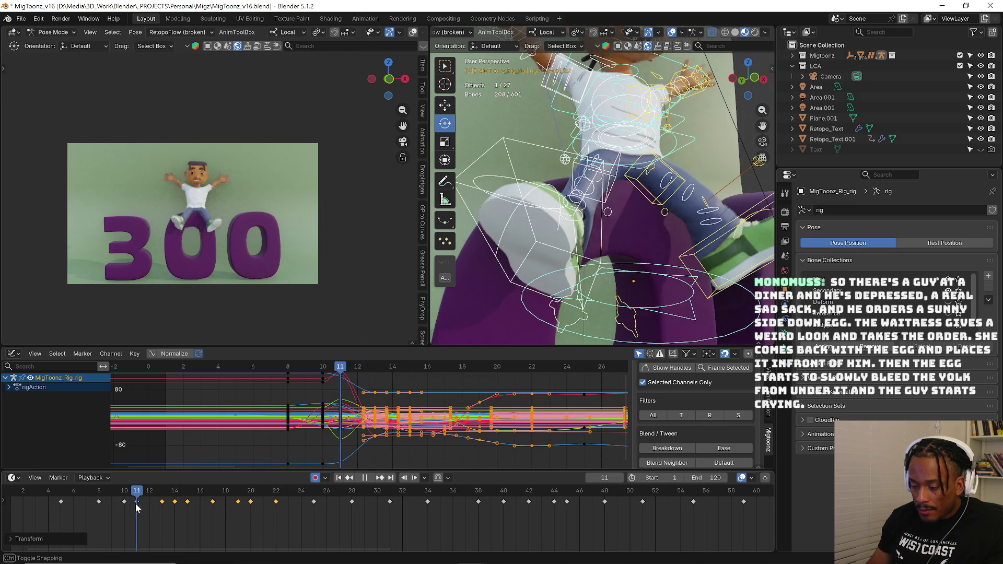
click(137, 492)
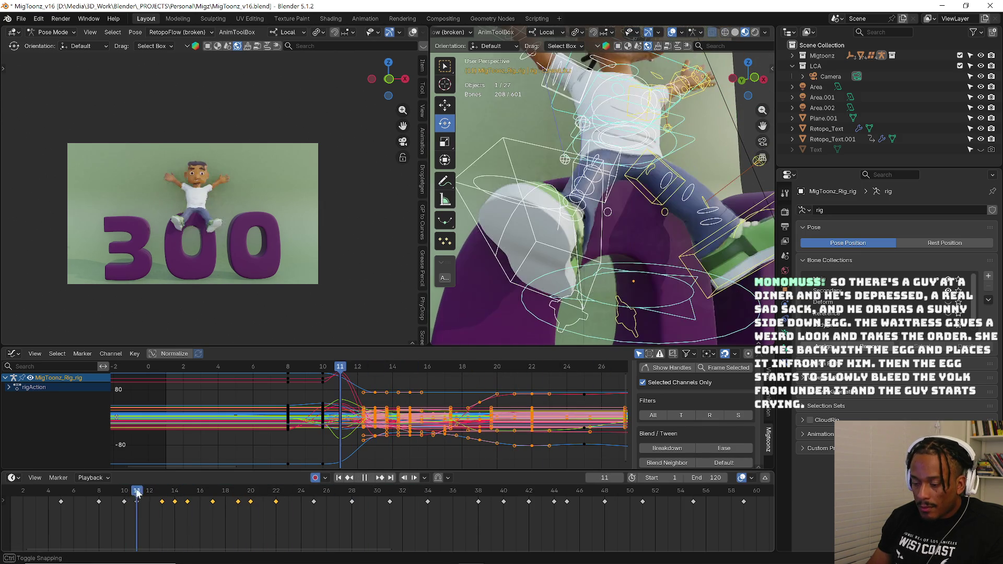
key(space)
- Lower the character's hand bone into place at frame 12
click(526, 319)
middle_drag(526, 319, 601, 138)
scroll(601, 138, up, 2)
scroll(503, 159, up, 2)
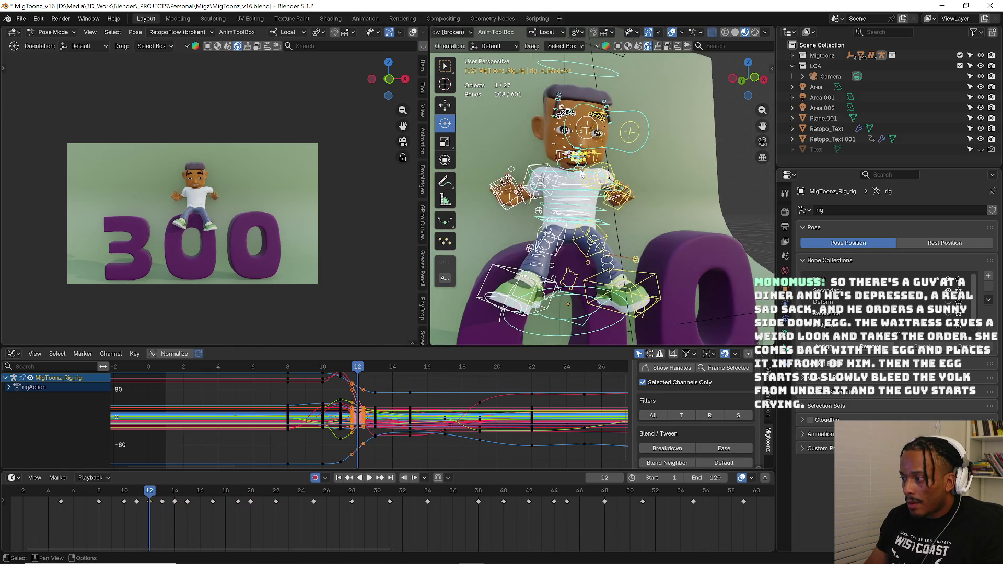
scroll(497, 202, up, 2)
click(495, 216)
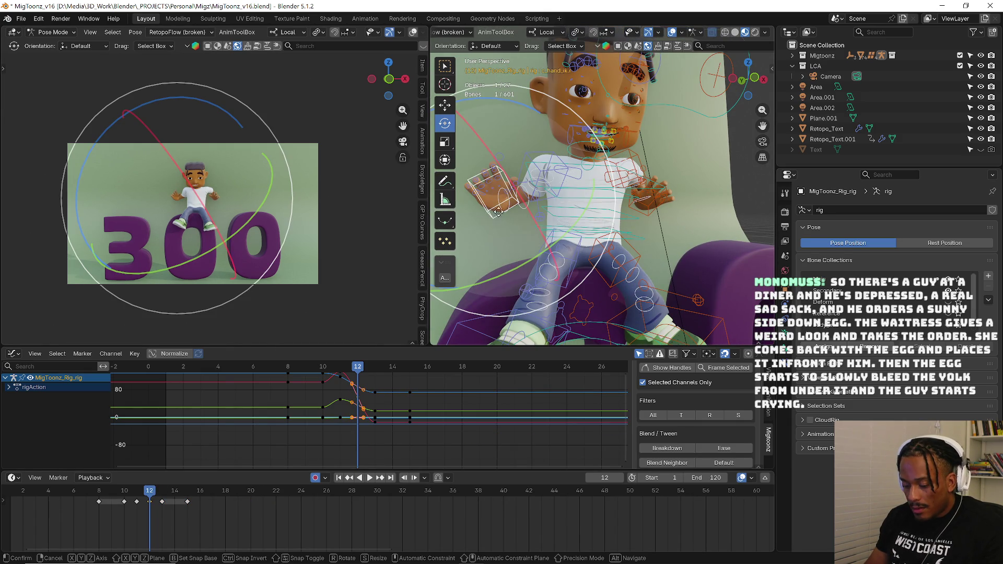
key(g)
middle_drag(499, 252, 567, 247)
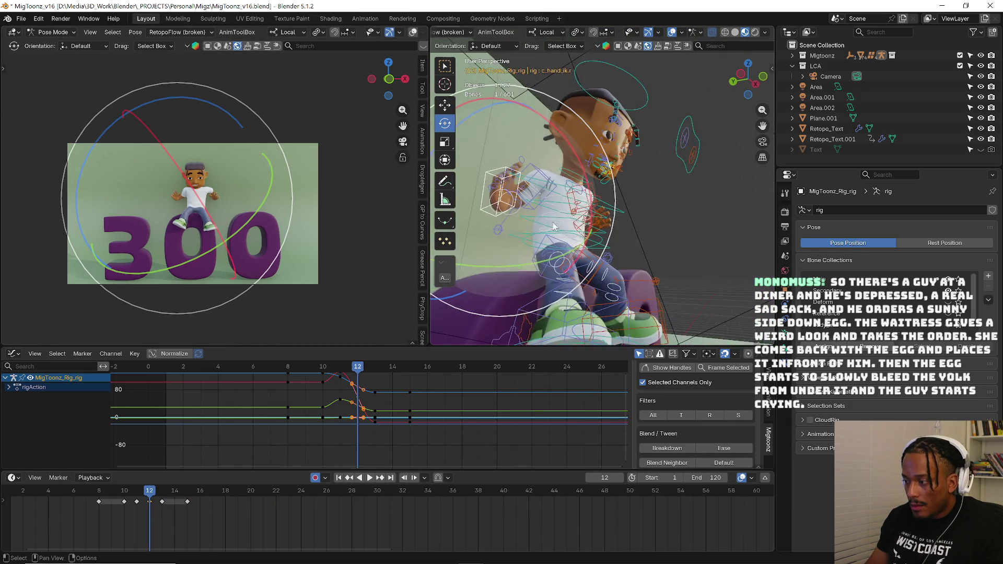
click(567, 249)
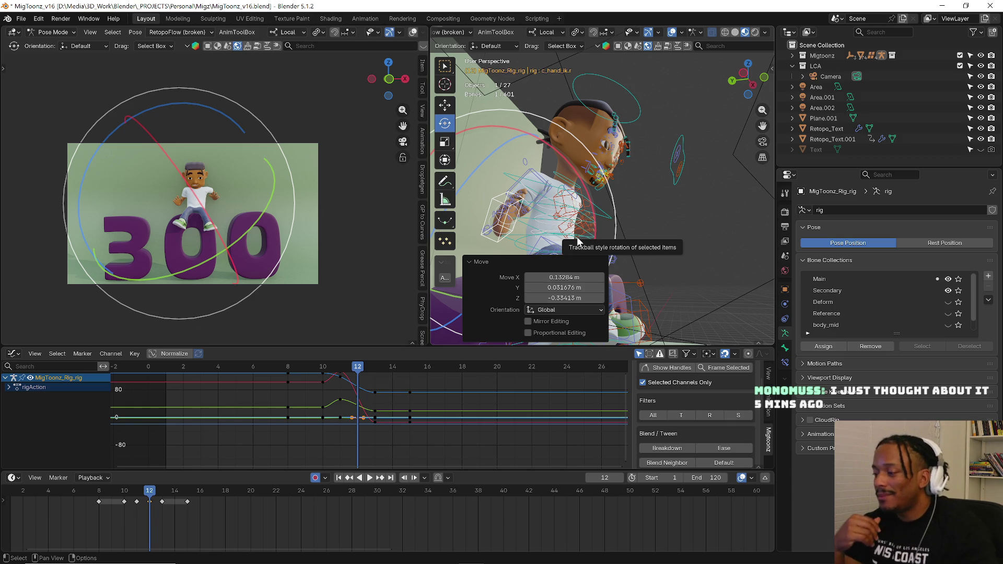
- Re-rotate the first hand bone freely at frame 12
key(alt+a)
click(497, 205)
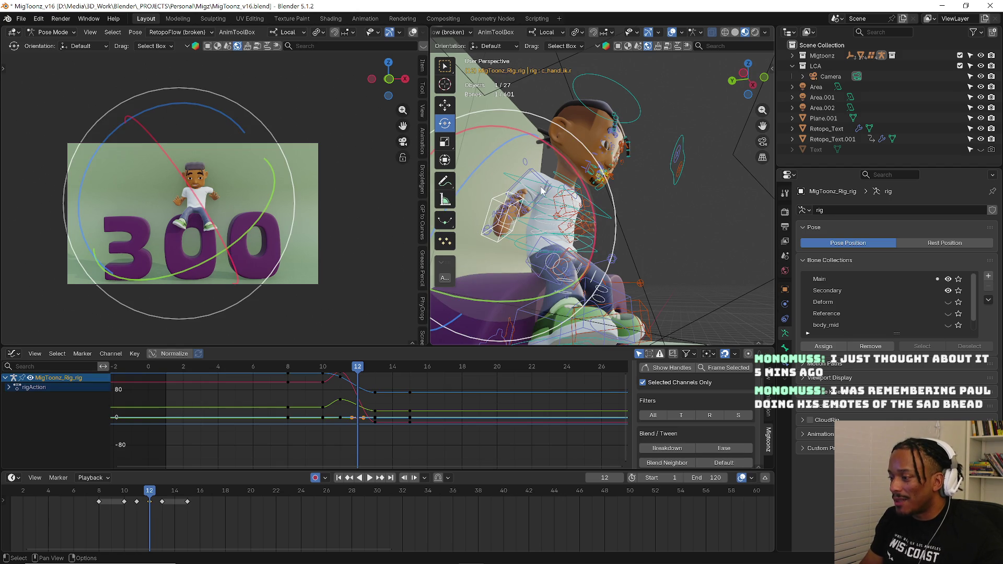
mouse_move(543, 191)
mouse_down()
mouse_move(562, 215)
mouse_move(539, 249)
mouse_up()
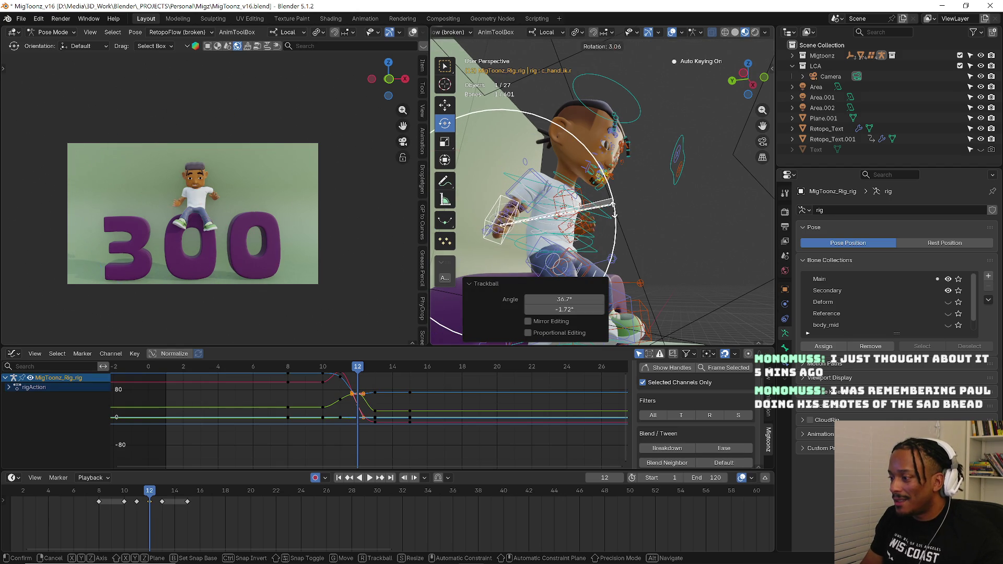
drag(588, 210, 611, 213)
mouse_move(612, 213)
middle_down()
mouse_move(584, 237)
mouse_move(568, 227)
middle_up()
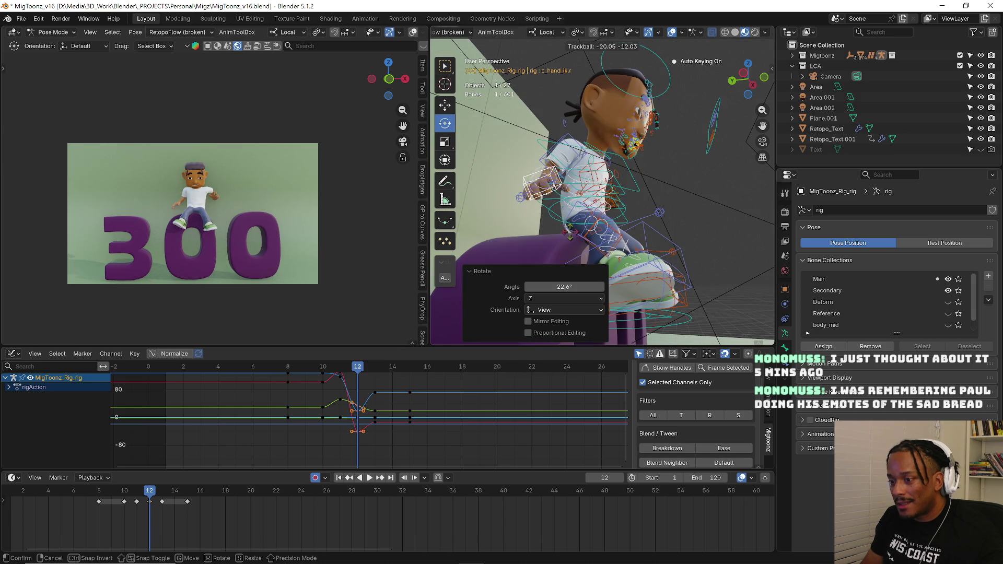
drag(592, 215, 539, 208)
middle_drag(539, 208, 595, 196)
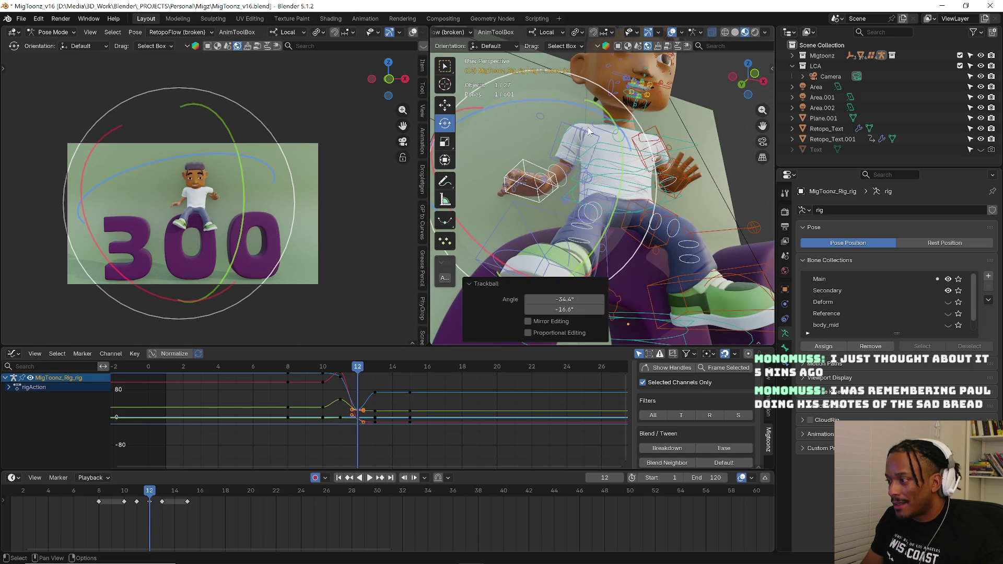
- Rotate and reposition the other hand via its IK bone, then play back to check
click(670, 181)
key(r)
mouse_move(701, 203)
middle_down()
mouse_move(650, 219)
mouse_move(702, 200)
mouse_move(595, 214)
mouse_move(651, 220)
middle_up()
click(647, 223)
click(651, 219)
key(g)
click(635, 224)
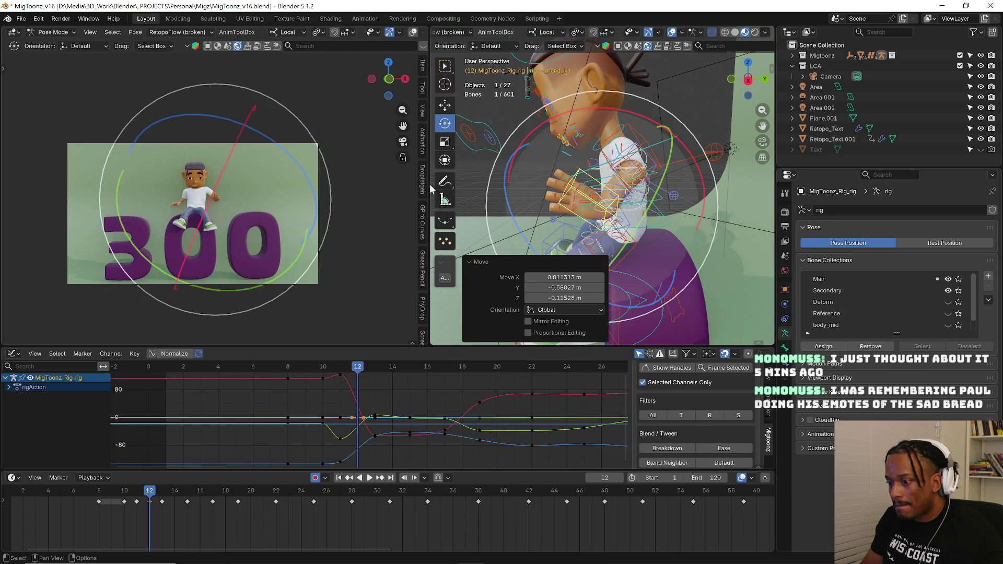
key(r)
key(r)
click(270, 188)
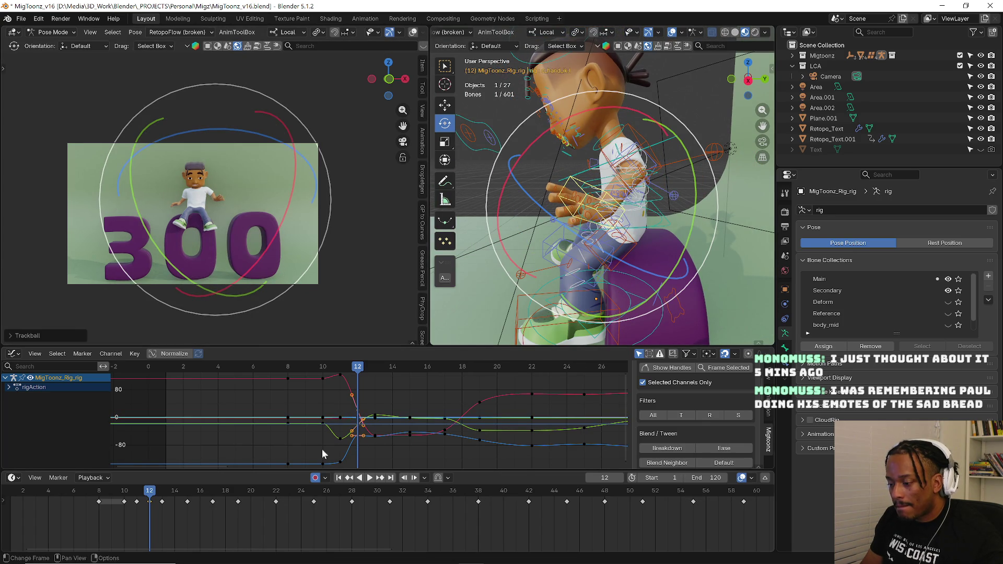
key(space)
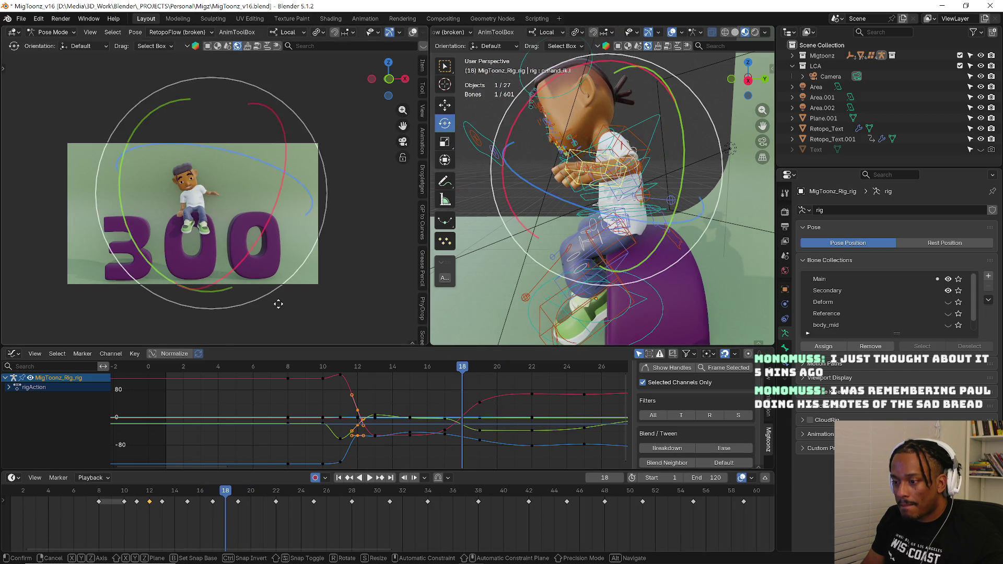
- Stop at frame 18 and move the hand IK and wrist bones into a raised pose
key(space)
middle_drag(576, 243, 620, 233)
scroll(622, 230, up, 3)
key(g)
click(629, 222)
drag(616, 193, 624, 213)
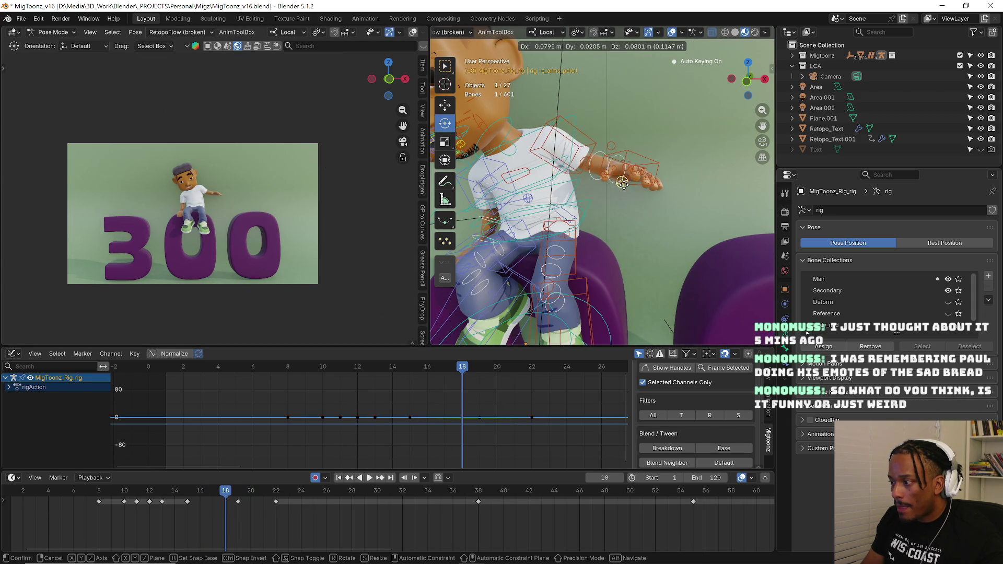
- Raise the hand further into the waving position at frame 19
key(Right)
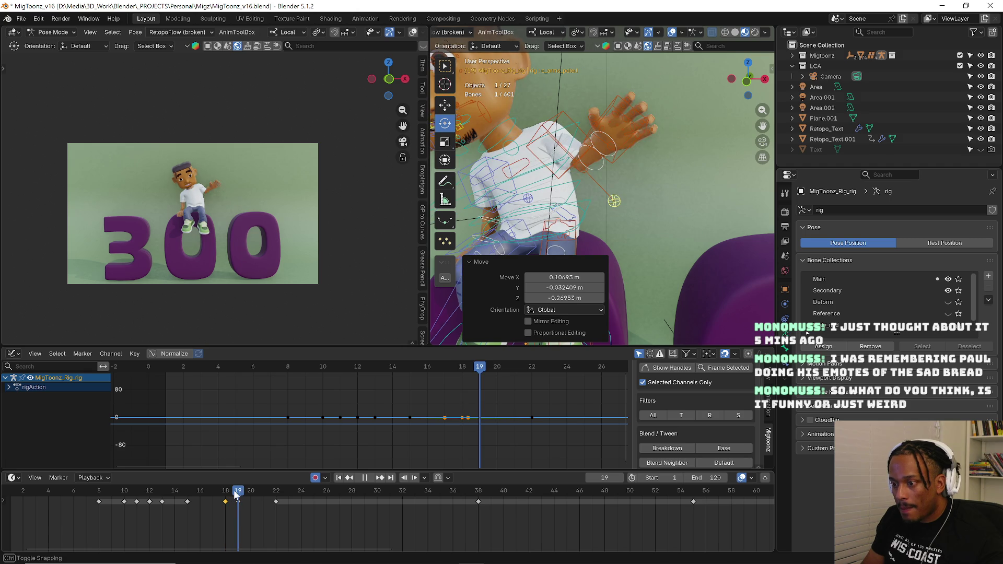
key(g)
click(652, 202)
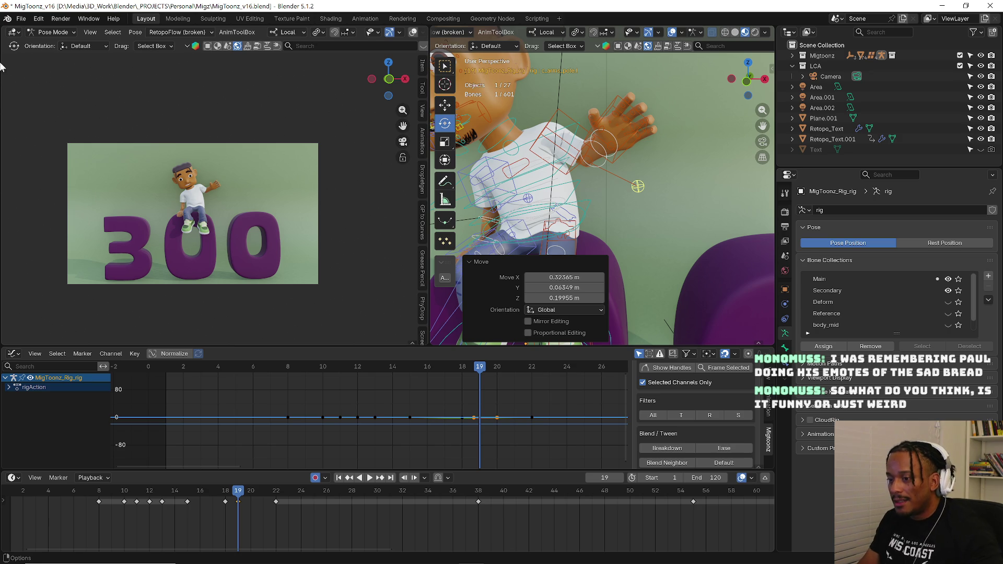
- Replay the wave repeatedly from around frame 8 to check its timing
click(163, 494)
key(space)
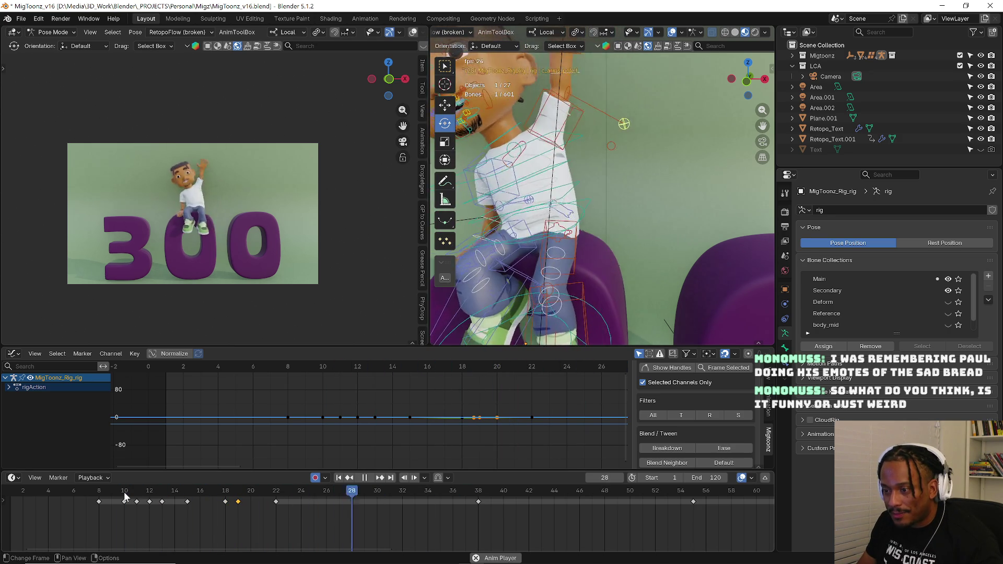
key(space)
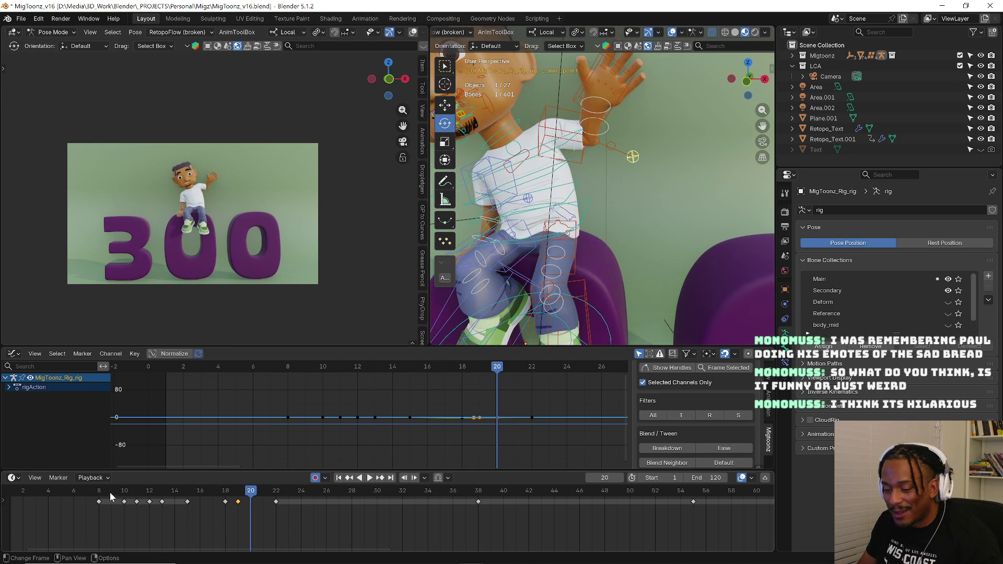
click(111, 496)
key(space)
click(107, 495)
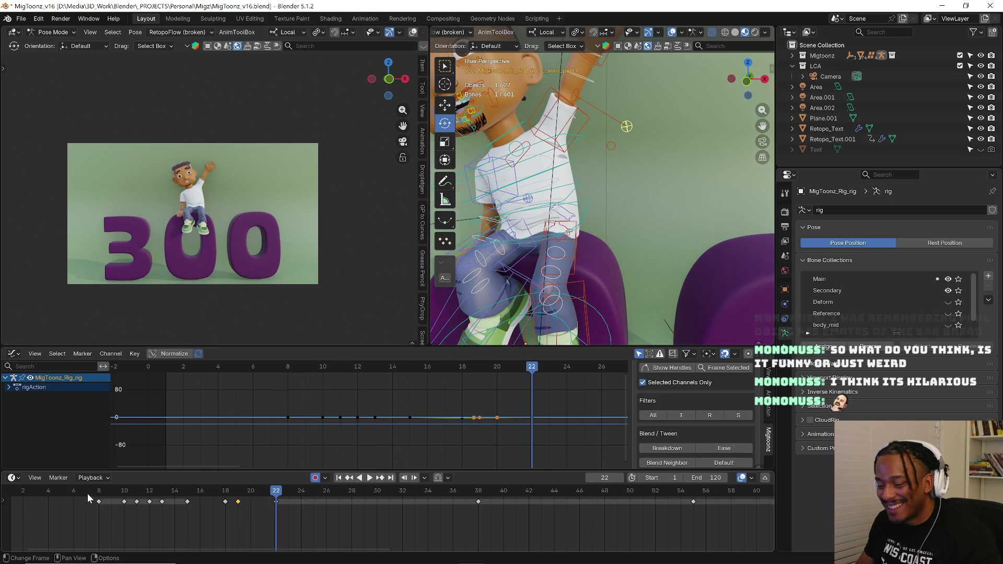
click(89, 493)
key(space)
click(97, 497)
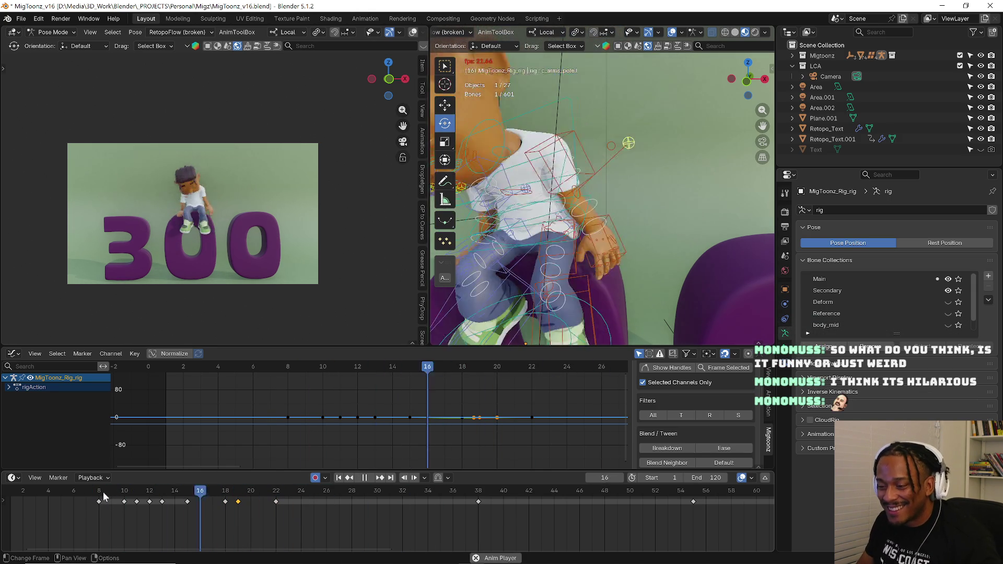
click(102, 496)
click(103, 495)
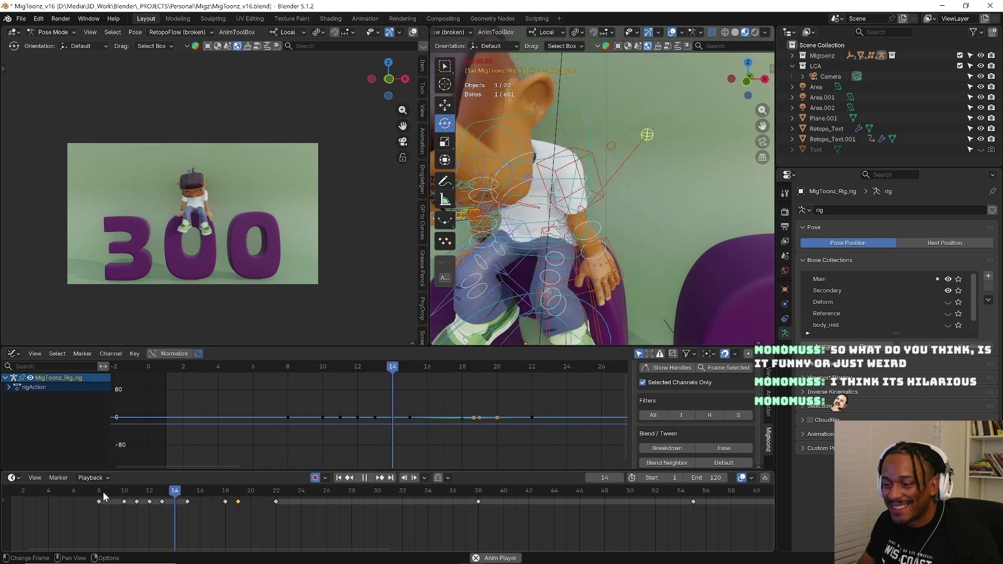
click(103, 495)
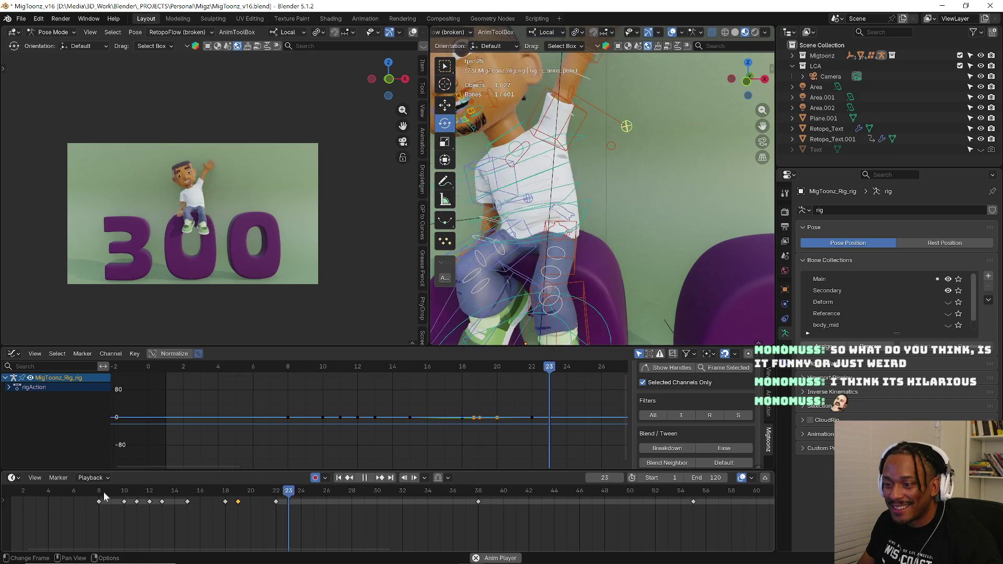
click(103, 495)
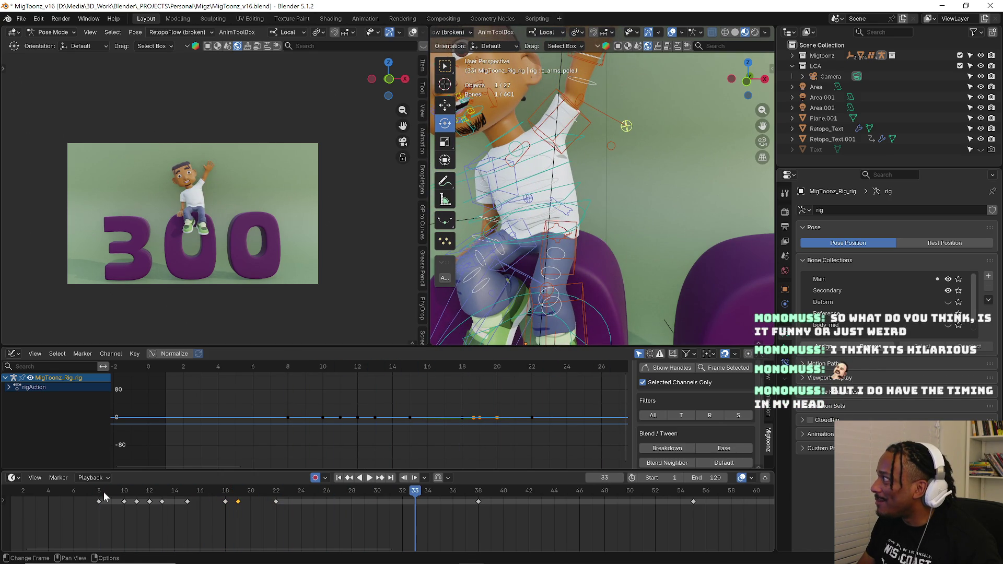
click(103, 495)
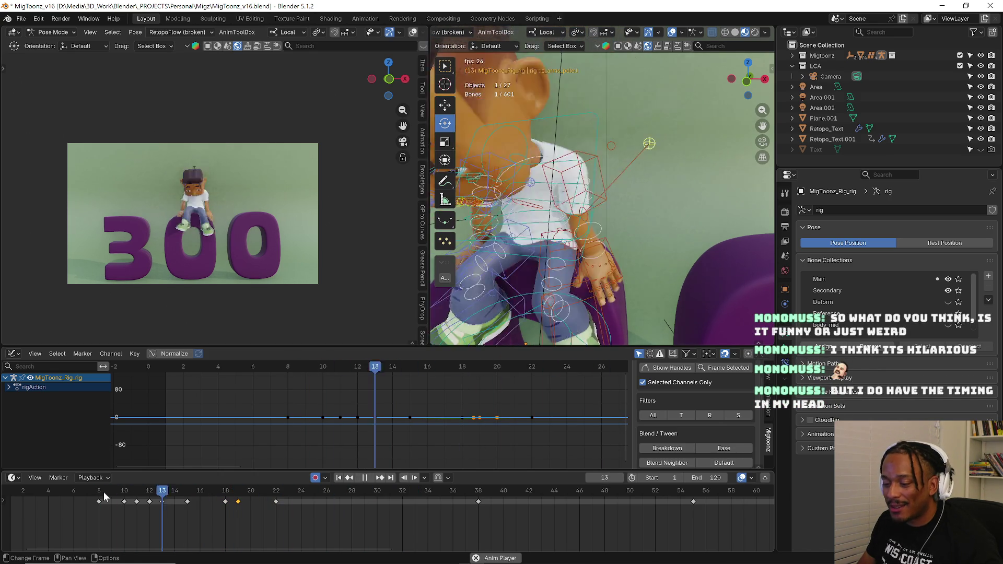
click(103, 495)
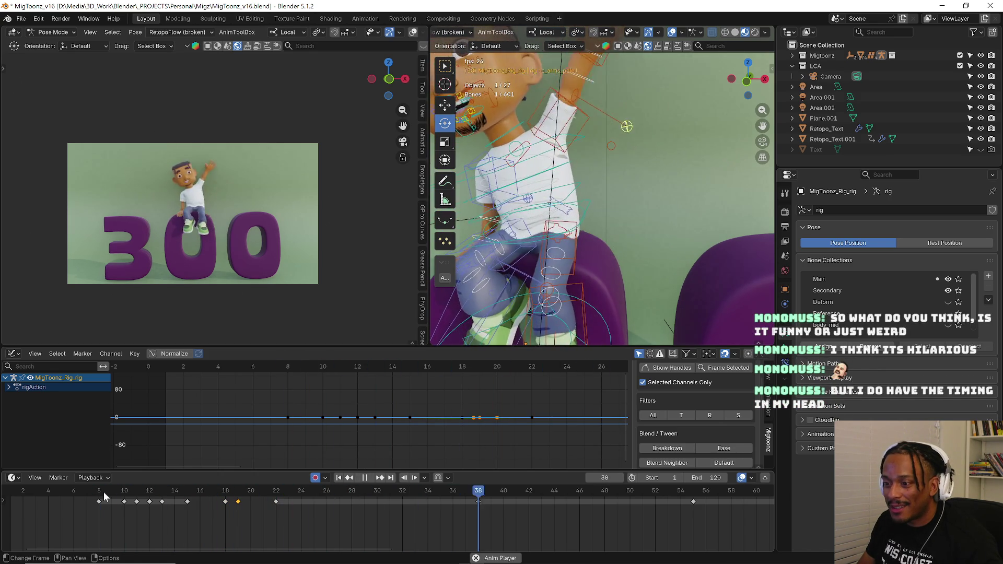
click(103, 495)
click(103, 495)
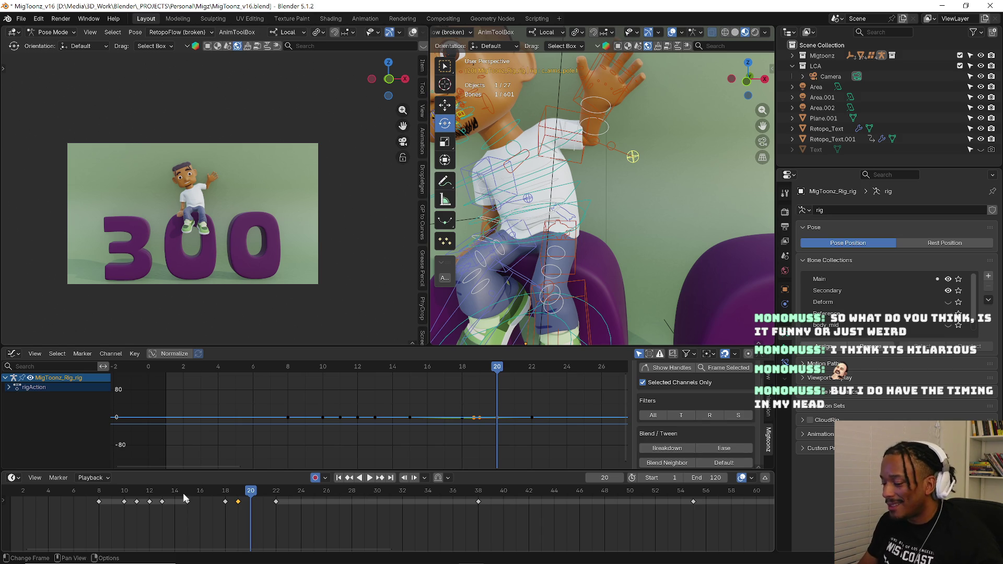
- Review the animation again from frames 8–11, pausing at frame 18
key(space)
click(137, 499)
click(124, 498)
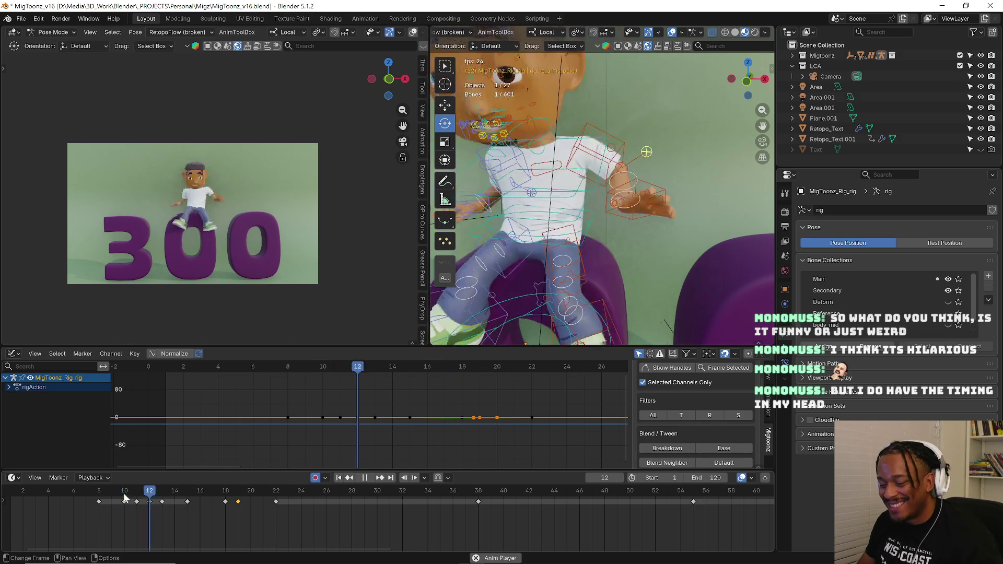
click(125, 496)
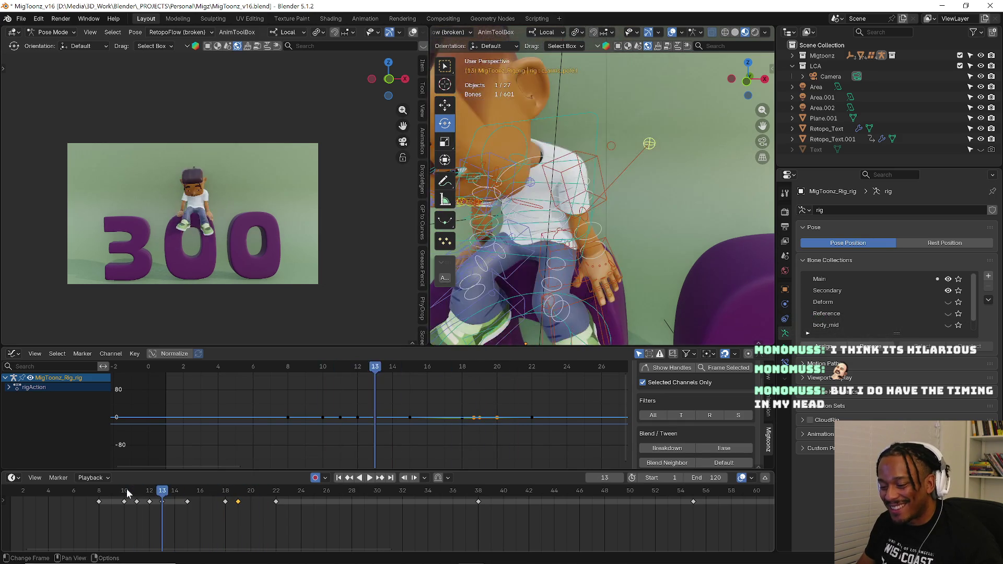
click(126, 494)
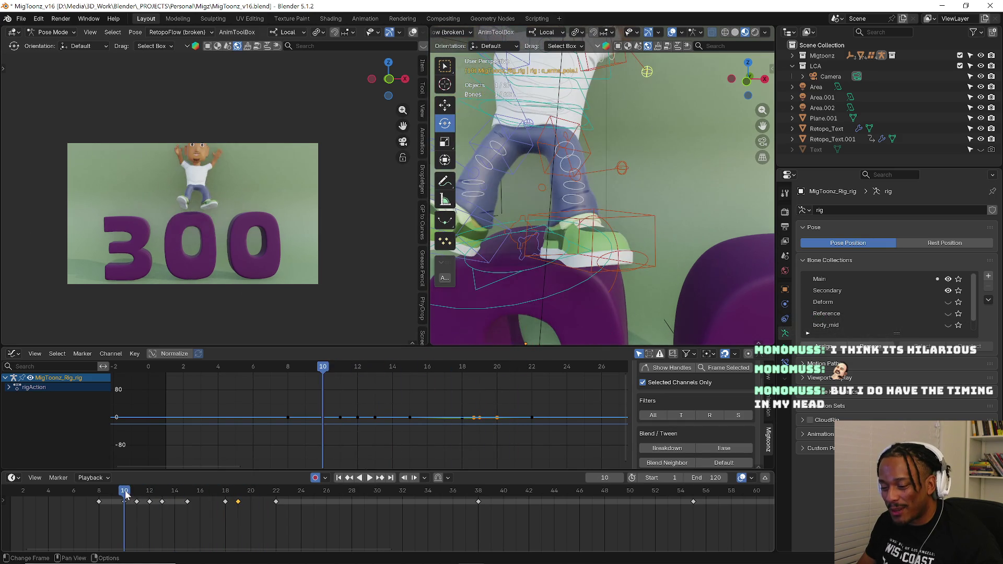
key(space)
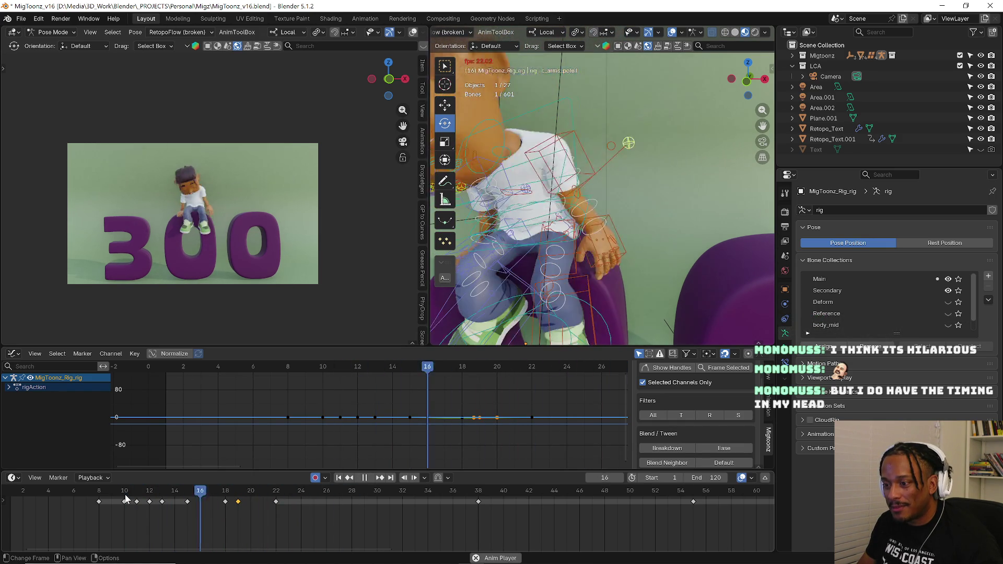
key(space)
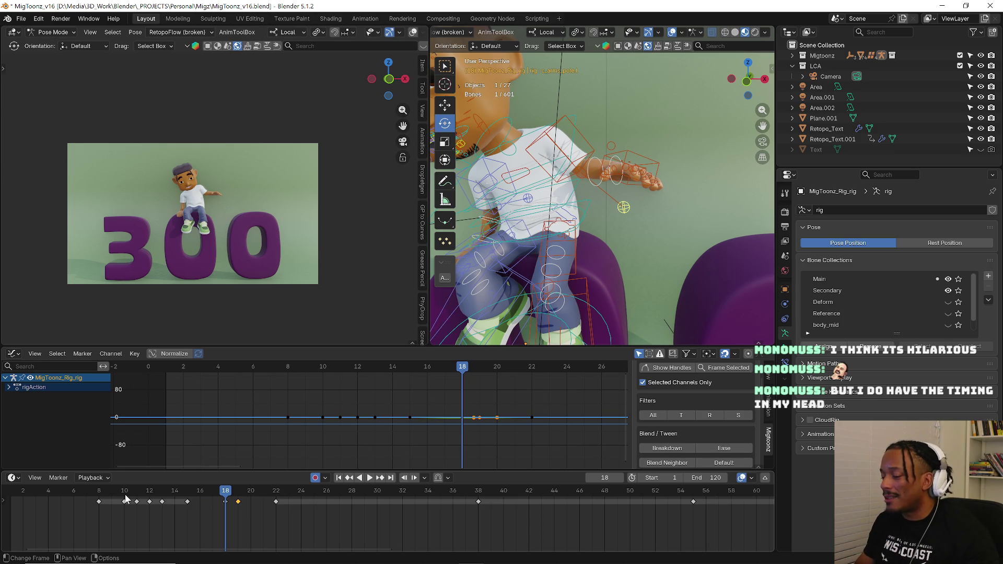
click(125, 494)
key(space)
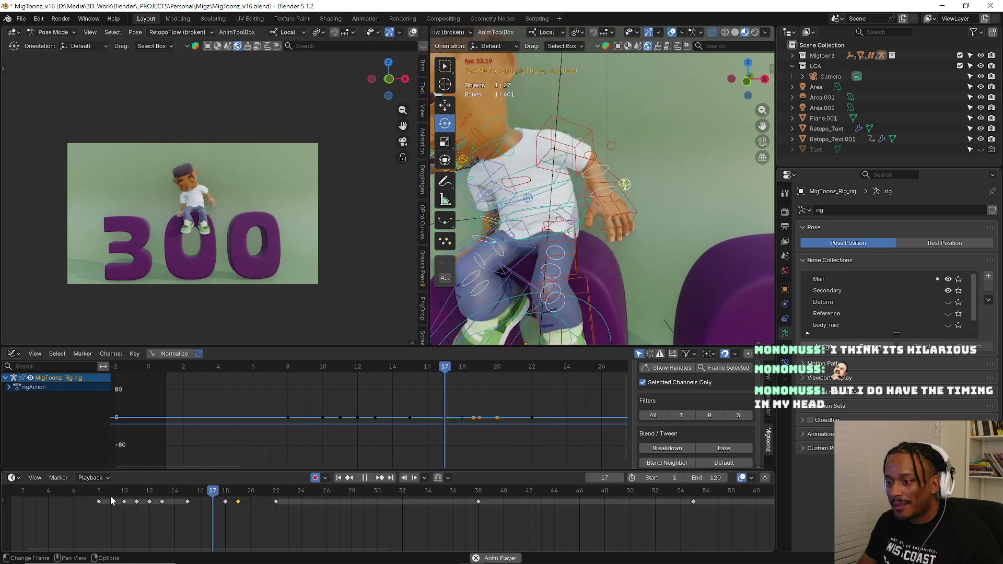
drag(111, 496, 96, 492)
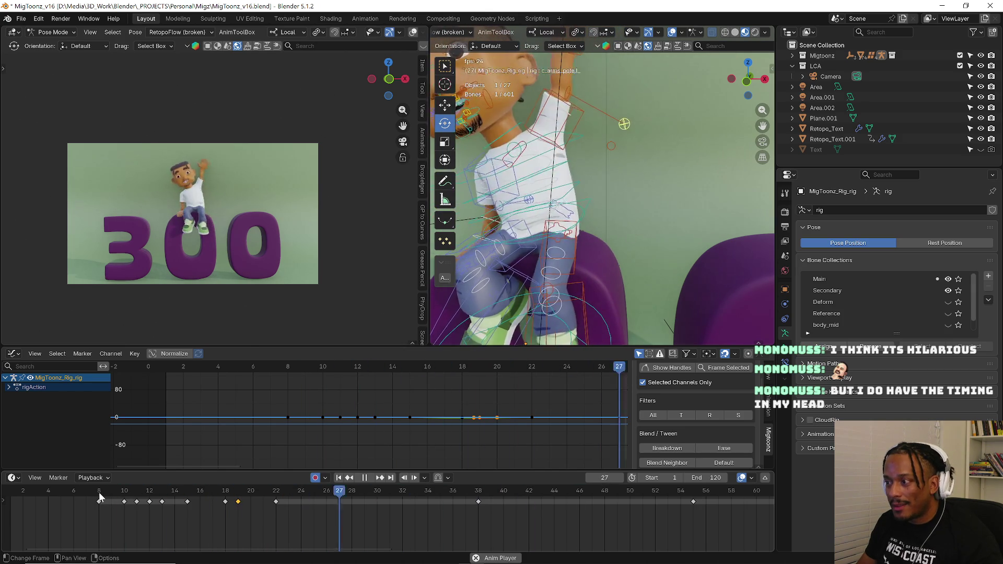
click(97, 496)
key(space)
key(space)
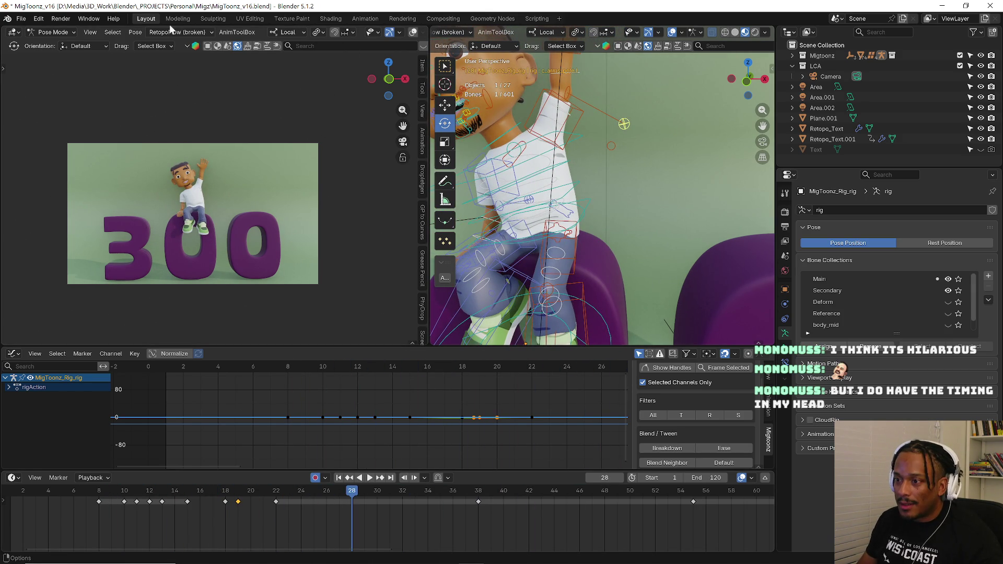
- Render a still image of frame 28 via Render > Render Image
click(86, 19)
click(77, 28)
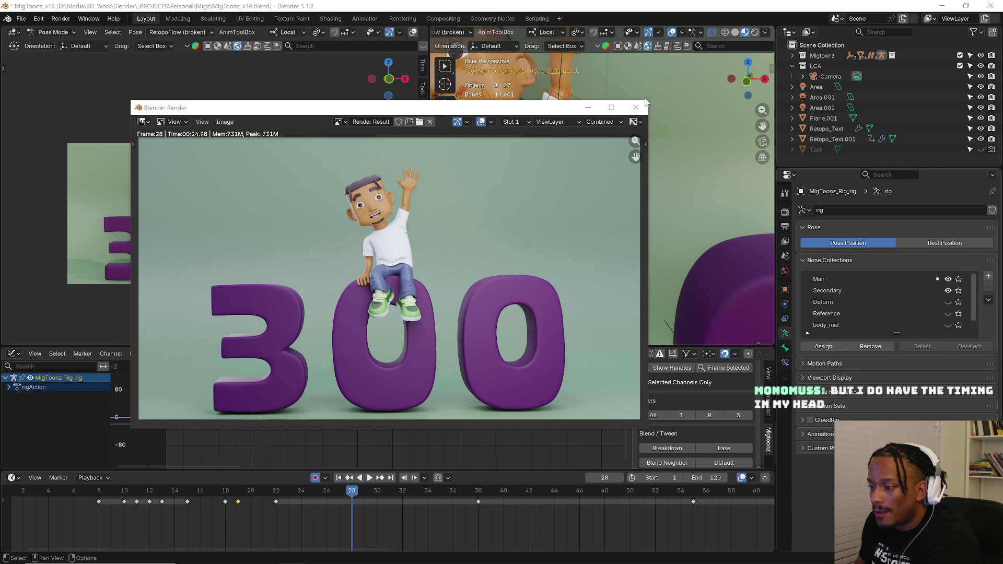
- Close the render result, scrub through frames 14–36, and play from frame 3
click(635, 107)
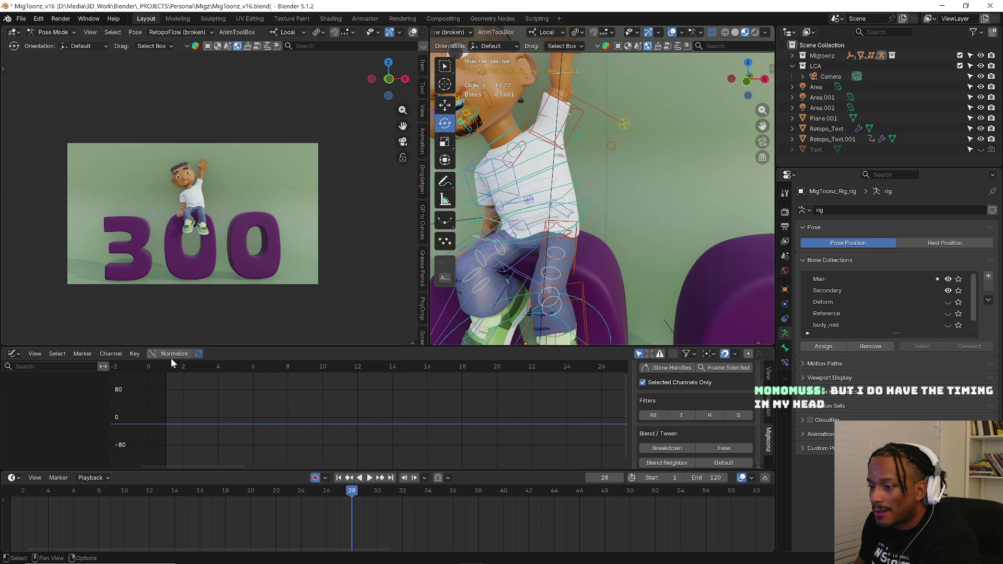
drag(35, 494, 193, 482)
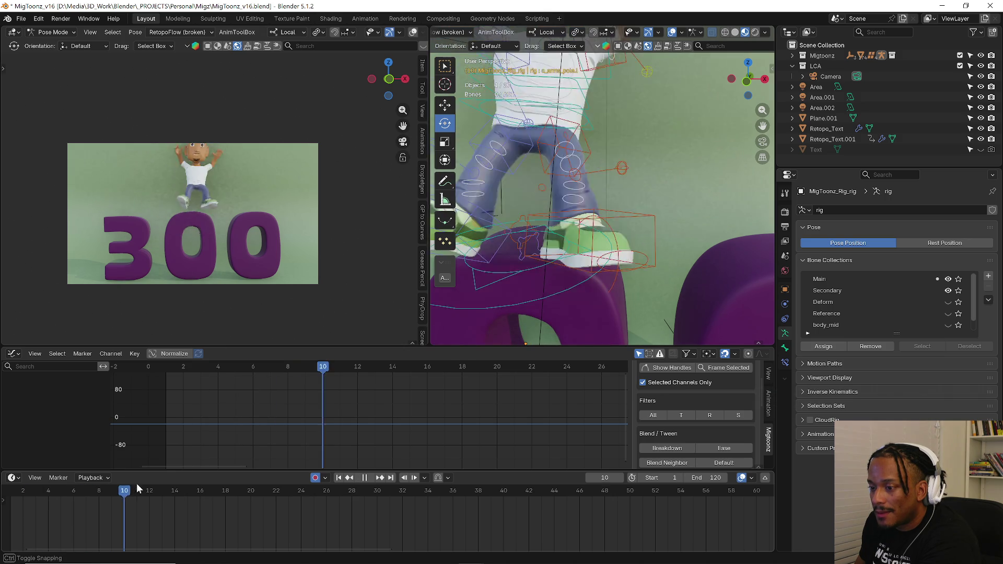
drag(193, 482, 451, 489)
click(35, 491)
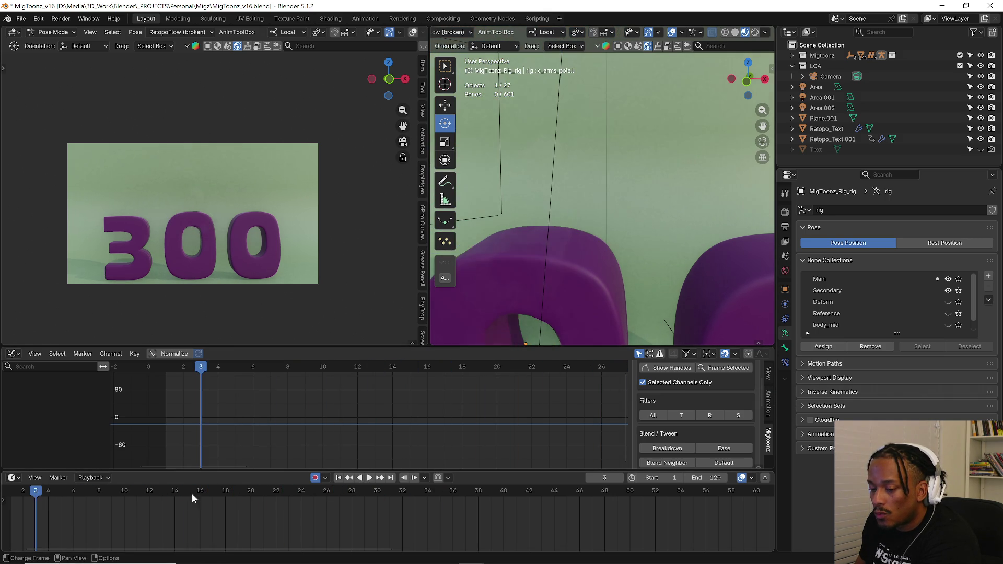
click(373, 478)
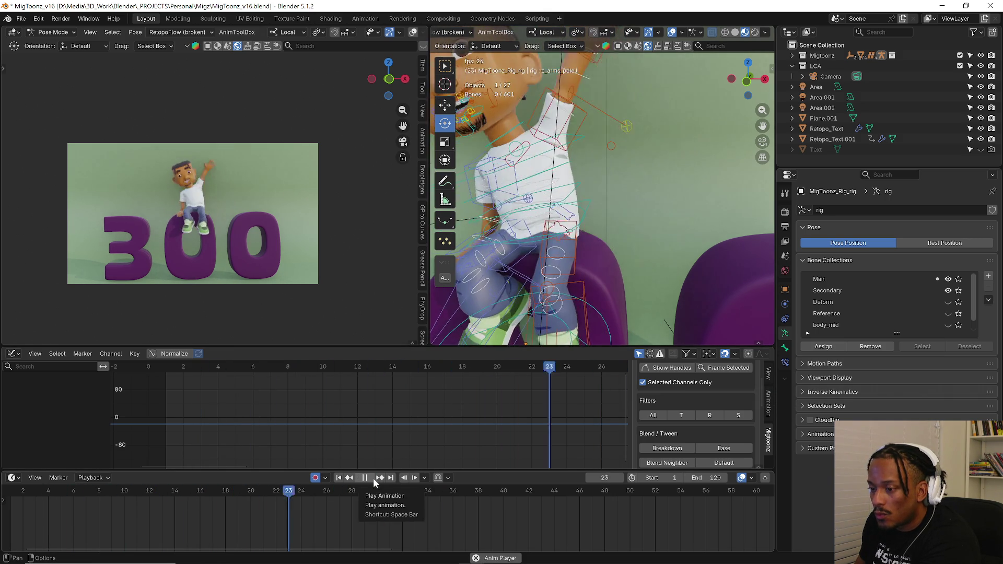
- Stop at frame 33, set the camera view to Rendered shading, and lower Area.001's power to about 338.5
click(373, 479)
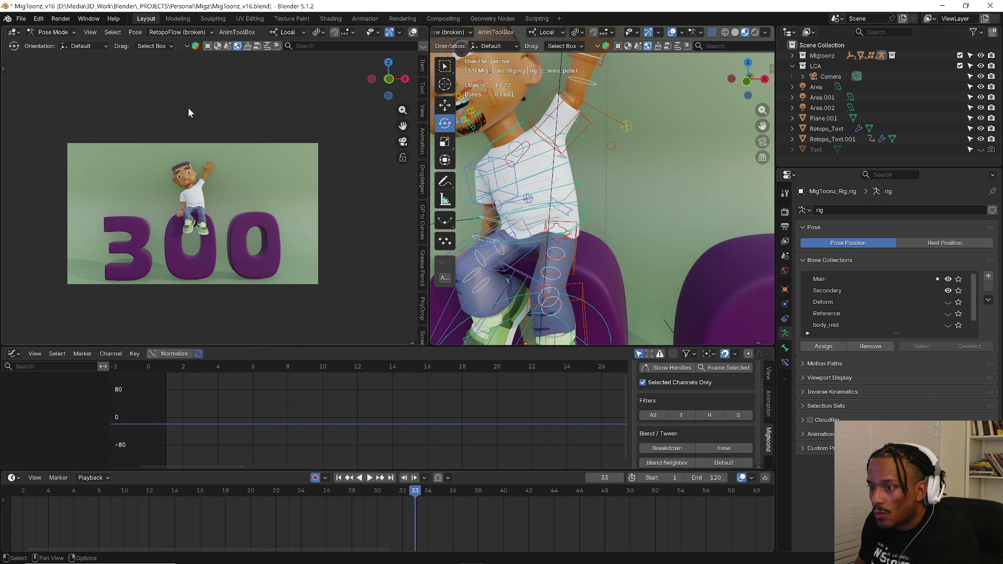
scroll(279, 38, down, 3)
click(408, 32)
scroll(555, 144, down, 5)
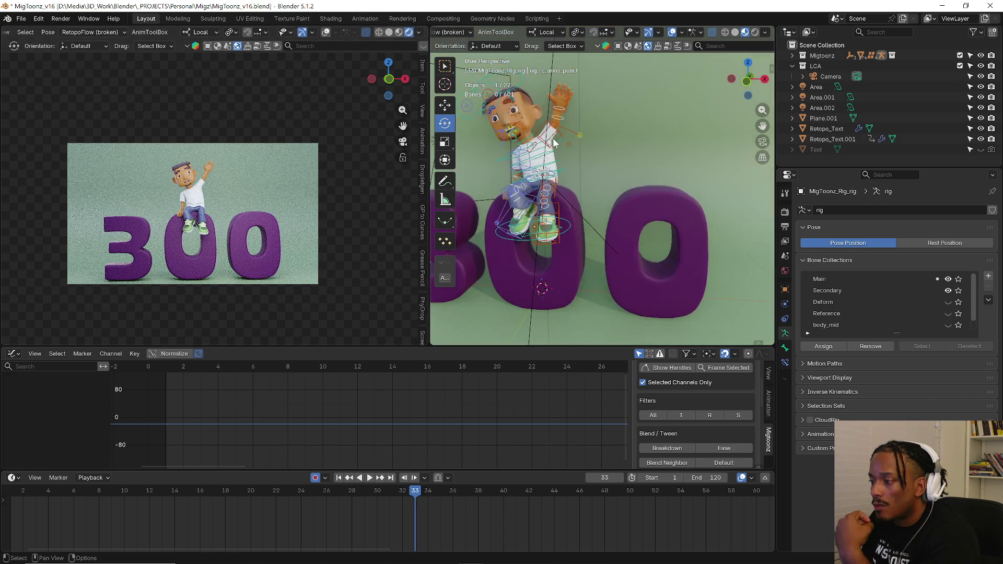
scroll(554, 143, down, 5)
middle_drag(555, 141, 619, 140)
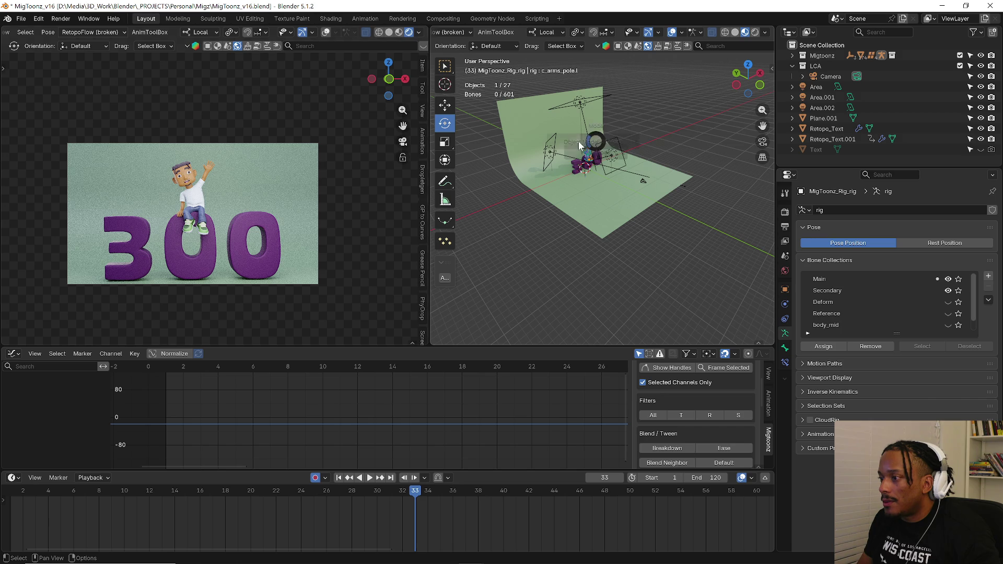
key(ctrl+Tab)
click(612, 153)
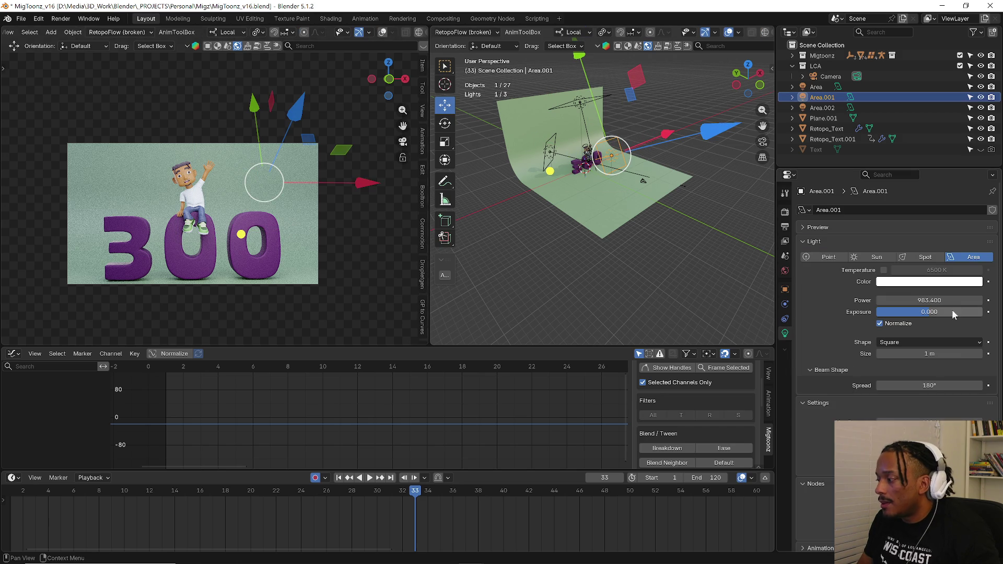
drag(891, 300, 799, 301)
scroll(543, 203, down, 3)
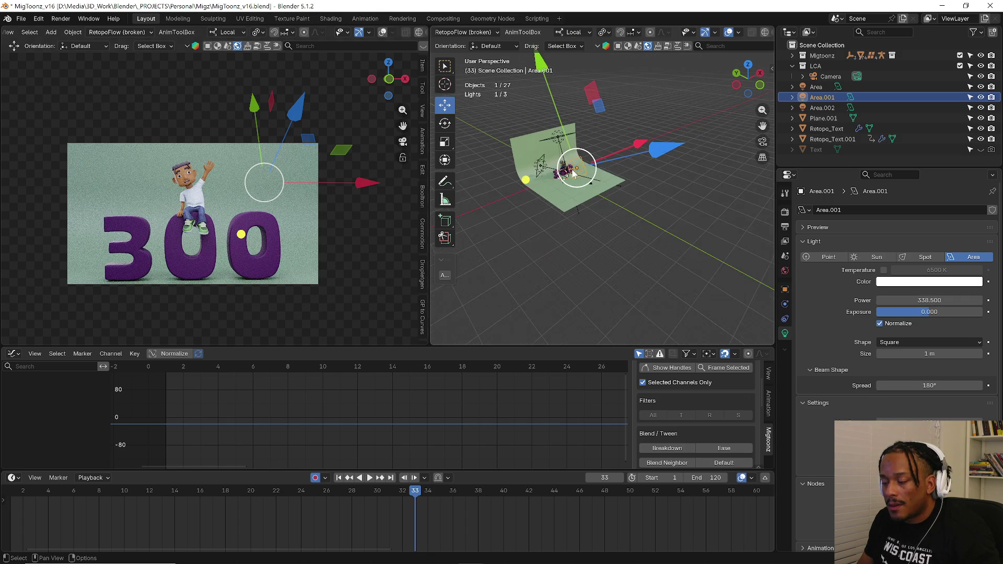
- Rotate the Area.002 light from the top view
middle_drag(544, 202, 548, 153)
scroll(548, 152, up, 3)
click(548, 152)
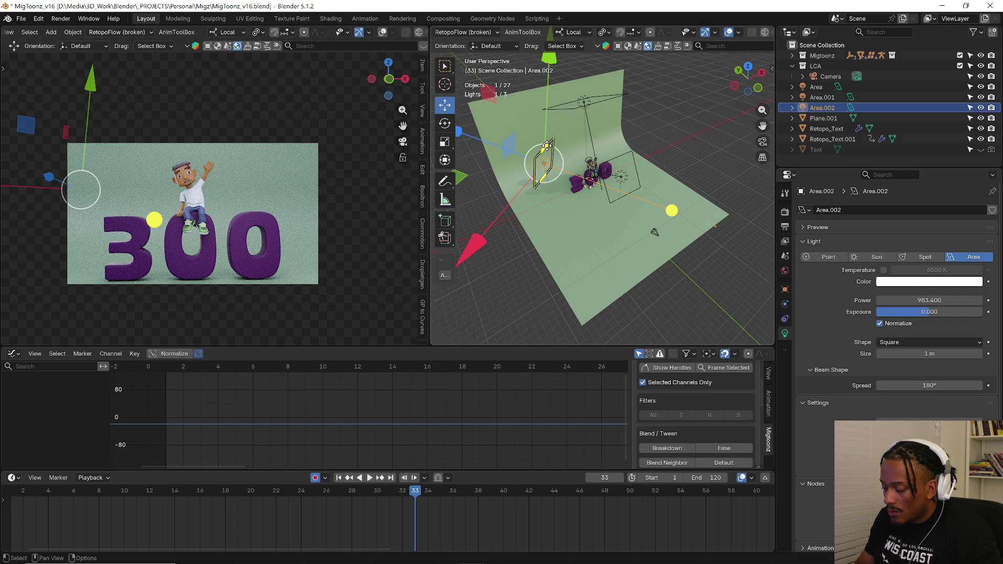
key(KP_7)
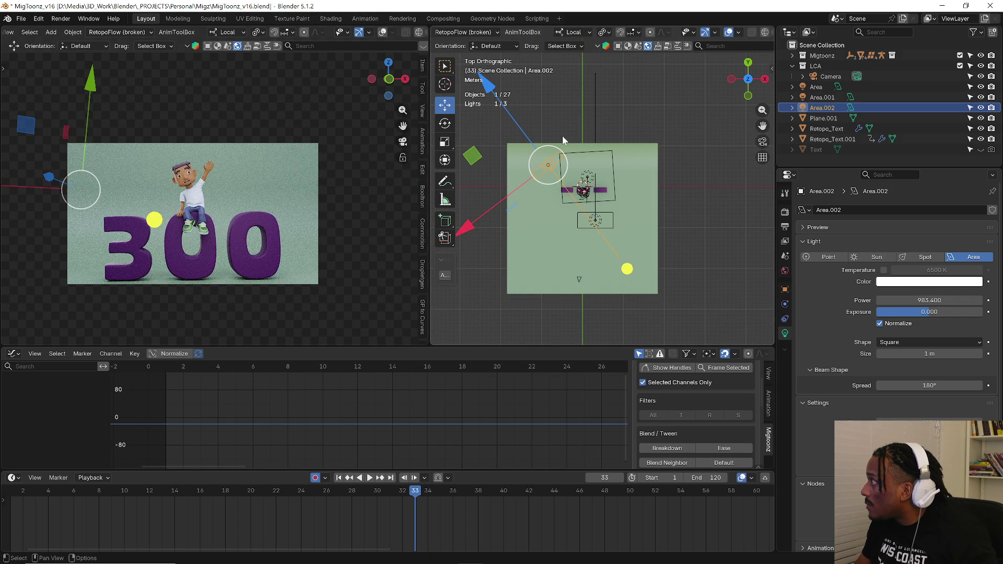
key(r)
click(637, 137)
- Reposition the Area.002 light and widen it along its local X axis to 2.976
key(g)
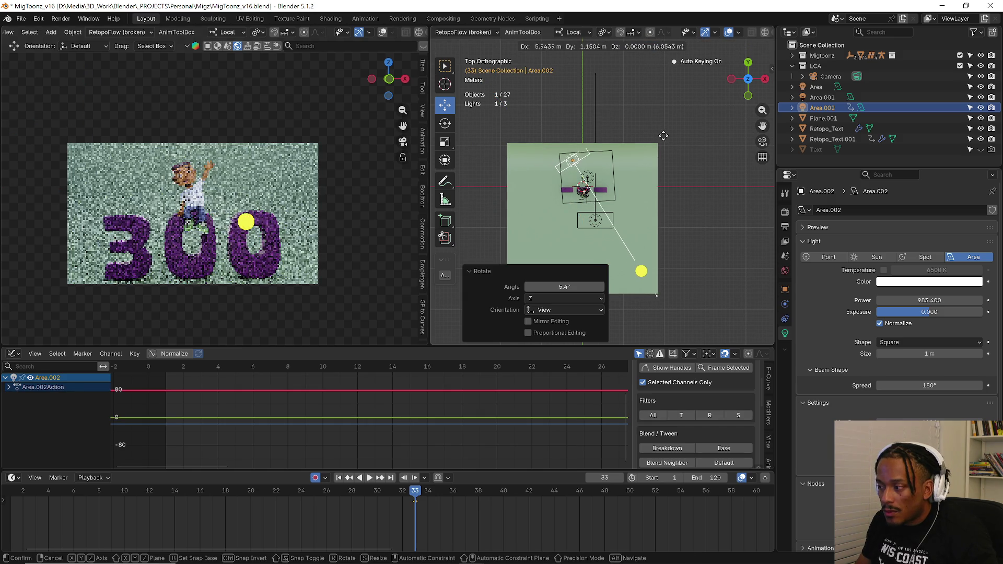
click(631, 147)
scroll(582, 180, down, 2)
key(t)
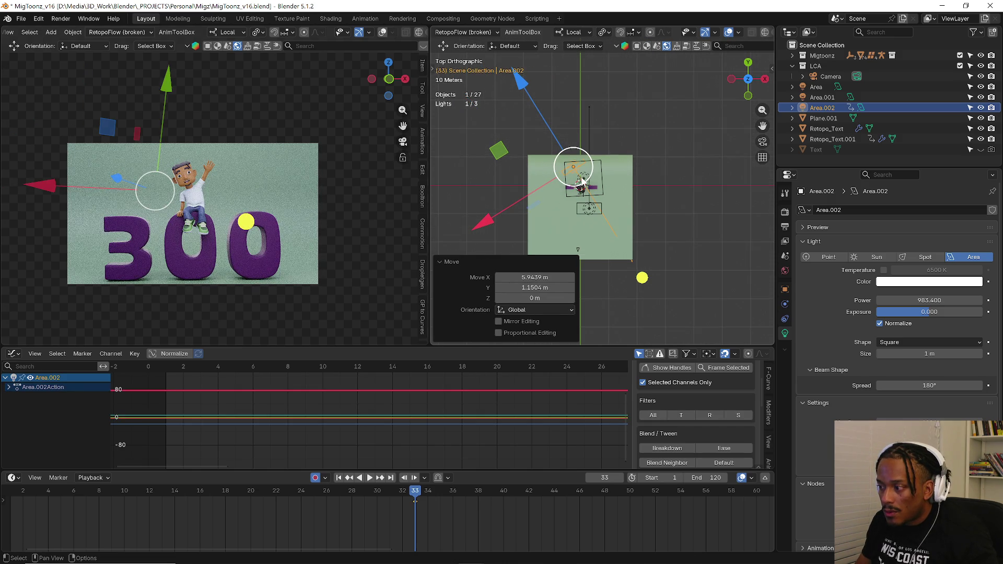
key(r)
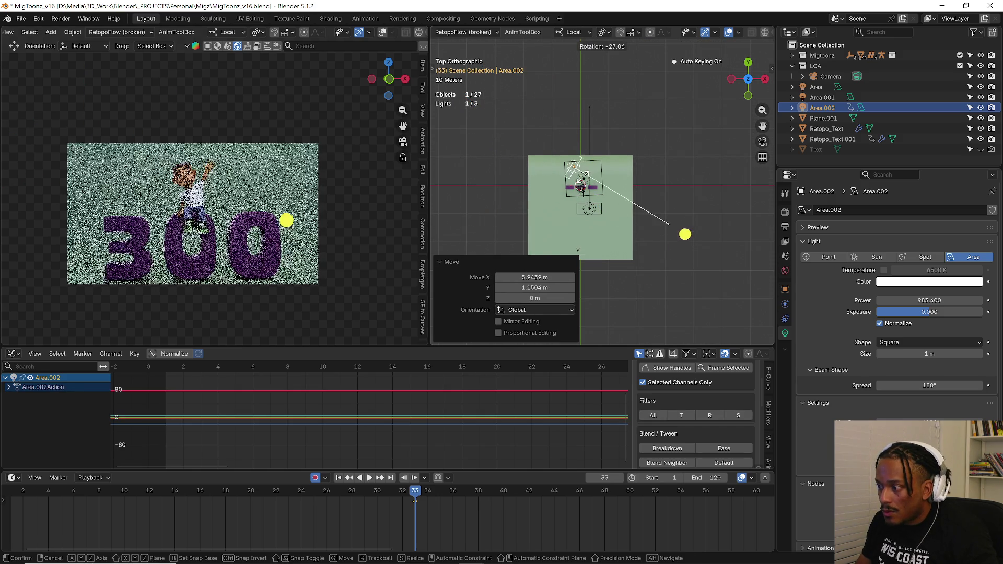
key(Escape)
key(s)
key(x)
key(x)
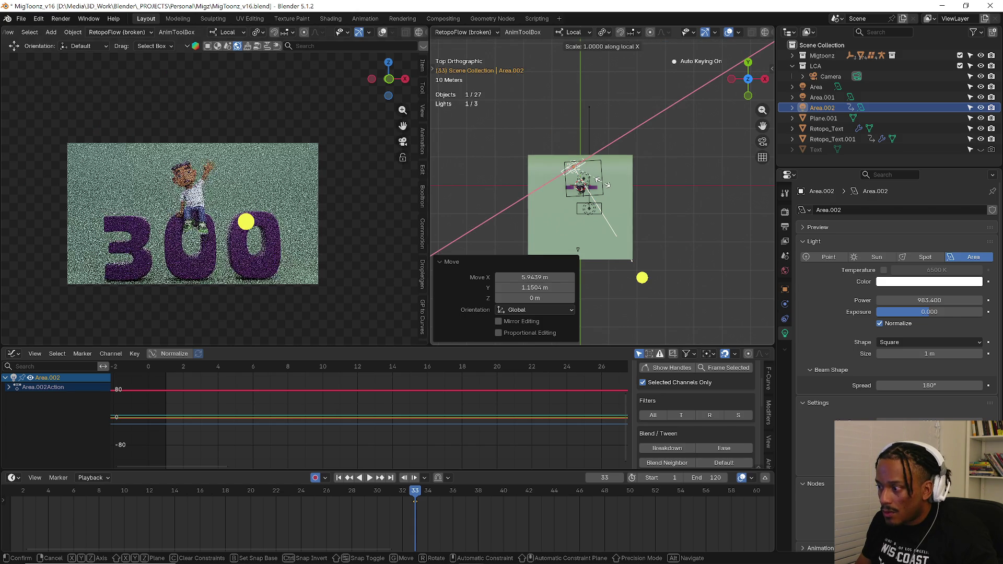
click(671, 158)
- Rotate the Area.002 light by 18.4°, move it again and check from front and side views
key(r)
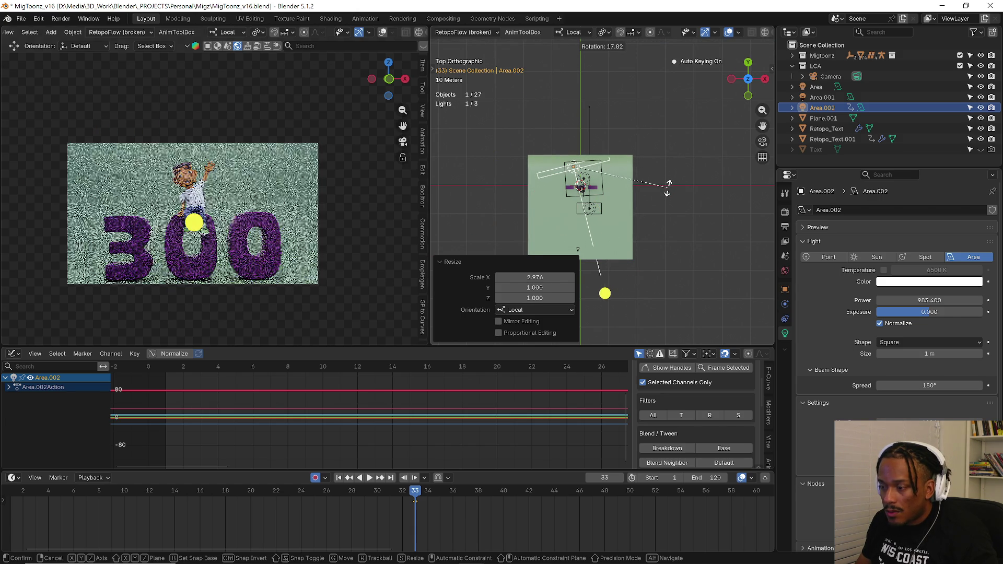
click(666, 189)
key(g)
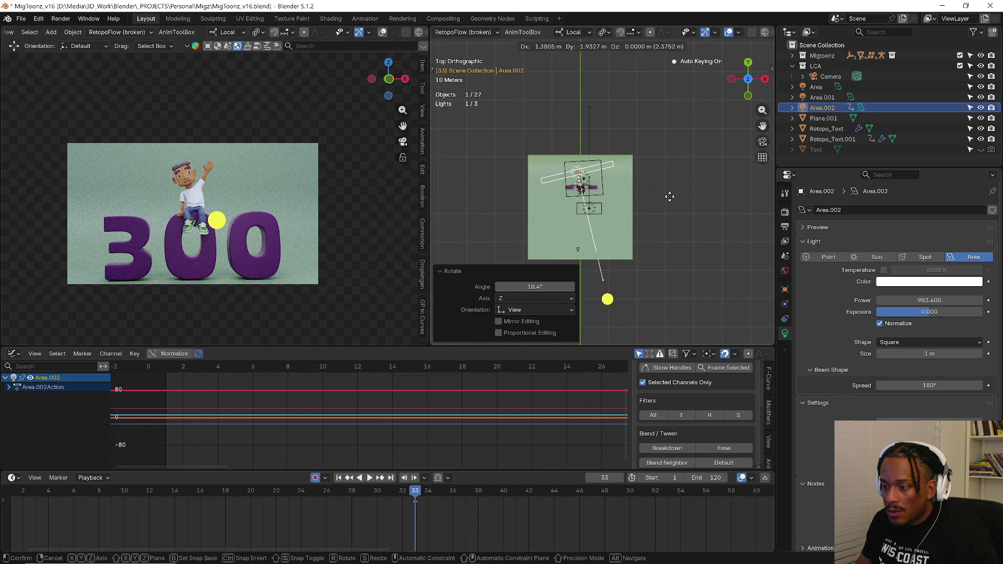
click(669, 197)
key(KP_1)
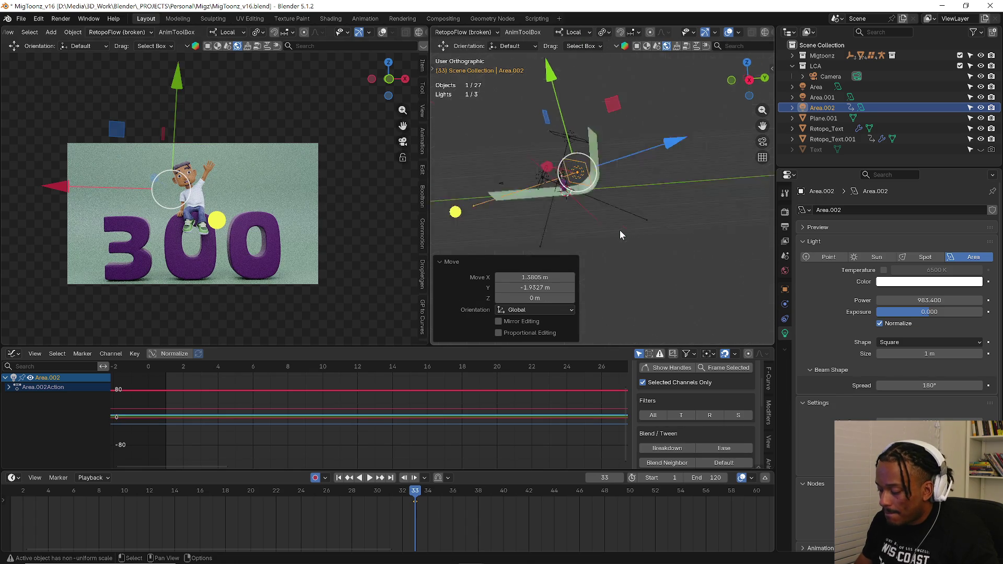
key(KP_3)
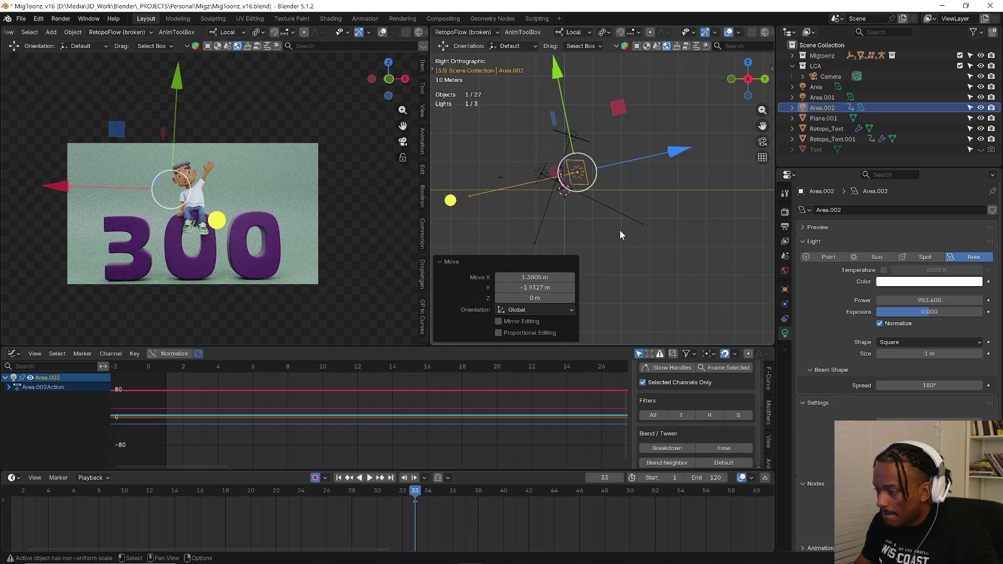
scroll(524, 180, up, 3)
scroll(228, 217, down, 2)
ctrl+middle_drag(228, 217, 329, 200)
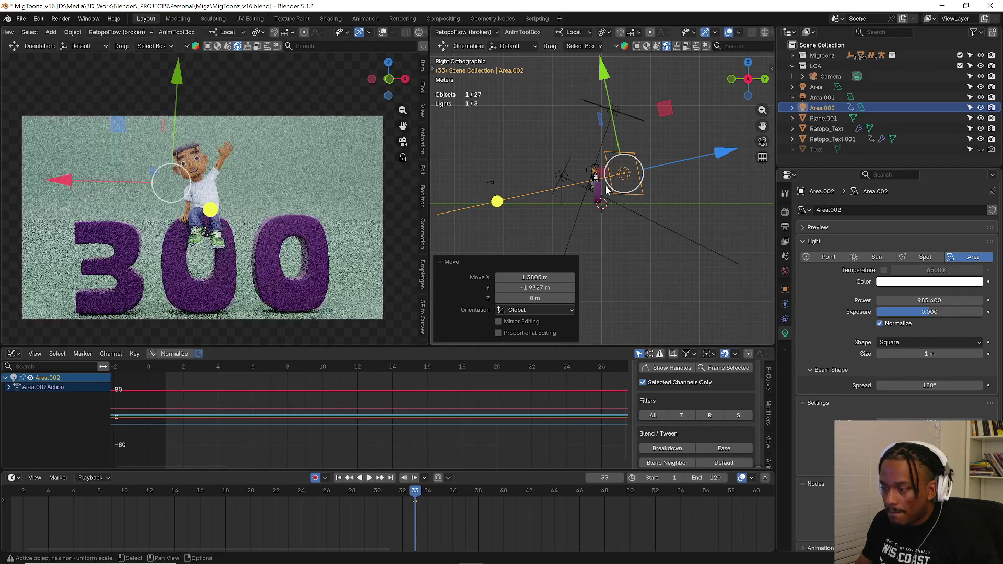
scroll(571, 201, up, 2)
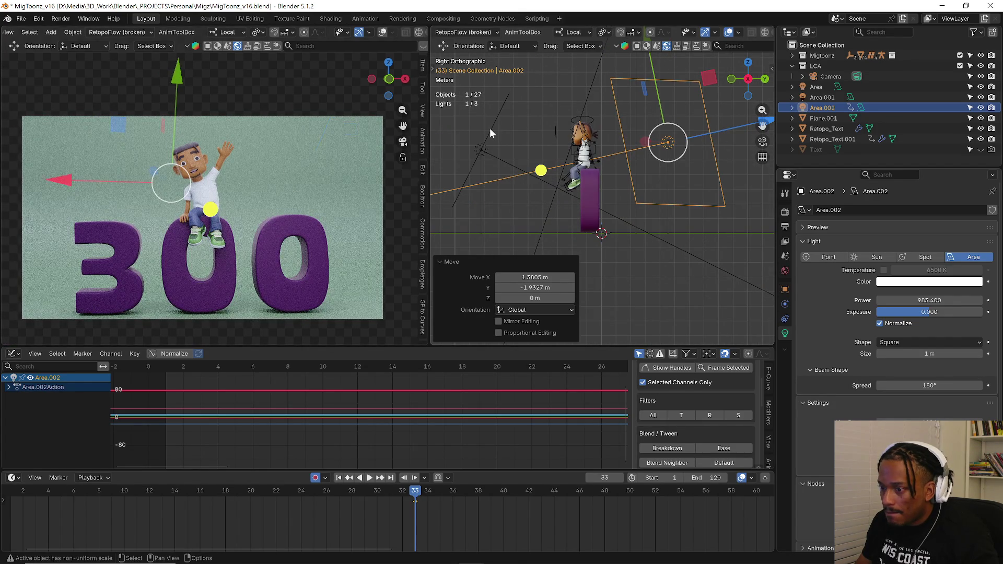
- Give the Area.001 light a slight rotation (-2.57°), then make the Retopo_Text letters active
click(490, 128)
key(r)
key(Escape)
key(r)
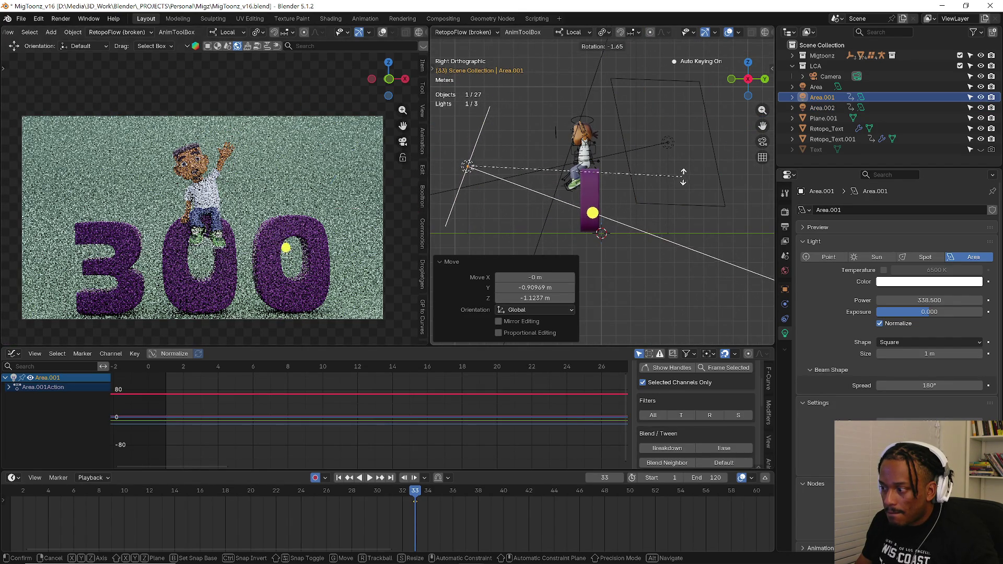
click(684, 172)
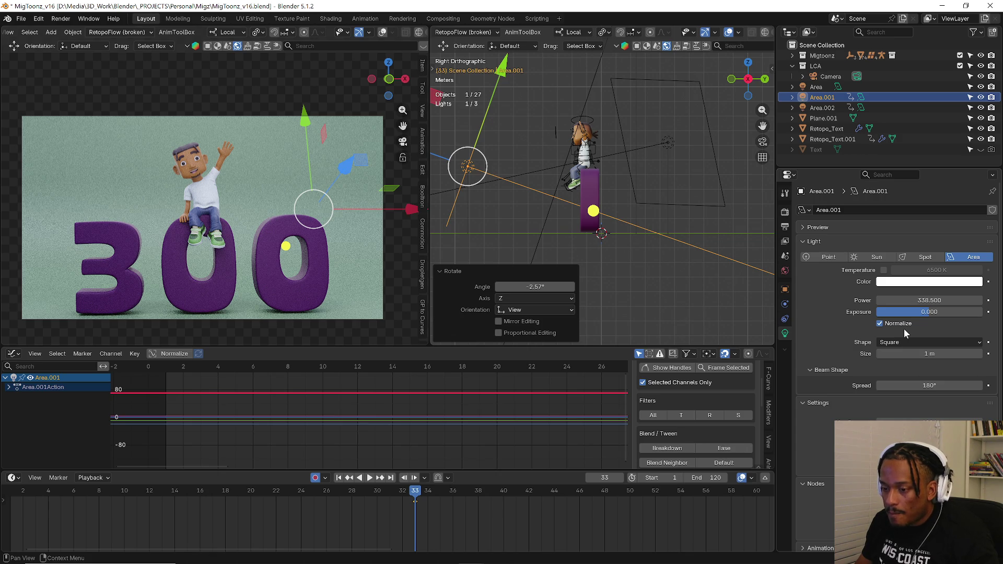
click(592, 208)
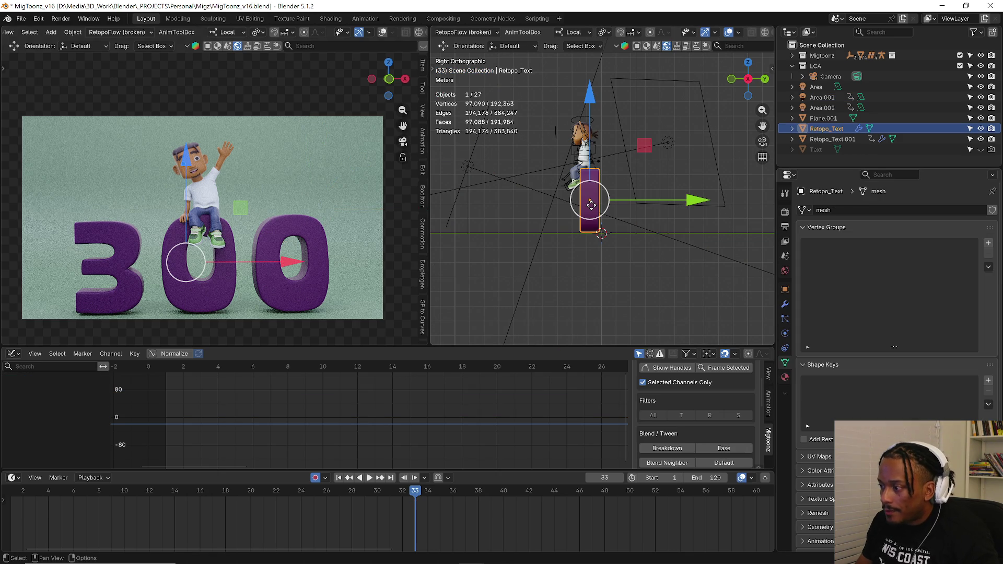
- In the Shading workspace, add texture setup nodes to Principled BSDF and remove the Image Texture
click(331, 18)
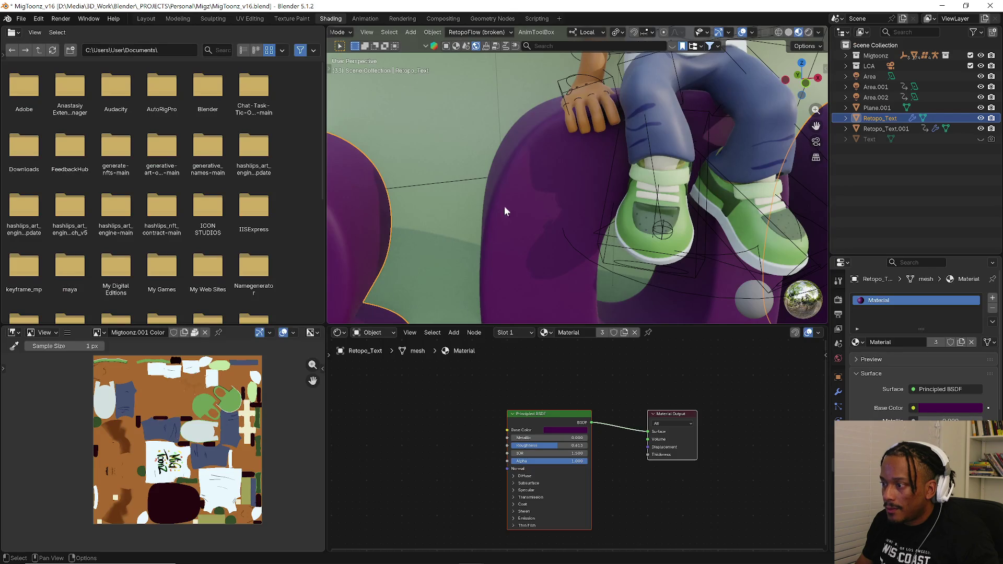
drag(450, 323, 450, 286)
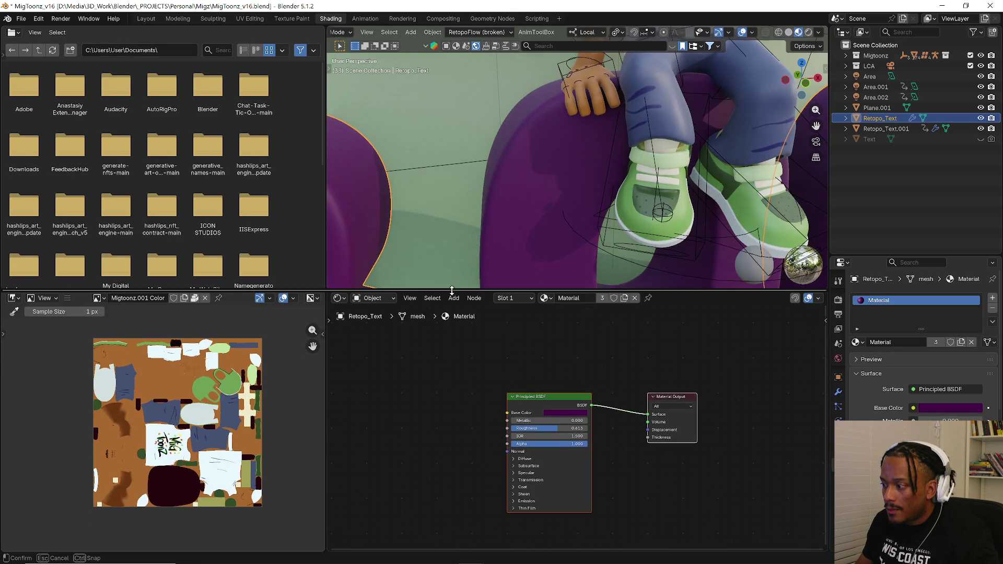
mouse_move(449, 285)
middle_down()
mouse_move(536, 245)
mouse_move(541, 258)
middle_up()
scroll(543, 358, up, 3)
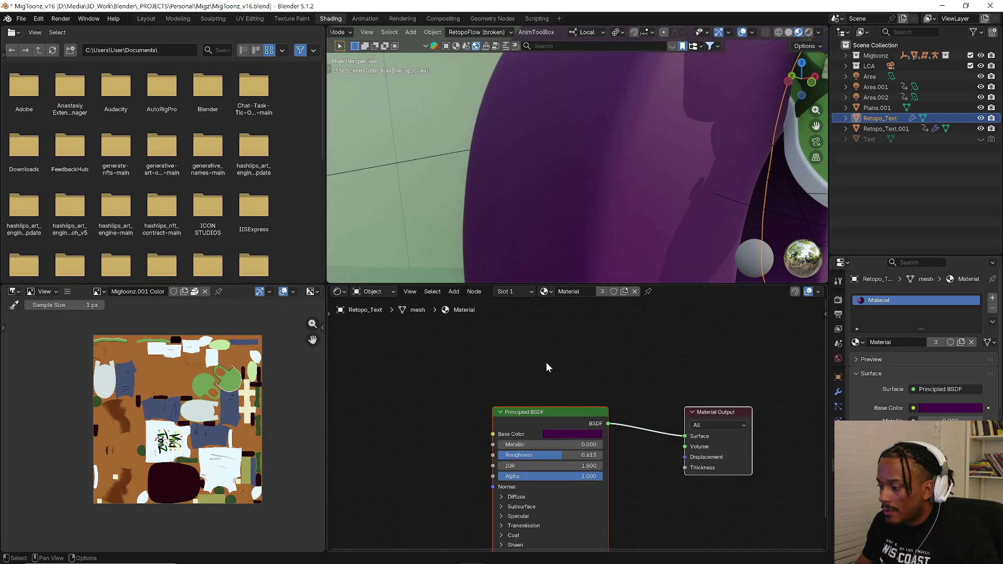
middle_drag(544, 358, 648, 361)
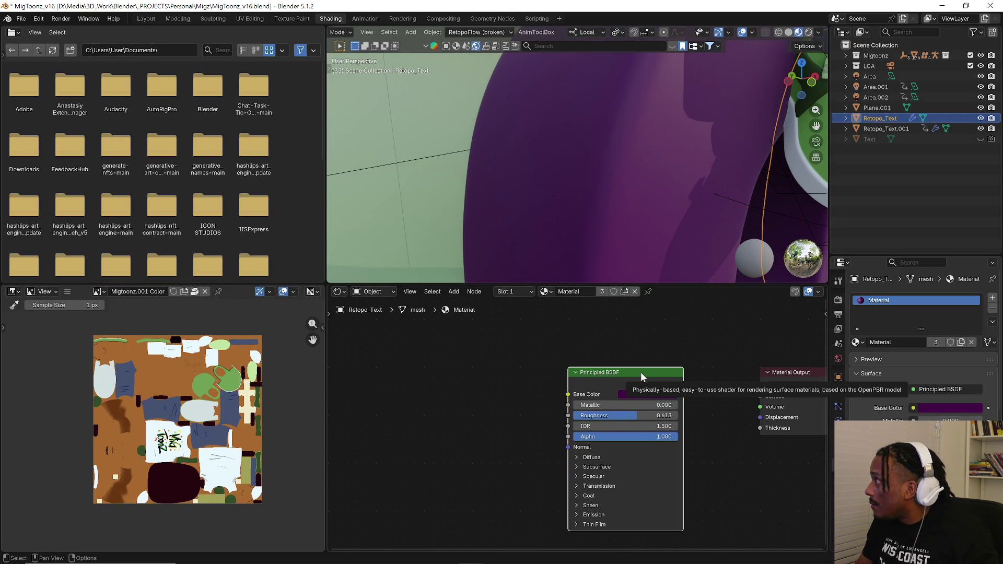
key(ctrl+t)
middle_drag(482, 411, 515, 376)
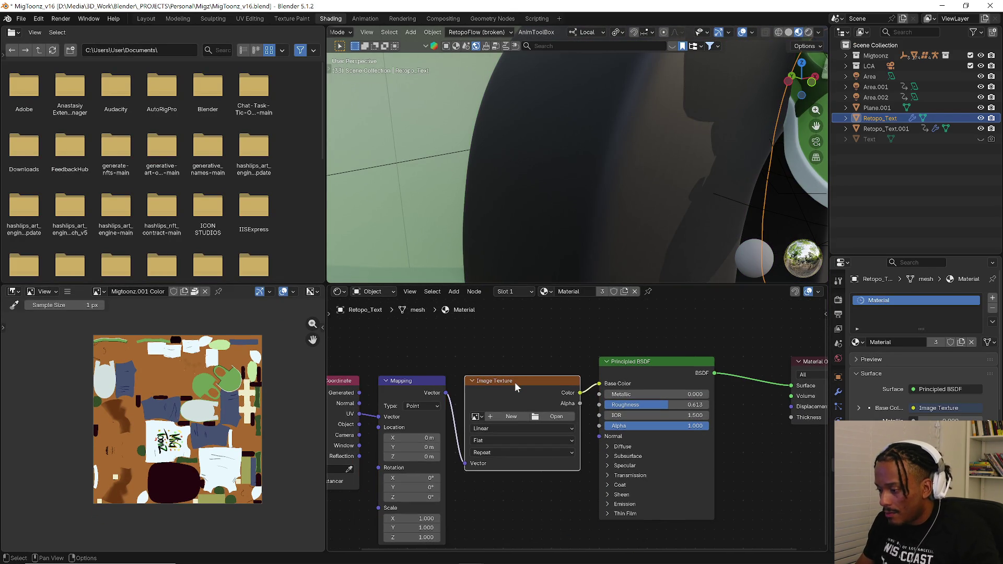
key(x)
- Add a Noise Texture node and feed the Mapping Vector output into its Vector input
key(shift+a)
click(515, 384)
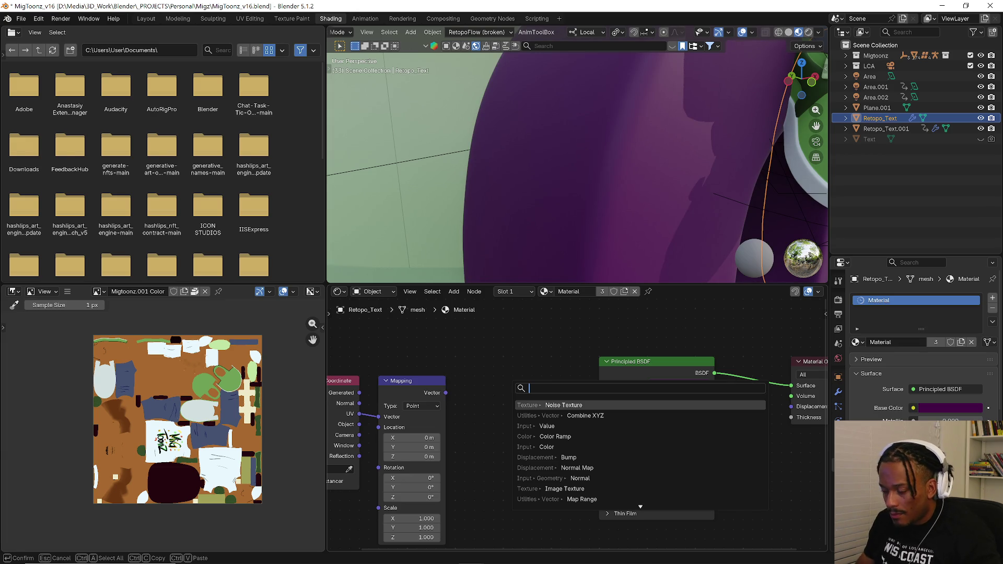
key(Return)
click(524, 351)
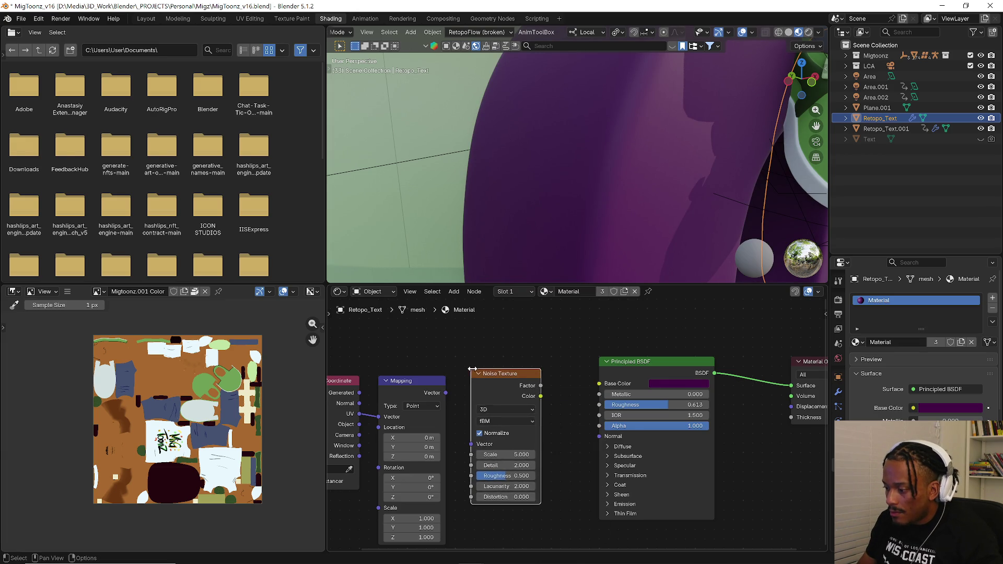
key(Home)
mouse_move(412, 348)
mouse_down()
mouse_move(500, 397)
mouse_move(416, 374)
mouse_move(539, 426)
mouse_up()
drag(580, 358, 490, 364)
key(shift+a)
click(534, 366)
key(Escape)
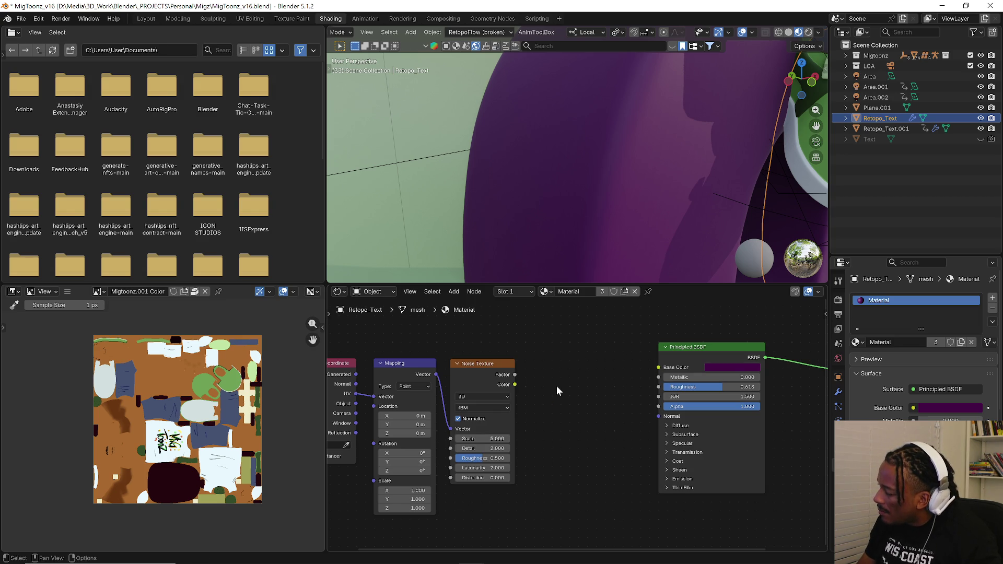
- Add a Color Ramp fed by the Noise Factor and make room before the Principled BSDF
key(shift+a)
text(colo)
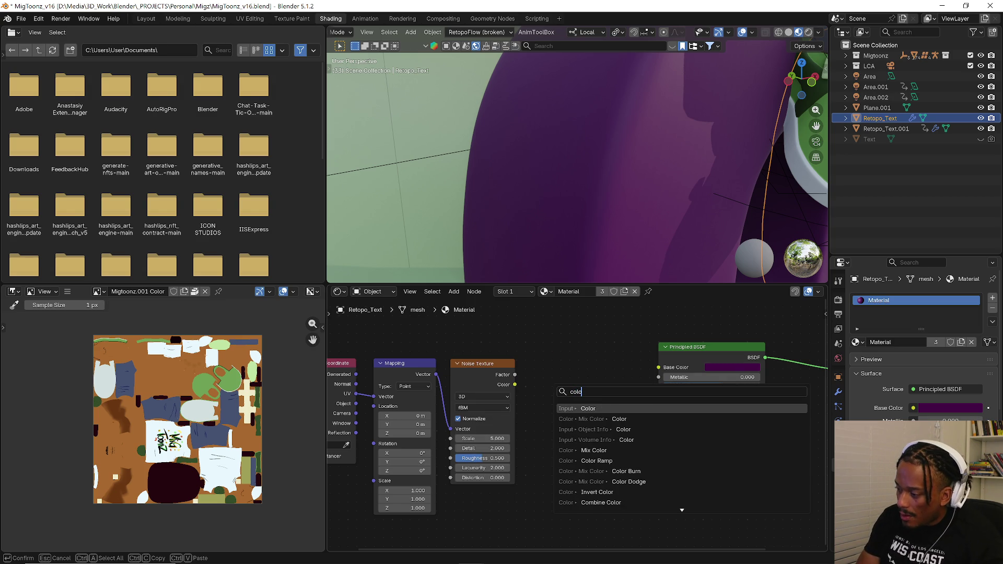
click(597, 462)
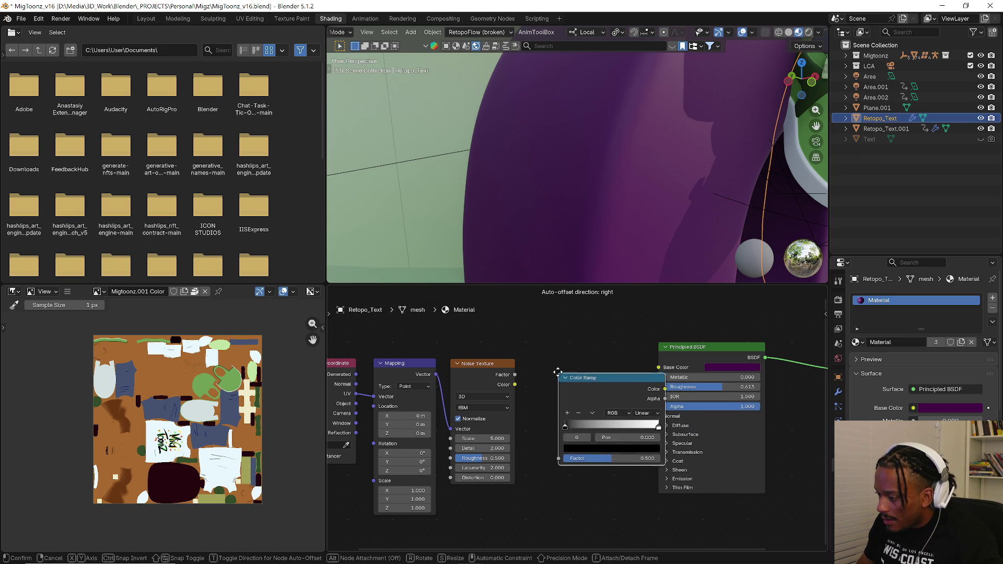
click(545, 379)
drag(515, 375, 559, 448)
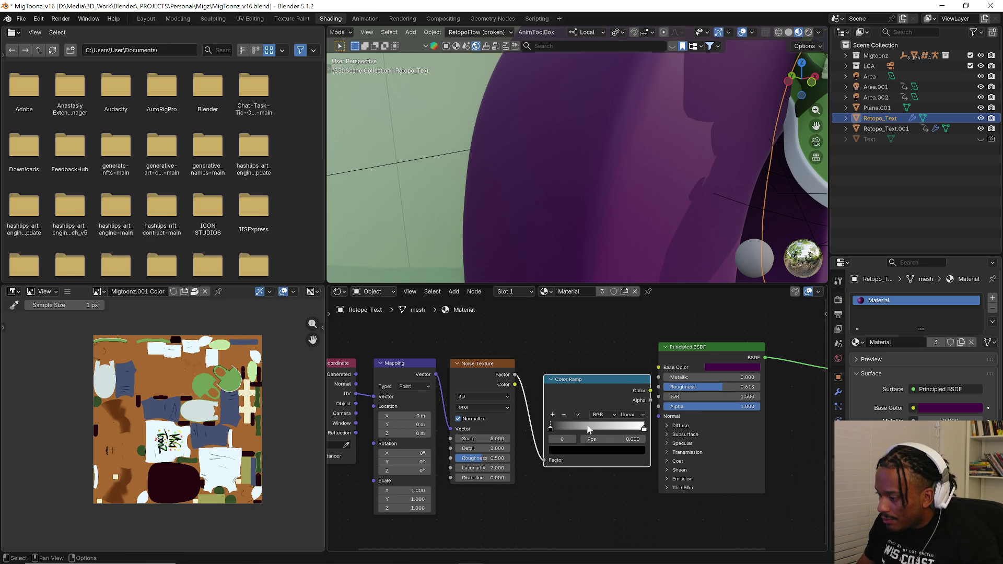
drag(711, 349, 761, 352)
middle_drag(761, 352, 640, 394)
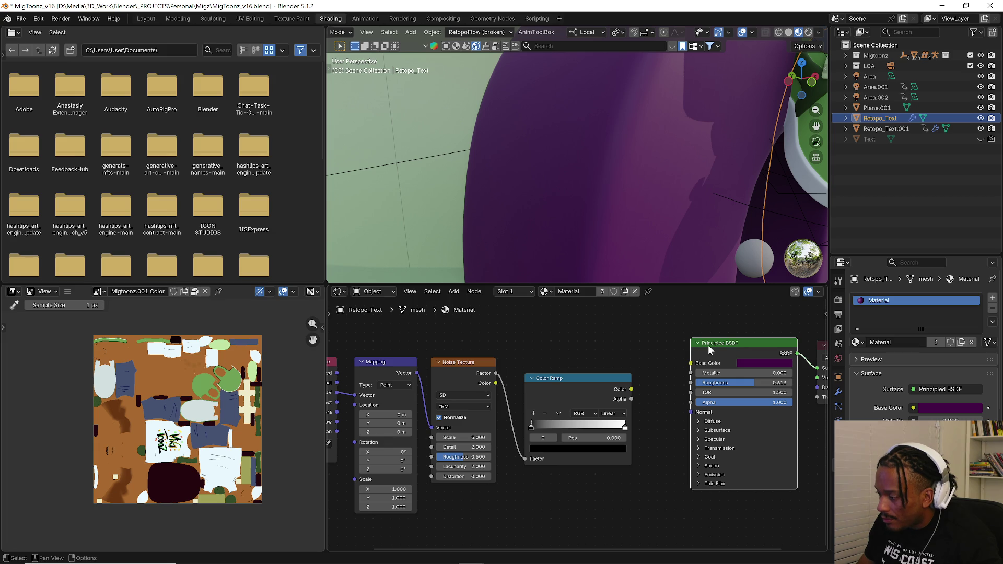
drag(709, 351, 743, 347)
- Add a Bump node whose Normal output drives the Principled BSDF's Normal input
key(shift+a)
click(662, 391)
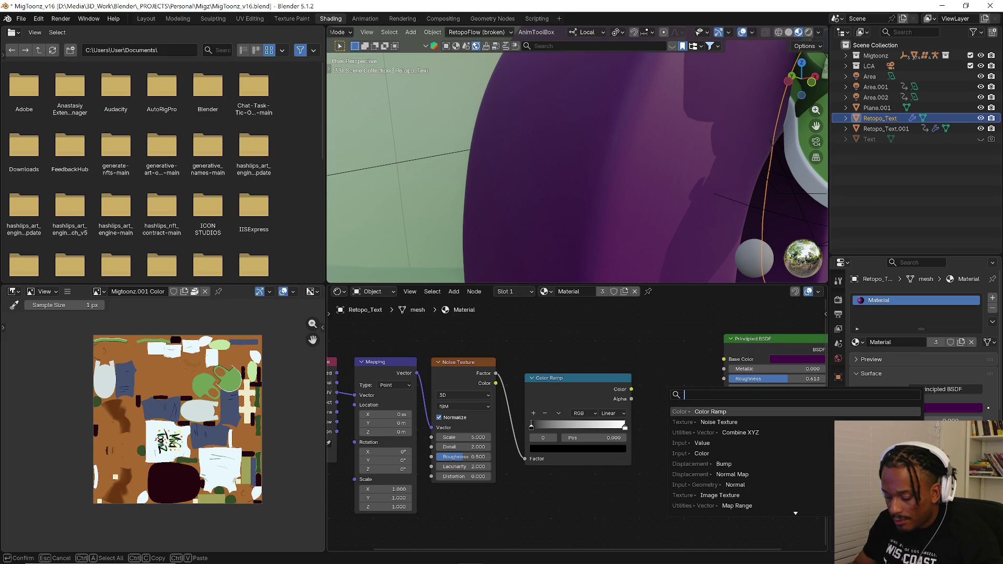
text(bump)
click(701, 418)
click(725, 421)
drag(724, 421, 719, 404)
middle_drag(745, 381, 611, 358)
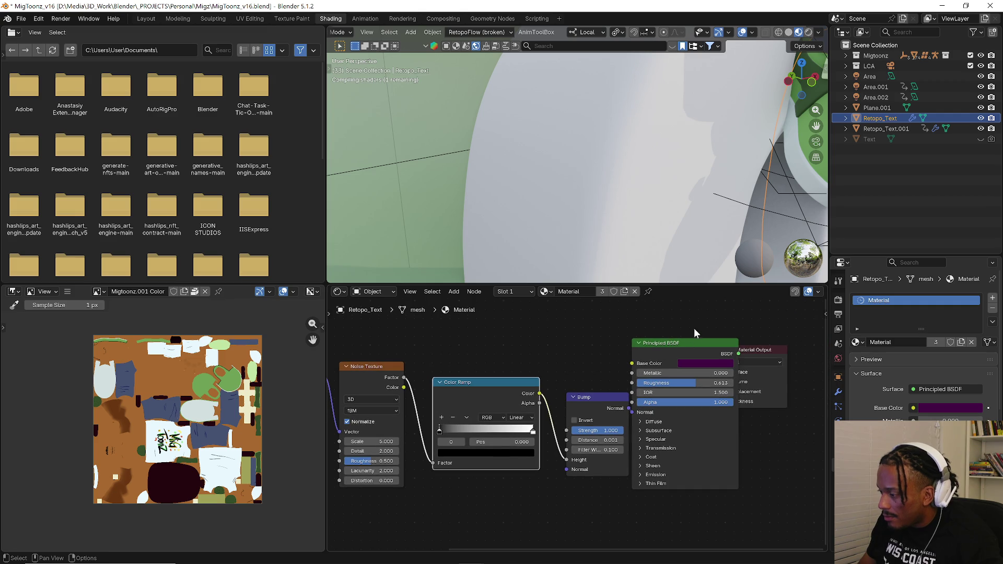
- Slide the ramp's white stop left to narrow the gradient and raise the Bump Distance to 0.361
drag(706, 353, 768, 348)
mouse_move(602, 136)
middle_down()
mouse_move(603, 148)
mouse_move(595, 139)
middle_up()
drag(529, 436, 441, 436)
click(433, 429)
click(463, 374)
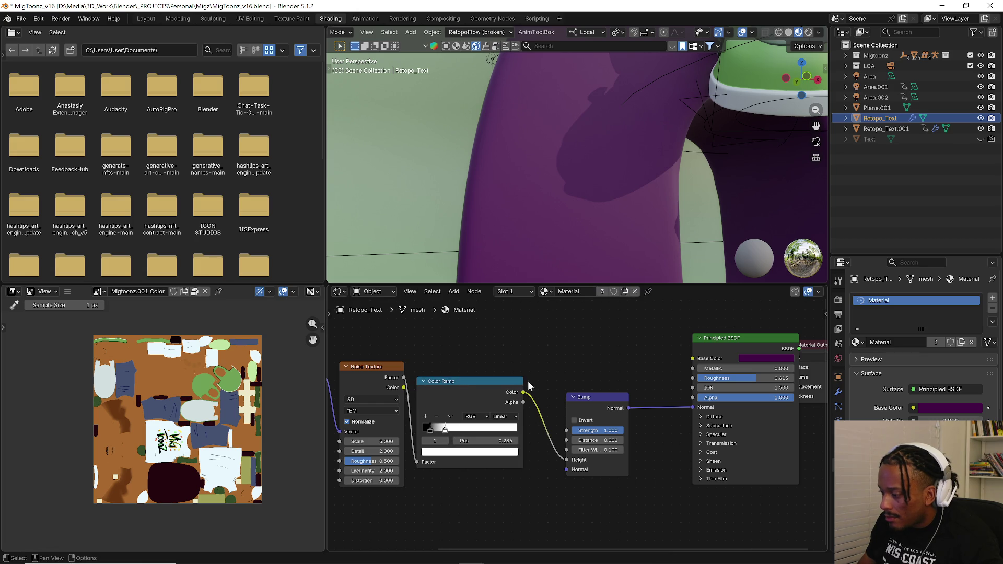
drag(593, 440, 600, 440)
scroll(566, 228, up, 2)
middle_drag(511, 230, 522, 237)
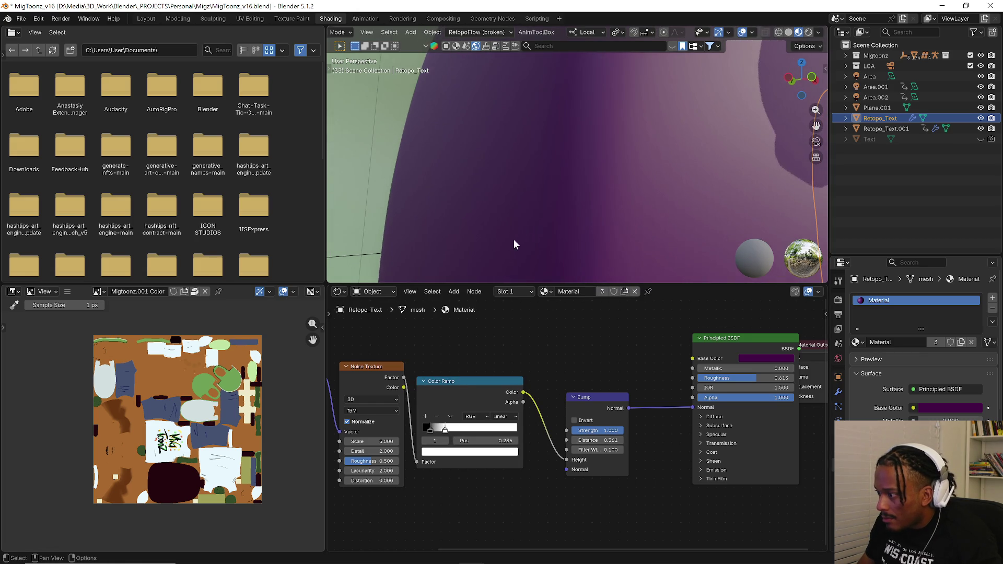
scroll(474, 358, down, 1)
- Move the Color Ramp and Bump nodes right and increase the Noise Texture Scale
drag(480, 354, 589, 442)
drag(462, 377, 494, 379)
click(494, 379)
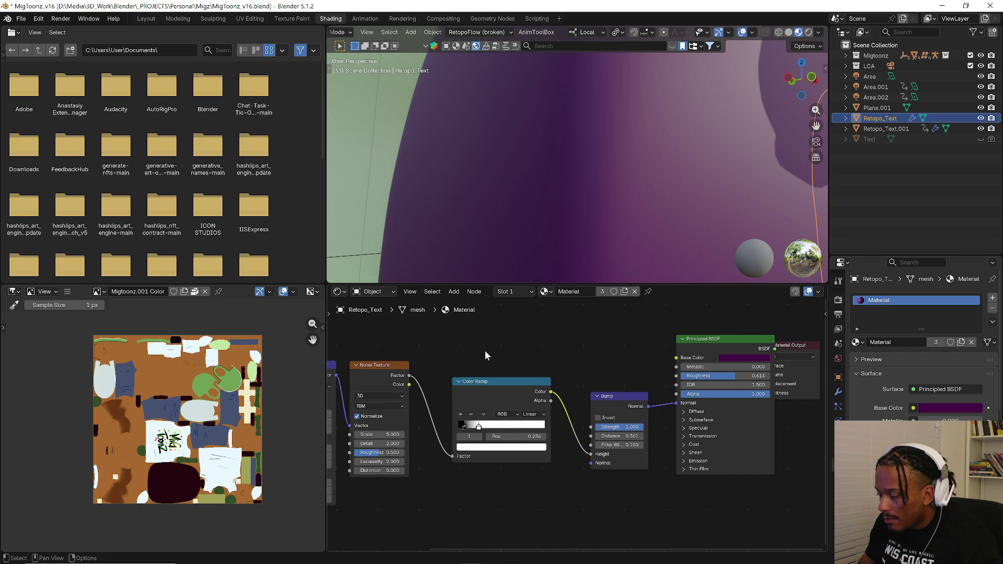
middle_drag(368, 439, 497, 444)
drag(503, 418, 564, 418)
scroll(617, 206, down, 3)
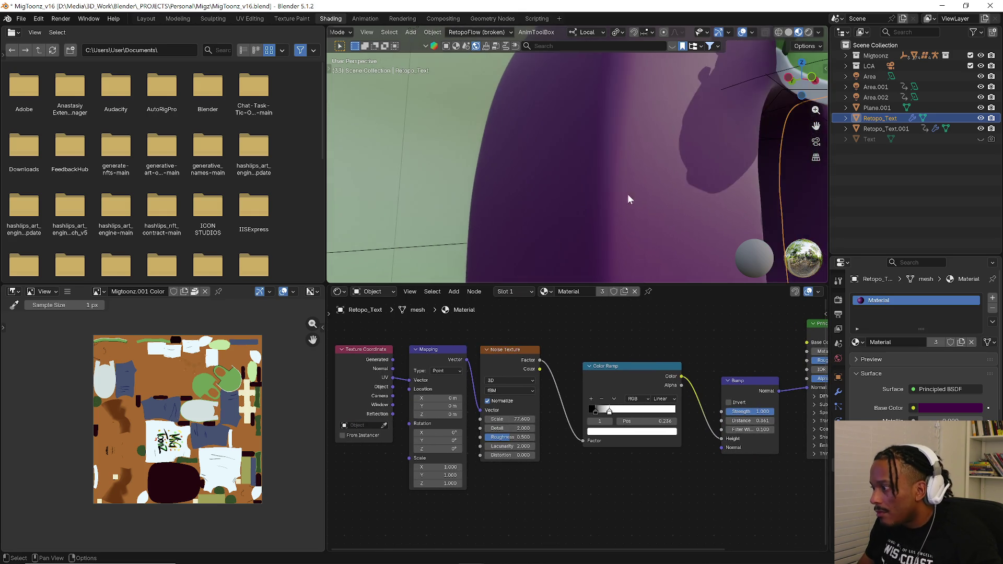
scroll(625, 201, down, 3)
scroll(611, 212, down, 3)
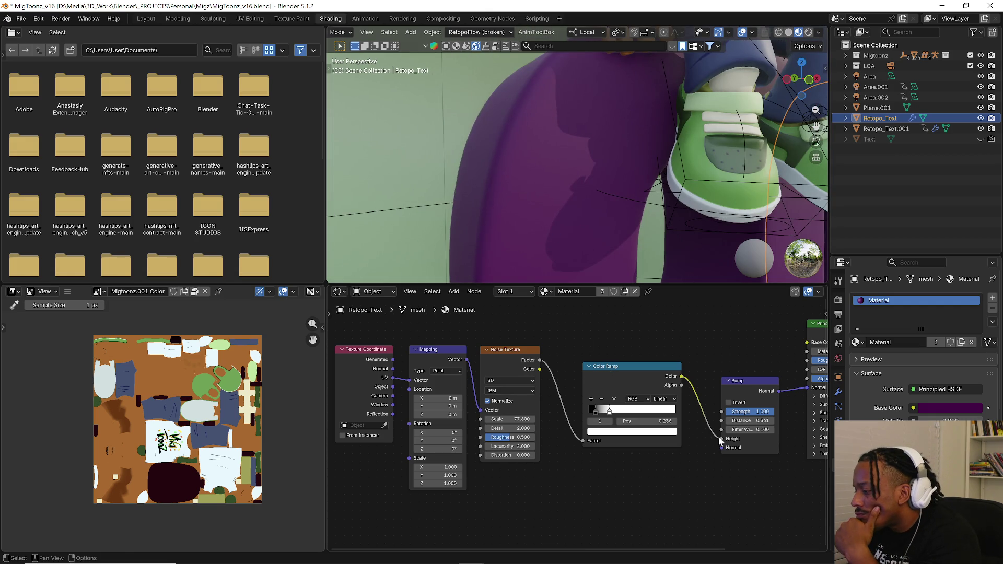
- Raise the Bump Distance to 1.961, adjust the noise scale and pull the black ramp stop left
drag(722, 438, 723, 449)
scroll(579, 232, up, 3)
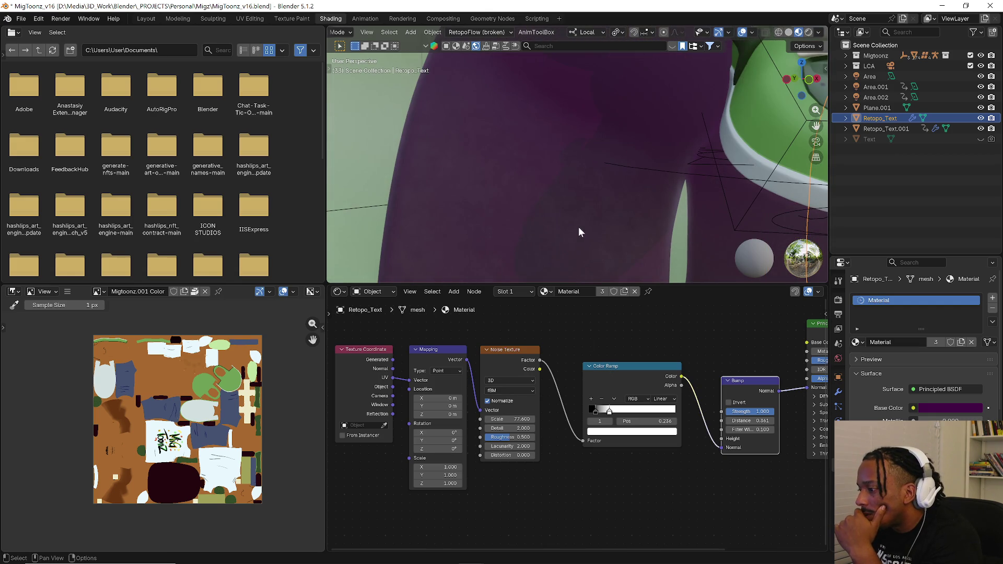
mouse_move(749, 420)
mouse_down()
mouse_move(776, 420)
mouse_move(721, 421)
mouse_up()
drag(495, 419, 533, 419)
scroll(454, 208, down, 3)
scroll(454, 208, down, 2)
scroll(455, 208, up, 2)
scroll(469, 222, up, 3)
drag(608, 419, 587, 413)
middle_drag(463, 152, 482, 154)
- Set the Noise Texture Detail to 10 and Scale to 50, leaving the Mapping scale unchanged
drag(444, 467, 463, 467)
key(Escape)
drag(514, 430, 541, 430)
click(514, 428)
text(10)
key(Return)
click(509, 419)
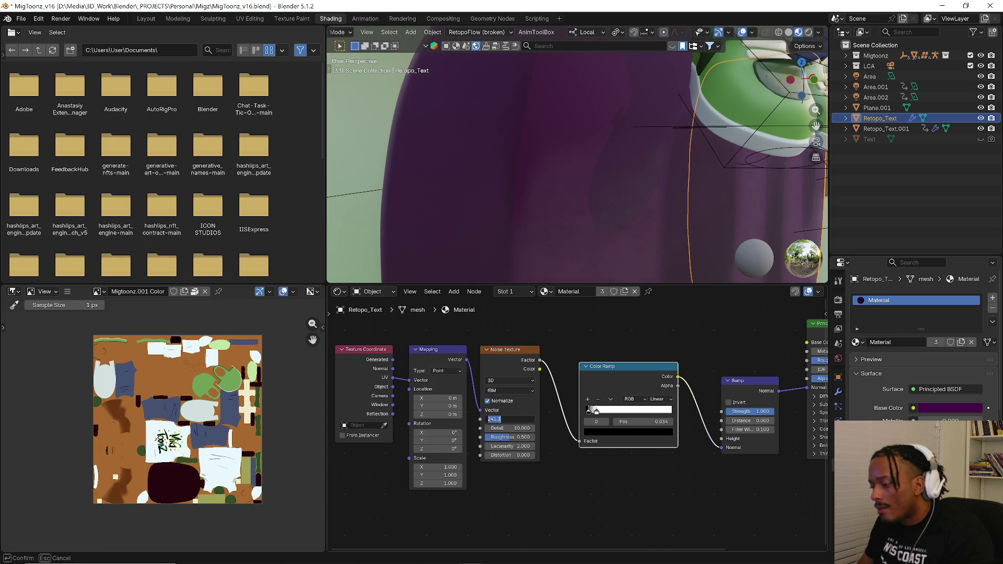
text(50)
key(Return)
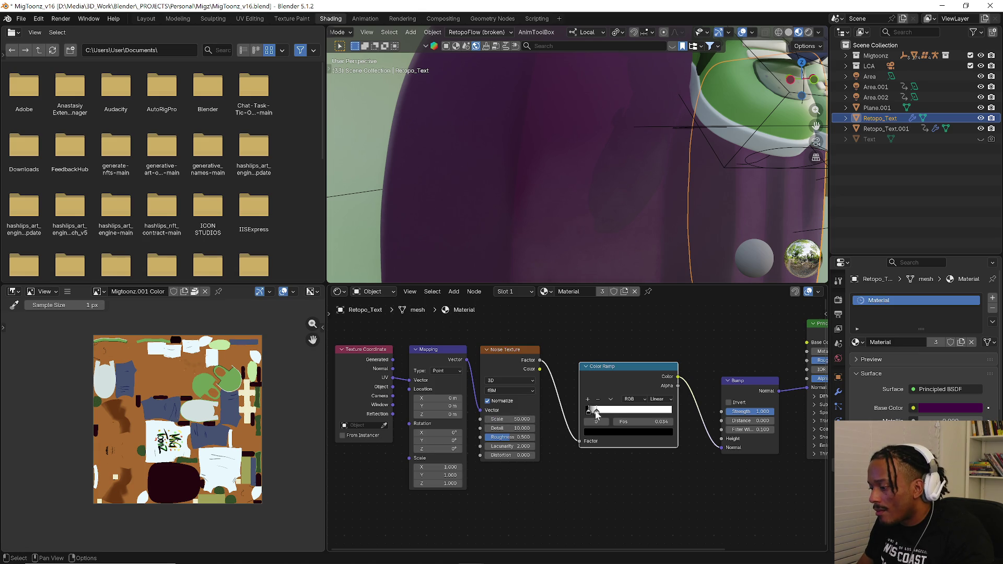
- Lower the Bump Distance to about 0.2 and connect the ramp Alpha to Bump Height
drag(595, 415, 600, 416)
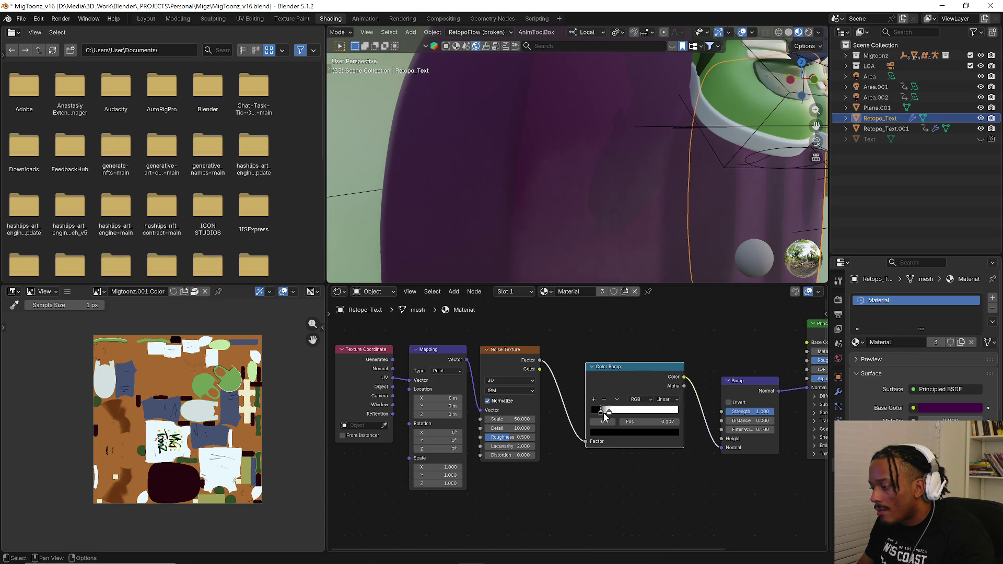
mouse_move(744, 426)
mouse_down()
mouse_move(760, 426)
mouse_move(735, 448)
mouse_up()
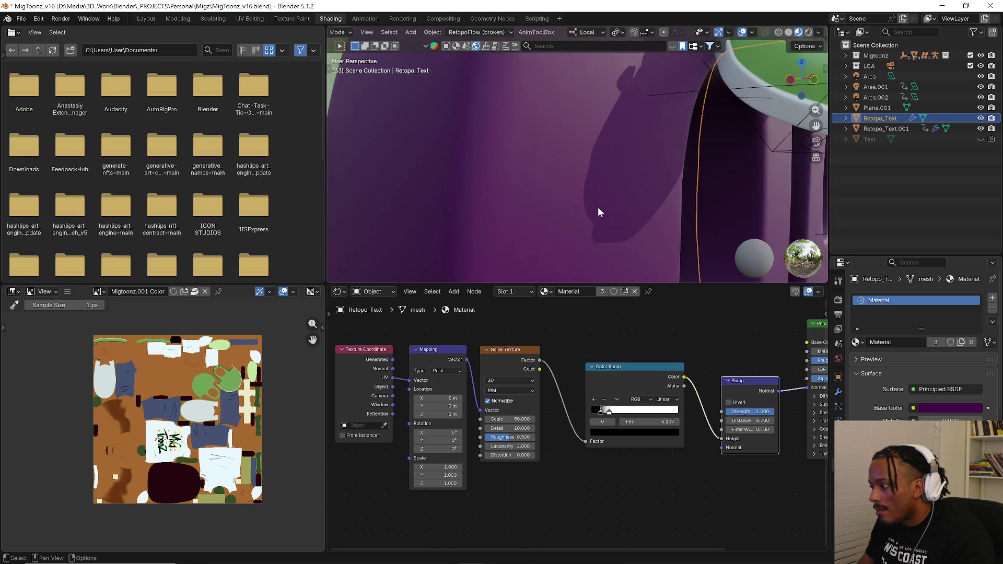
scroll(599, 211, up, 2)
key(shift+a)
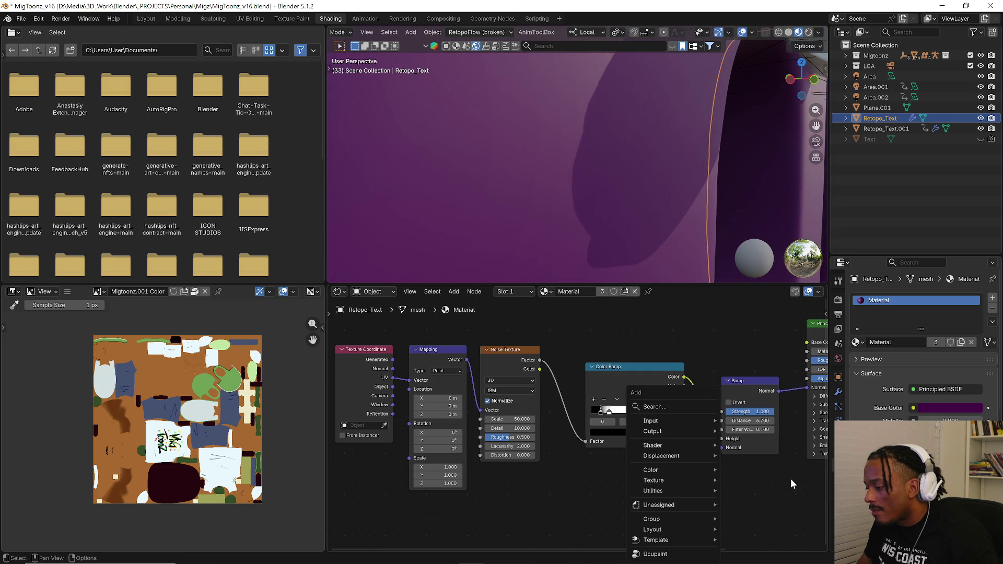
middle_drag(742, 435, 710, 441)
drag(717, 426, 707, 426)
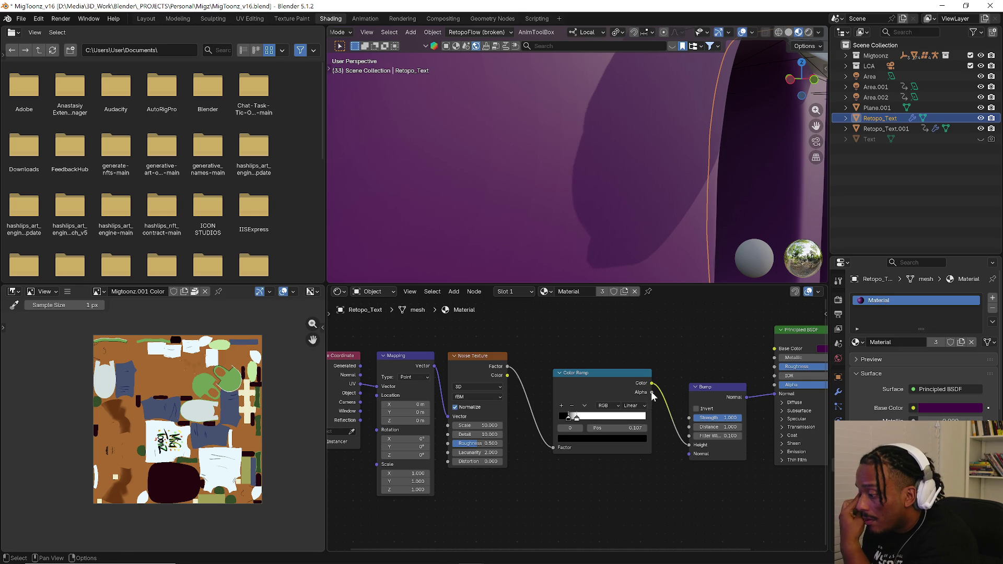
drag(652, 392, 690, 446)
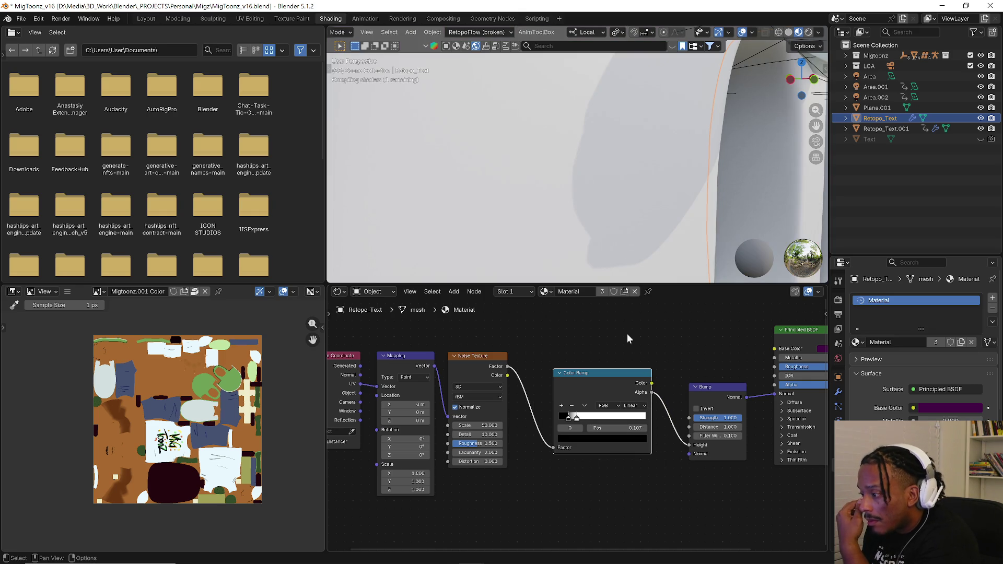
scroll(586, 230, down, 3)
scroll(548, 239, down, 2)
scroll(548, 240, down, 2)
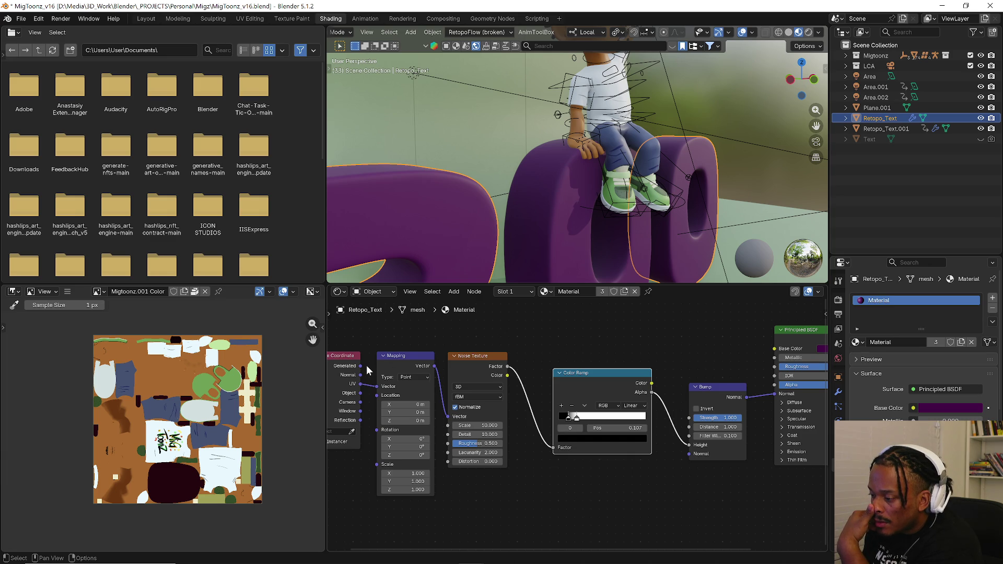
- Link Texture Coordinate into the Mapping Vector, then select the second text object Retopo_Text.001
drag(359, 375, 377, 386)
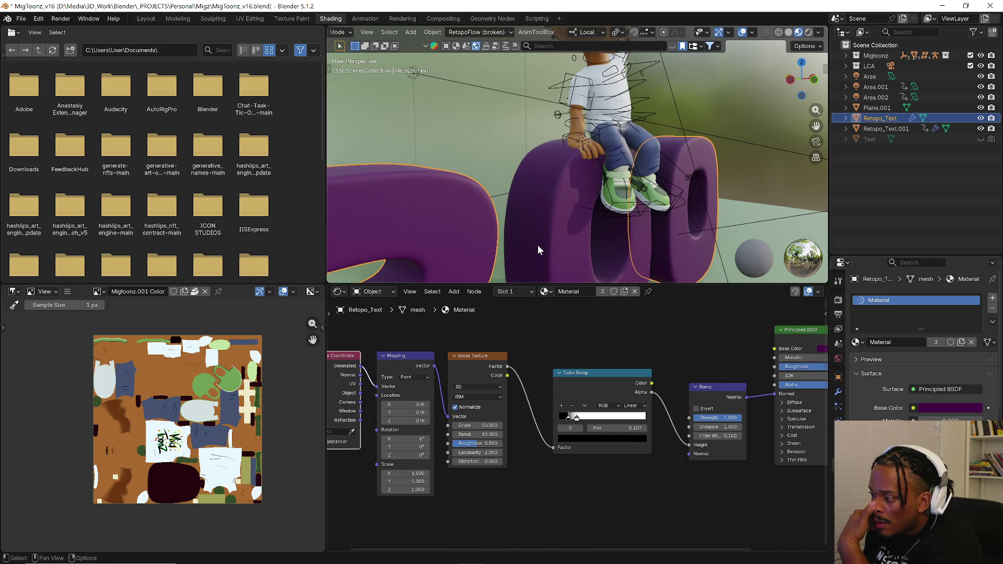
scroll(540, 243, up, 1)
scroll(547, 231, up, 3)
mouse_move(546, 225)
middle_down()
mouse_move(626, 258)
mouse_move(619, 246)
middle_up()
click(619, 247)
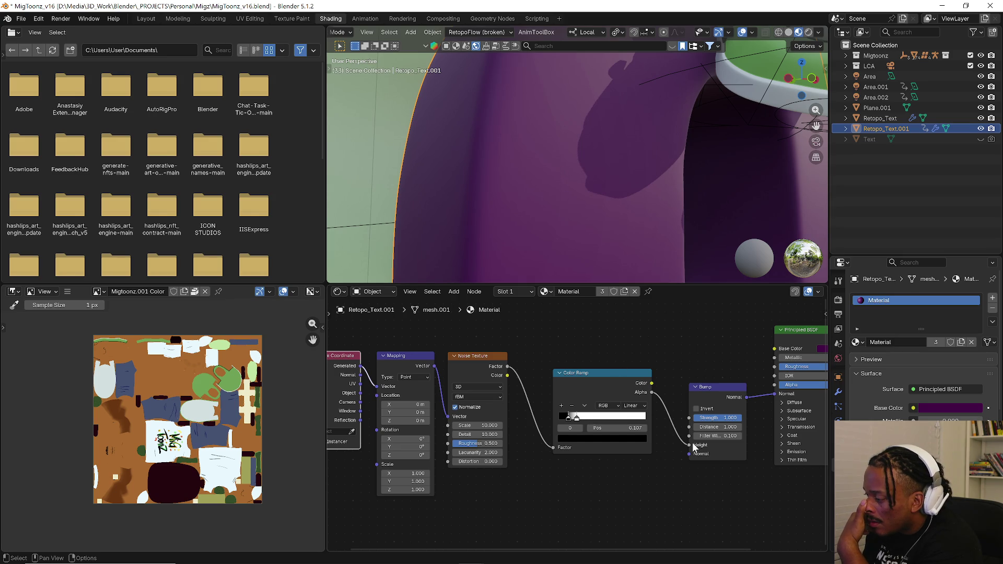
- On Retopo_Text.001 raise the bump distance, toggle Invert on and off, and set noise scale 250
drag(717, 426, 736, 426)
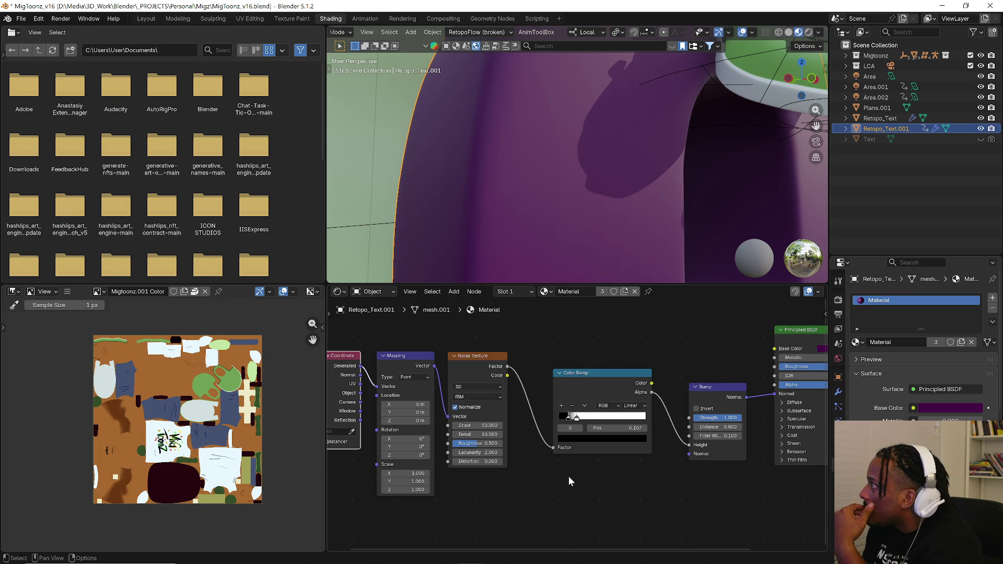
mouse_move(555, 209)
middle_down()
mouse_move(577, 206)
mouse_move(437, 165)
mouse_move(469, 180)
middle_up()
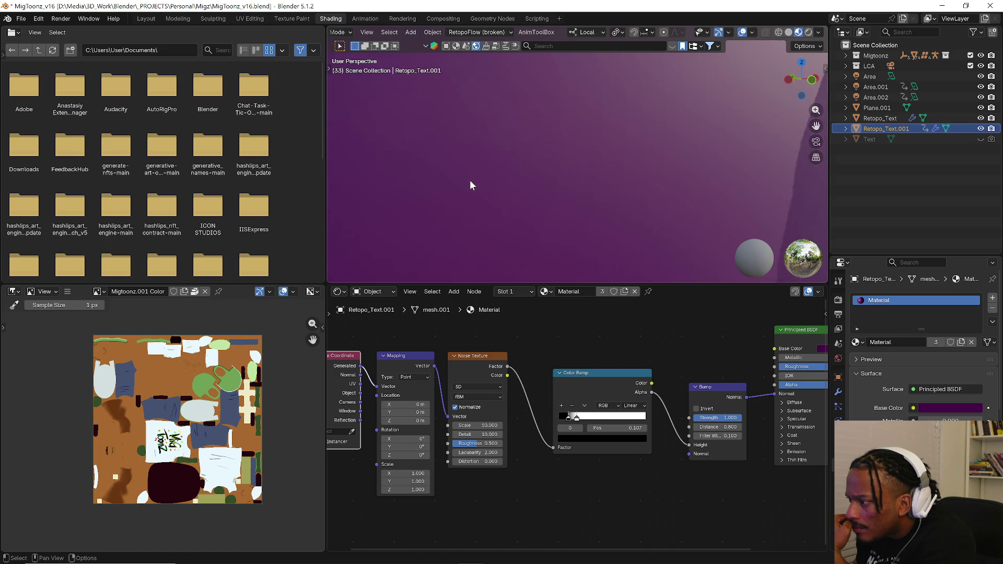
scroll(469, 179, down, 3)
scroll(470, 179, down, 3)
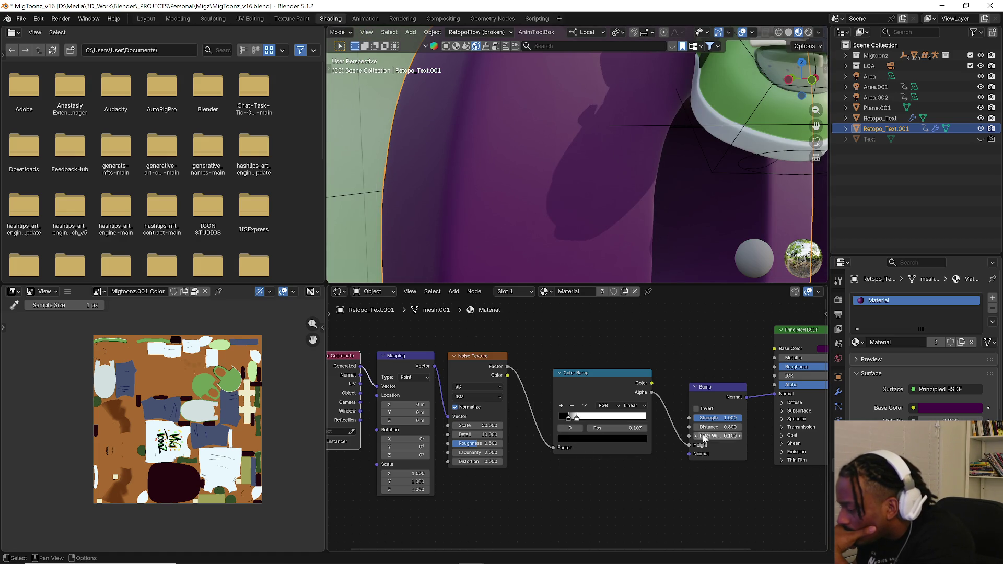
click(706, 408)
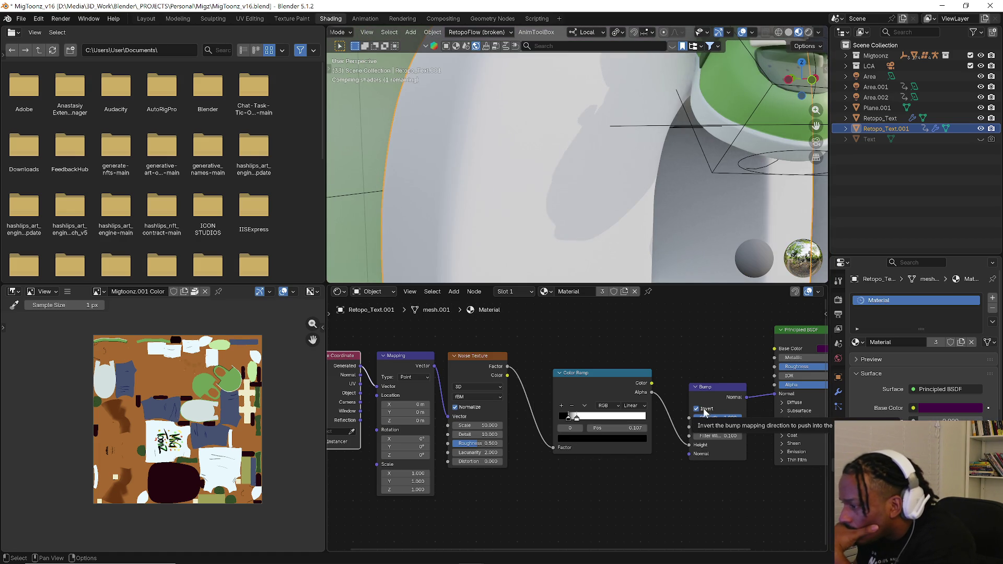
click(695, 409)
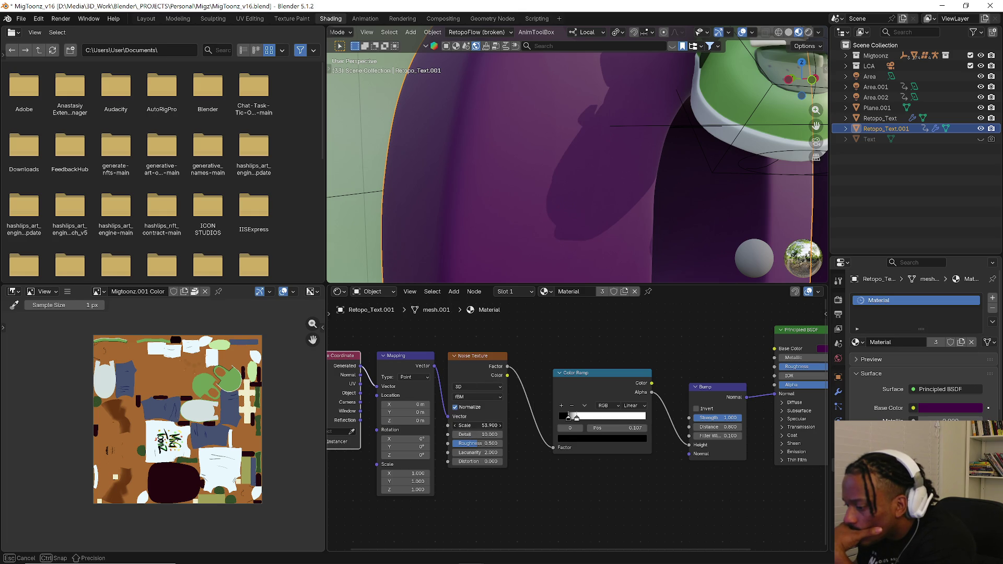
click(475, 424)
text(250)
key(Return)
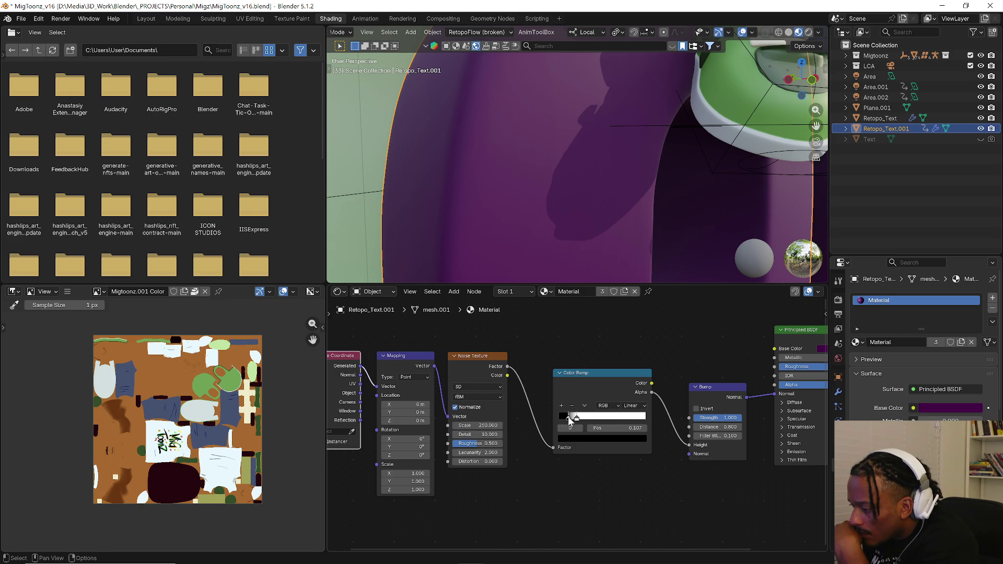
- Move the black ramp stop to 0.055 and bring the noise scale back down to 1
click(557, 417)
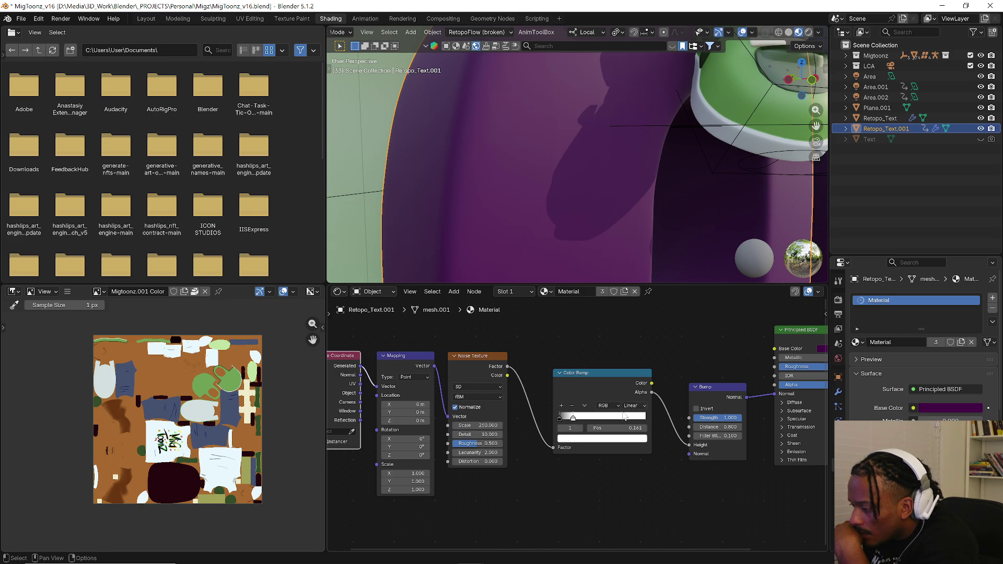
drag(562, 419, 567, 422)
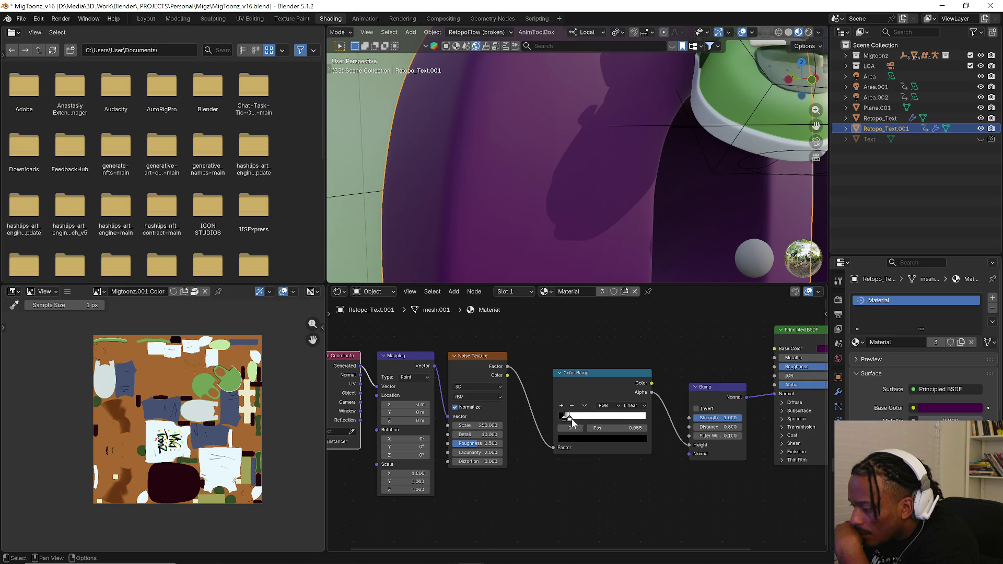
click(692, 452)
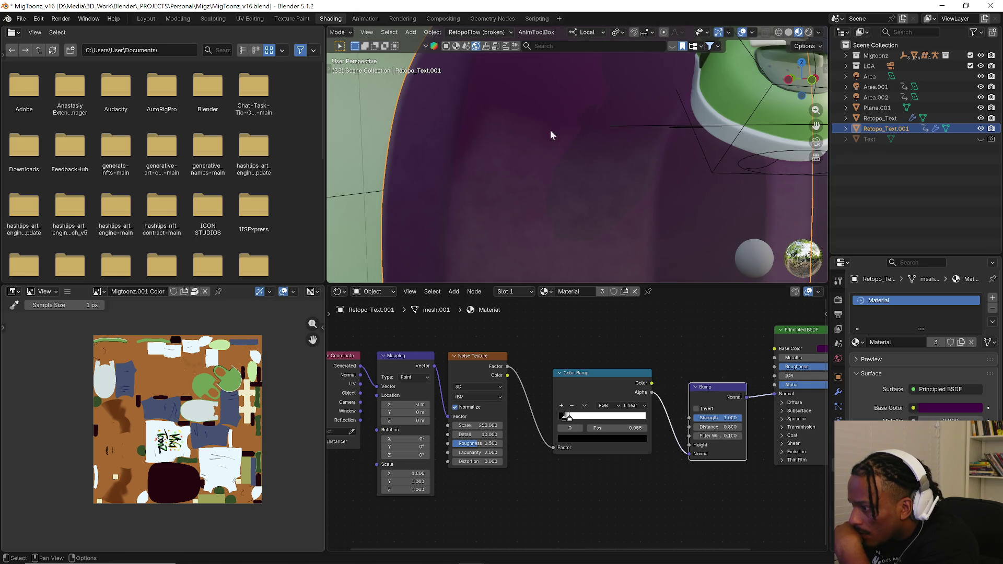
scroll(561, 159, down, 5)
scroll(548, 150, down, 2)
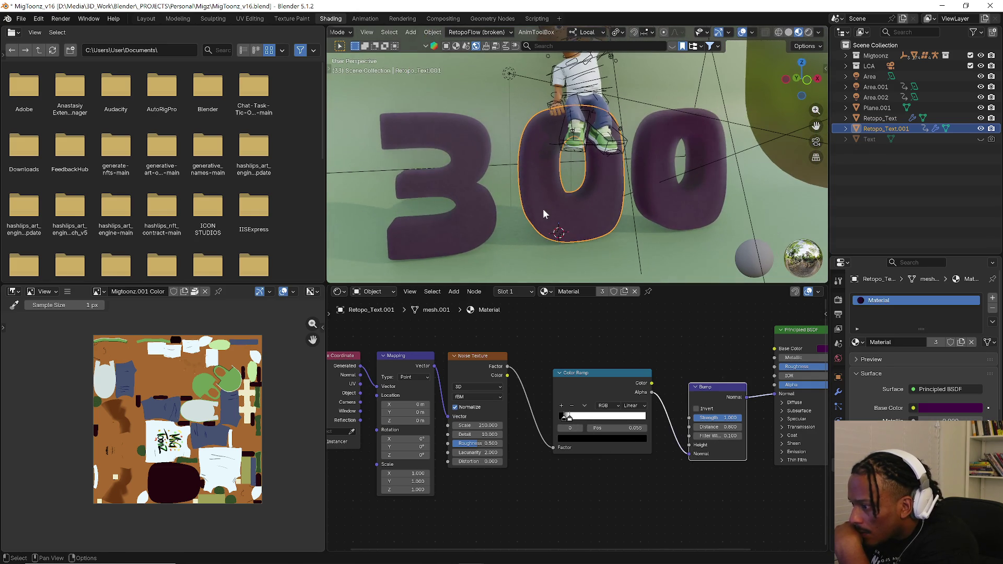
scroll(543, 209, up, 3)
drag(477, 425, 464, 425)
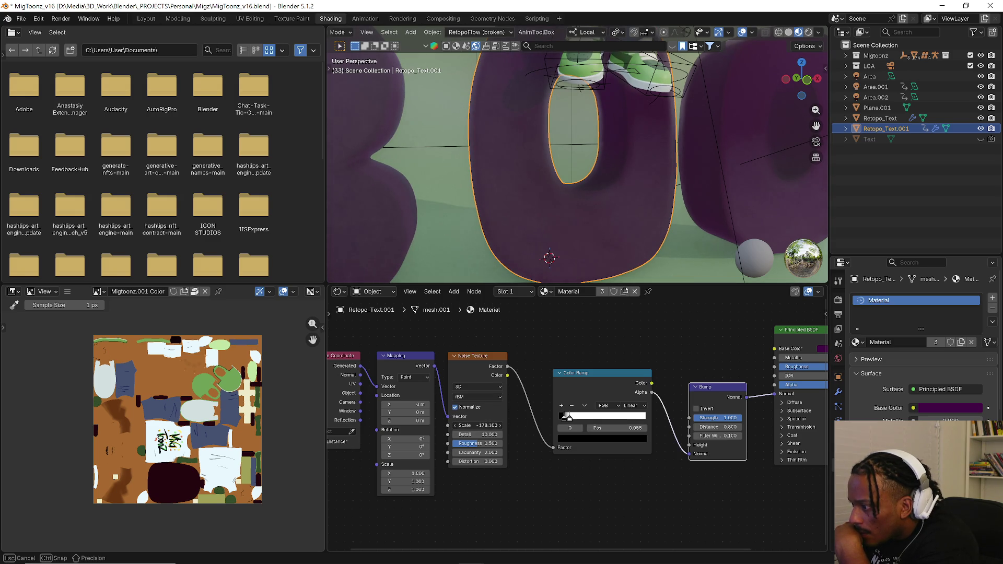
drag(477, 425, 479, 423)
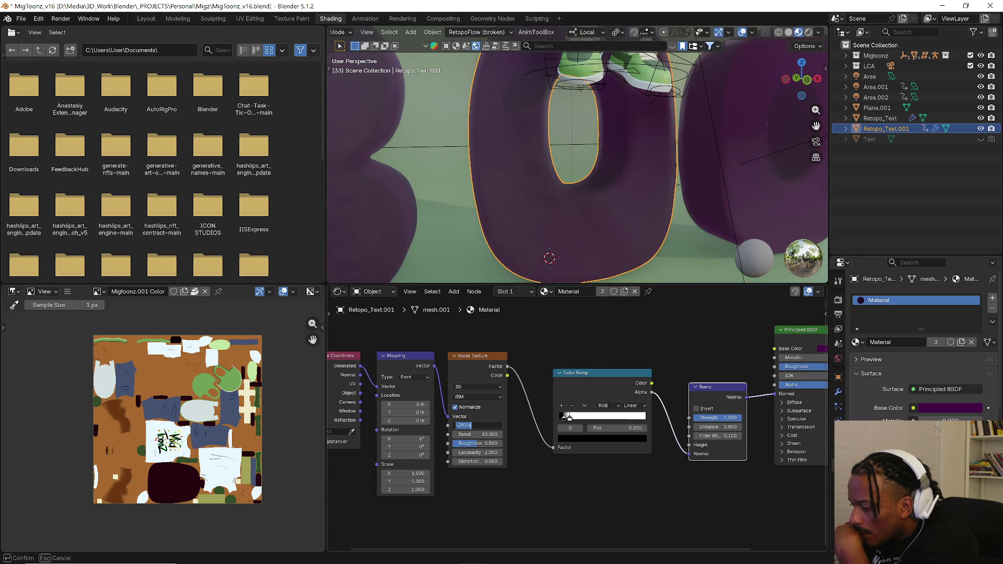
ctrl+middle_drag(535, 214, 506, 200)
scroll(506, 200, up, 2)
scroll(505, 200, up, 2)
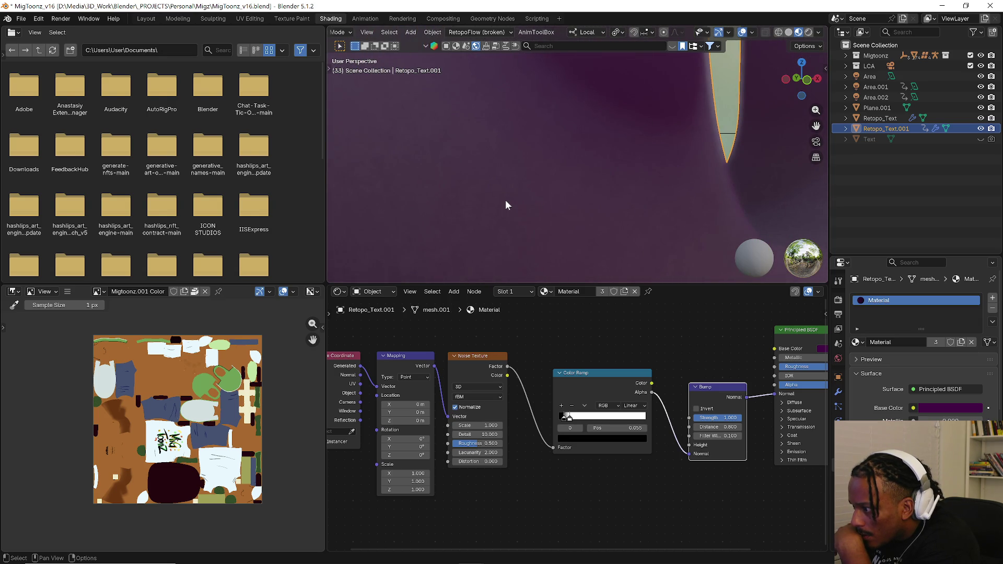
click(571, 420)
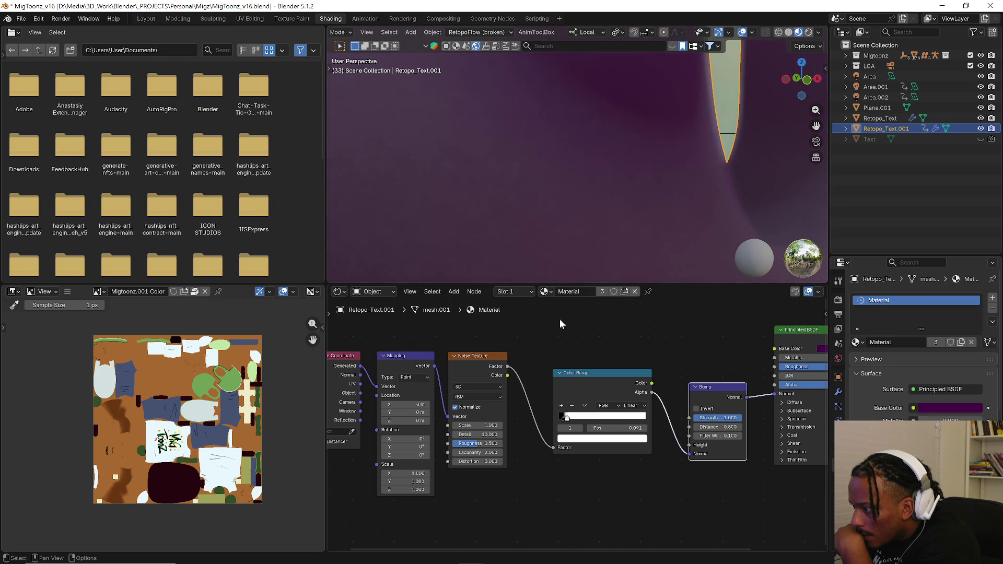
scroll(546, 206, up, 2)
middle_drag(466, 509, 544, 473)
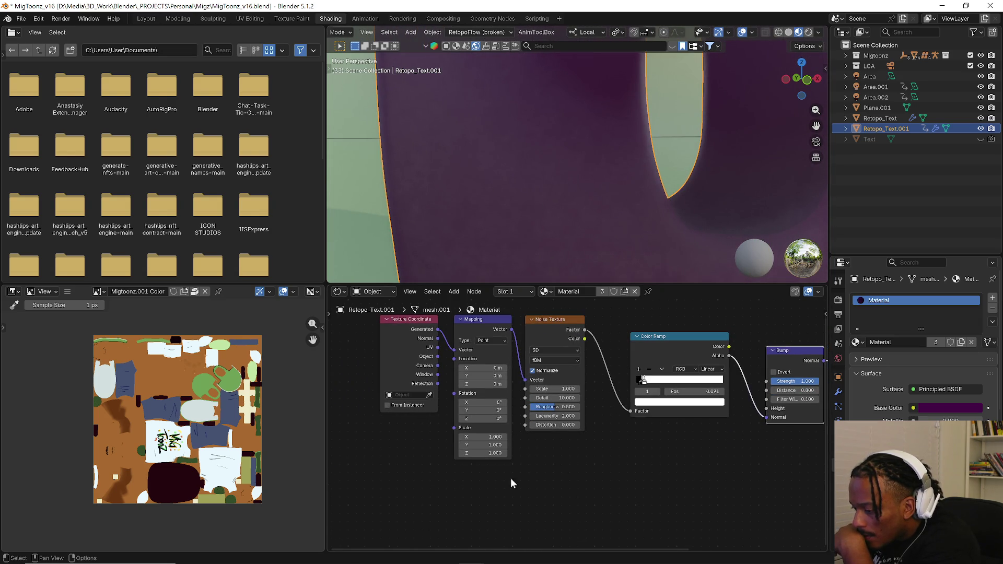
- Add a Value node set to 20 driving the Mapping node's Scale
key(shift+a)
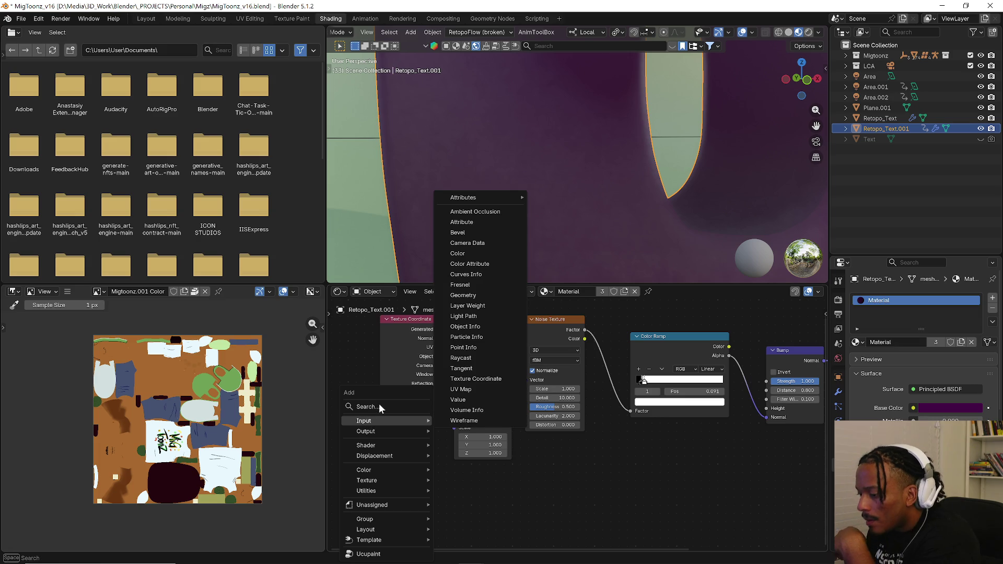
key(Escape)
key(shift+a)
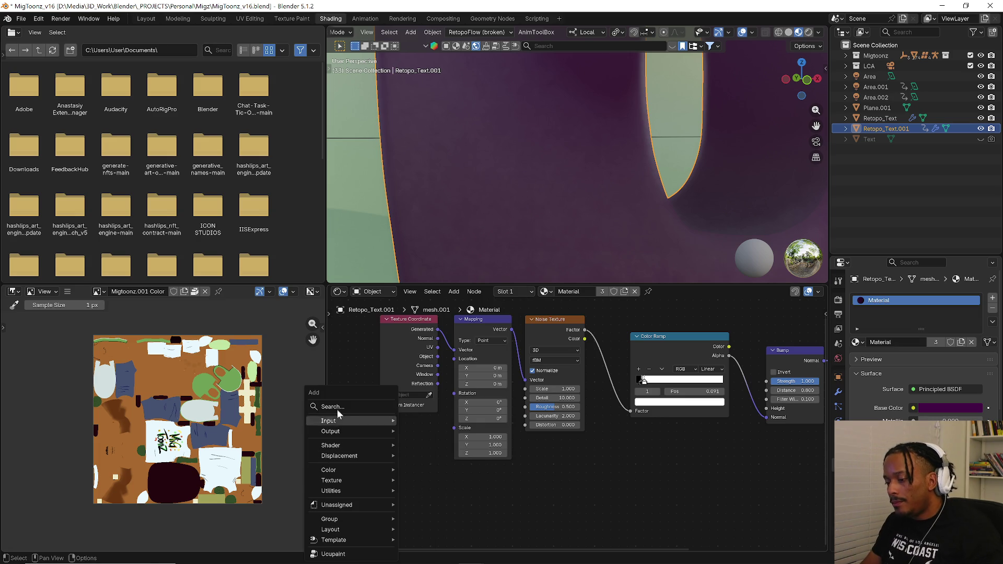
text(c)
key(BackSpace)
text(value)
key(Return)
click(360, 435)
drag(428, 451, 455, 428)
click(397, 450)
text(20)
key(Return)
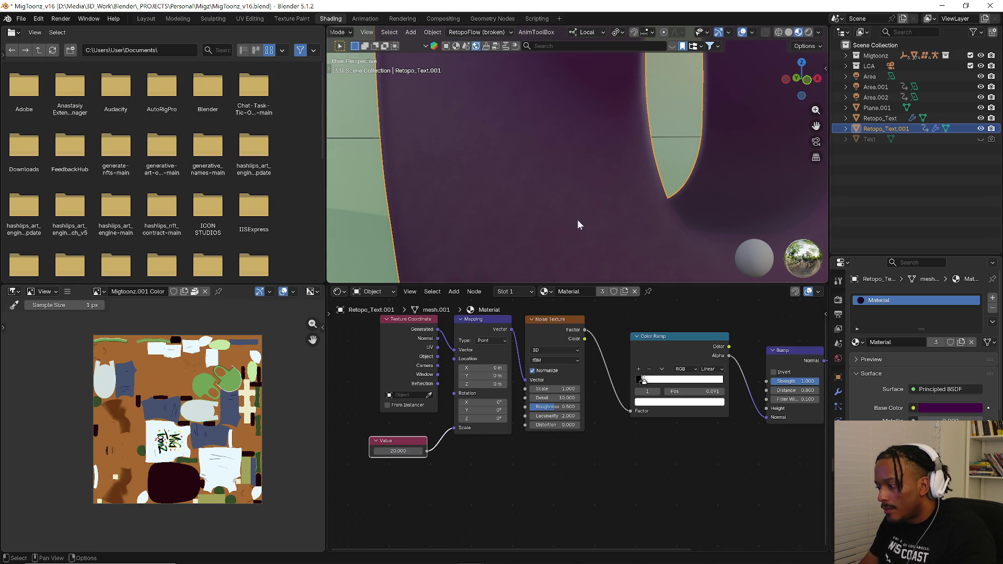
scroll(593, 205, down, 3)
scroll(651, 172, down, 3)
- Set the noise scale to 10 and the bump distance to 0.5
click(563, 390)
text(10)
key(Return)
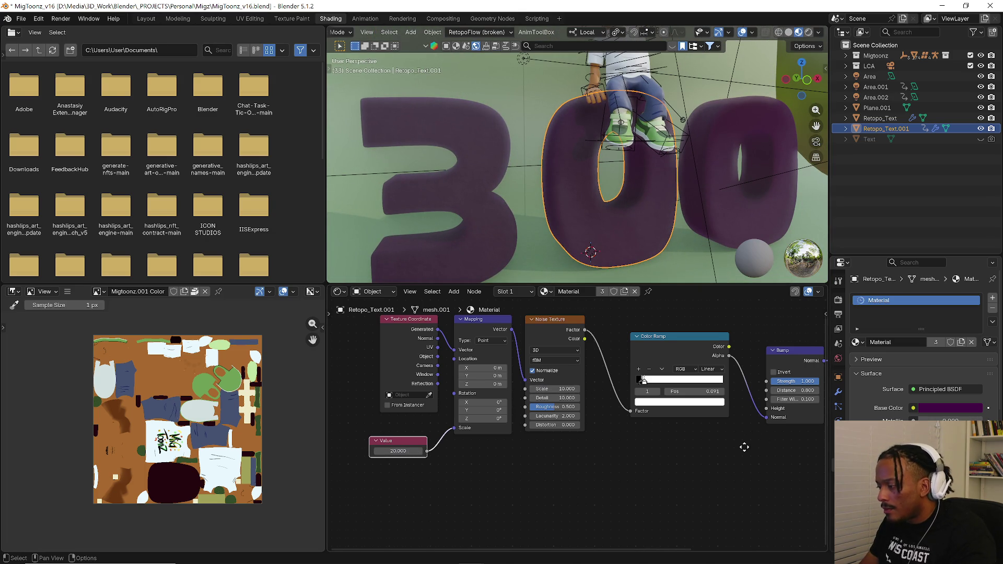
scroll(757, 439, up, 3)
drag(709, 408, 772, 412)
scroll(615, 244, up, 4)
scroll(616, 244, up, 3)
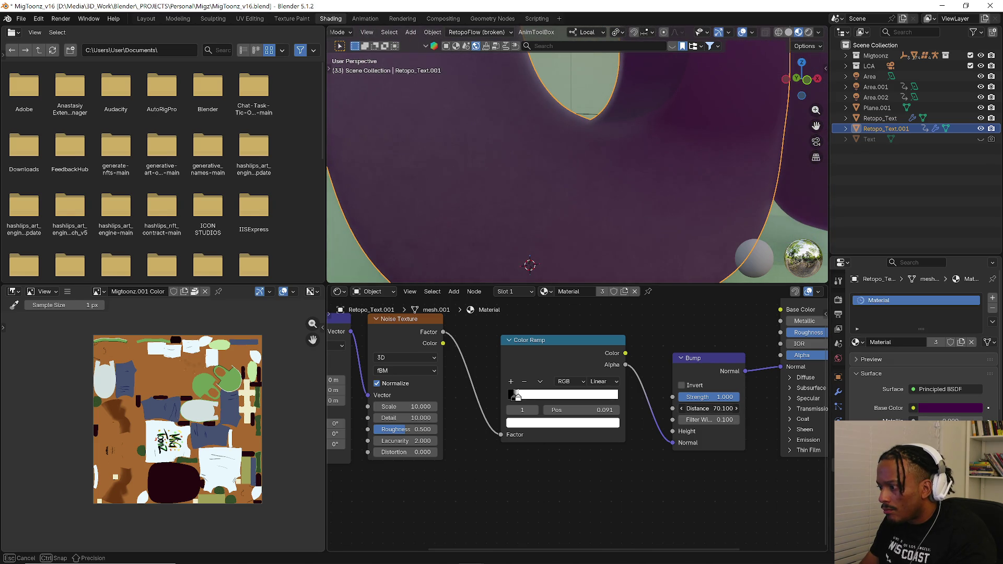
drag(709, 408, 709, 409)
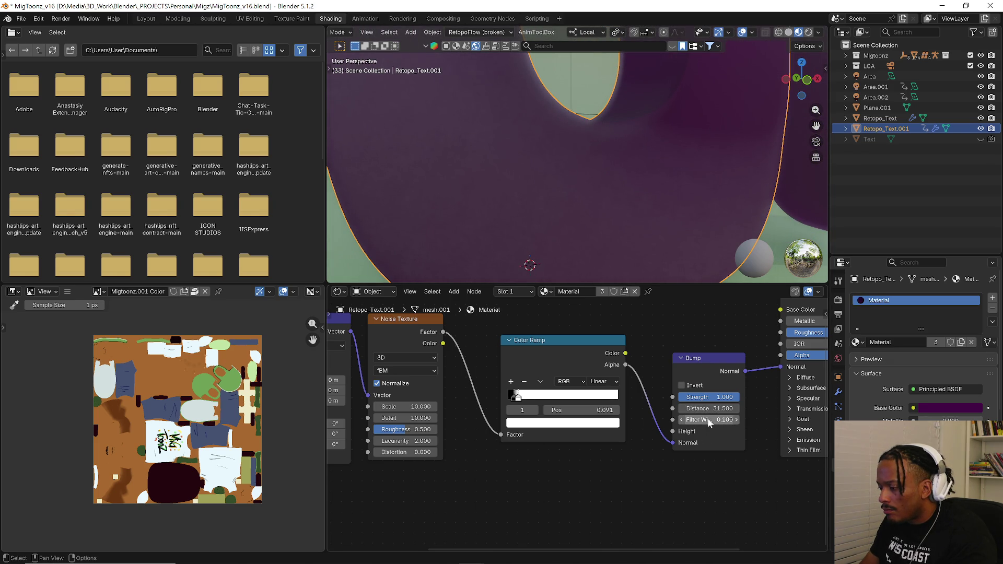
click(705, 408)
text(5)
key(Return)
- Plug the ramp Alpha into Bump Height and check the 300 letters in the viewport
drag(673, 443, 672, 431)
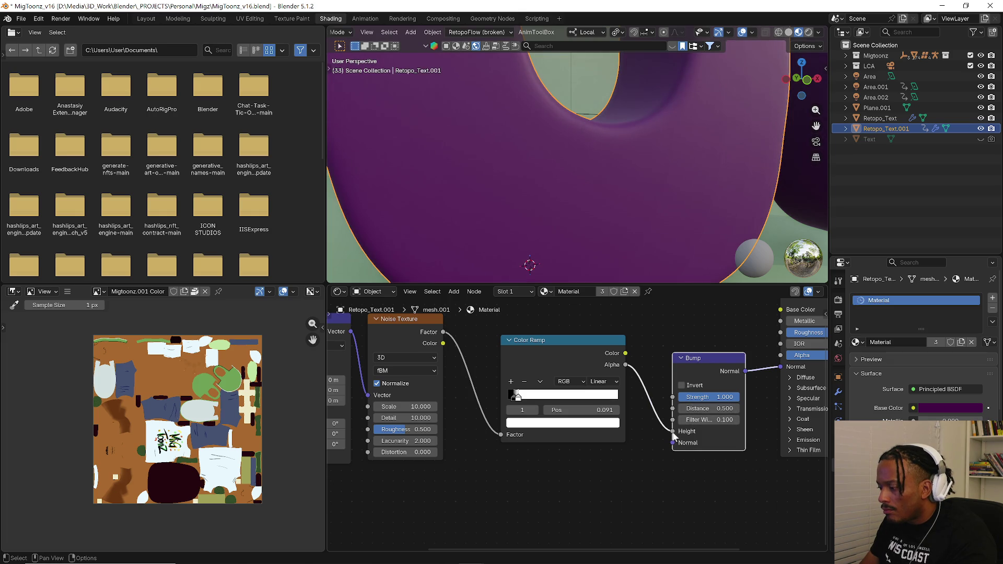
scroll(617, 248, down, 5)
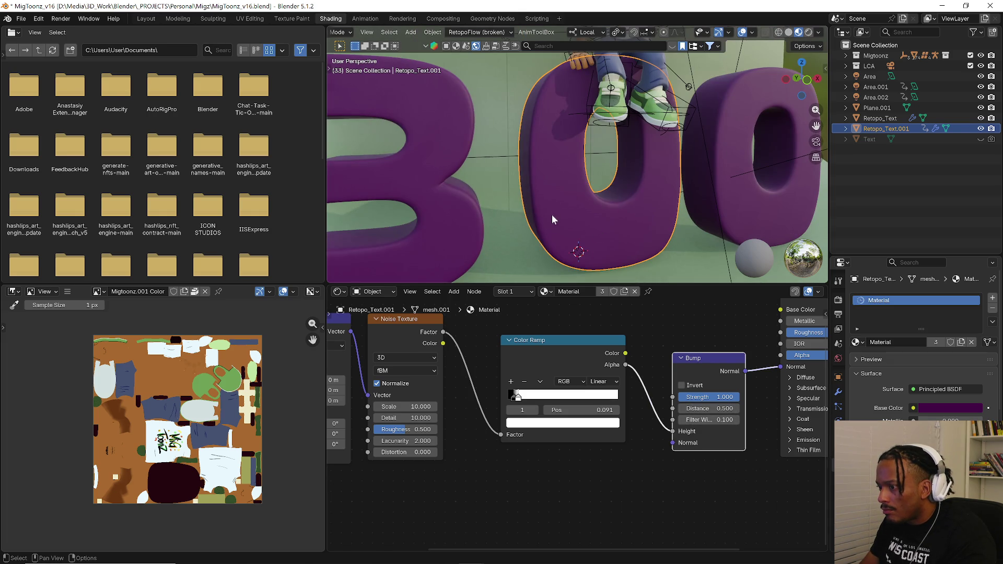
middle_drag(551, 213, 598, 223)
scroll(597, 223, up, 3)
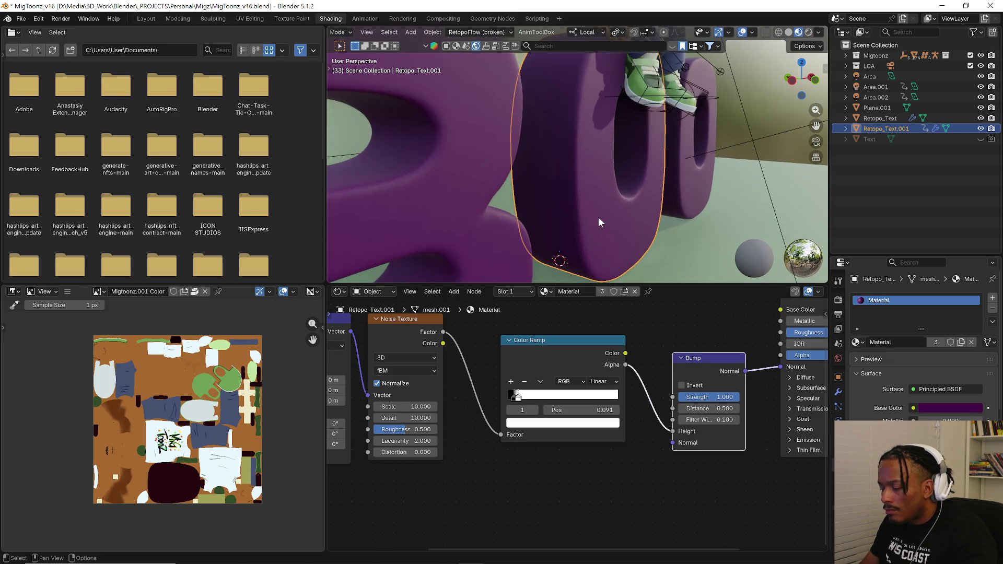
scroll(597, 223, up, 4)
click(668, 473)
key(shift+a)
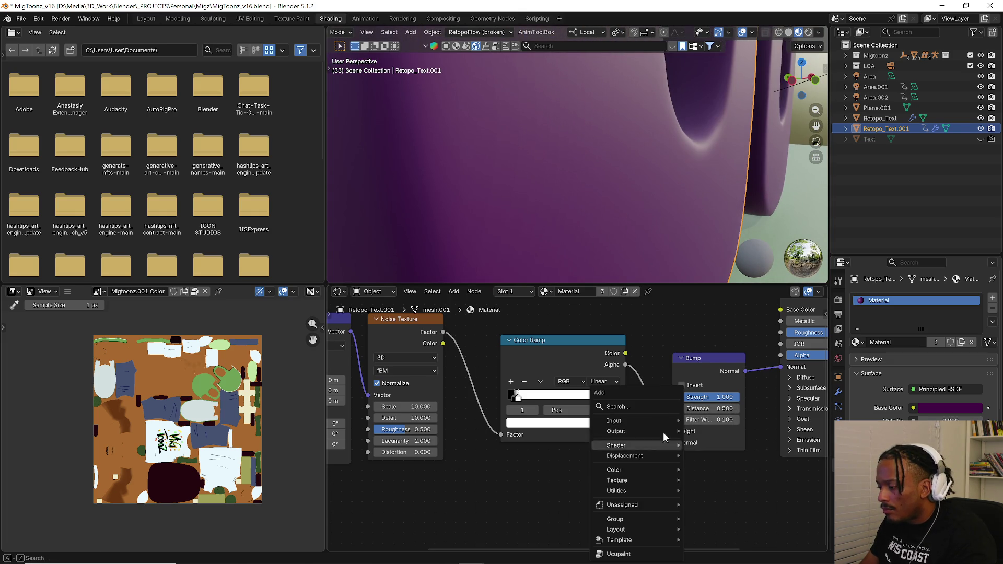
- Replace the Bump node with a Normal Map connected to the shader's Normal input
click(617, 406)
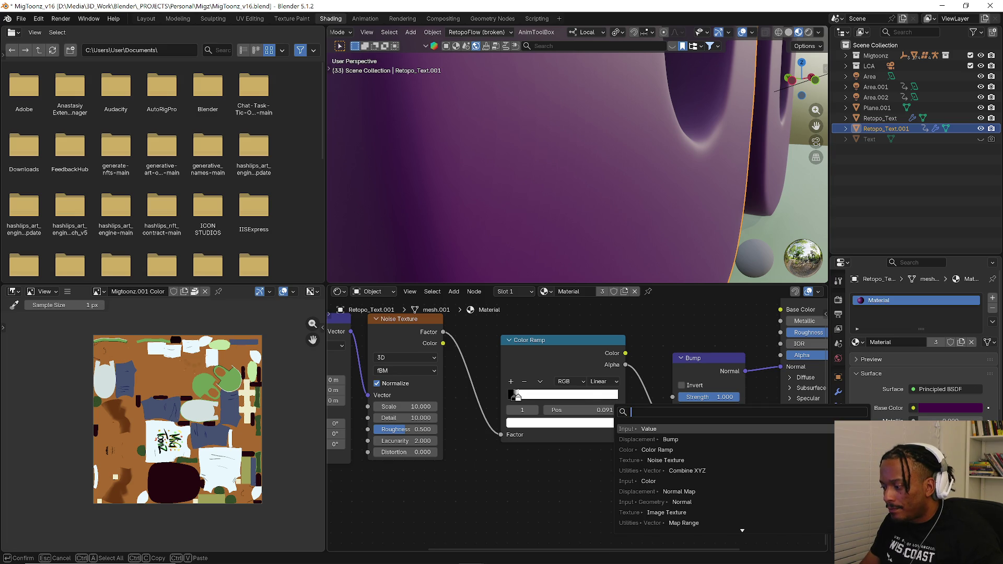
click(679, 492)
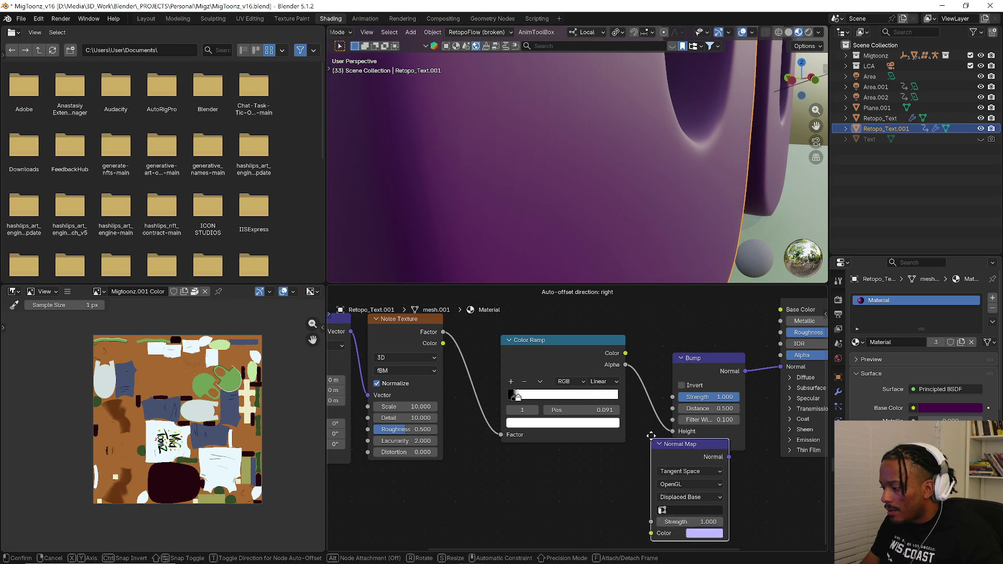
click(655, 404)
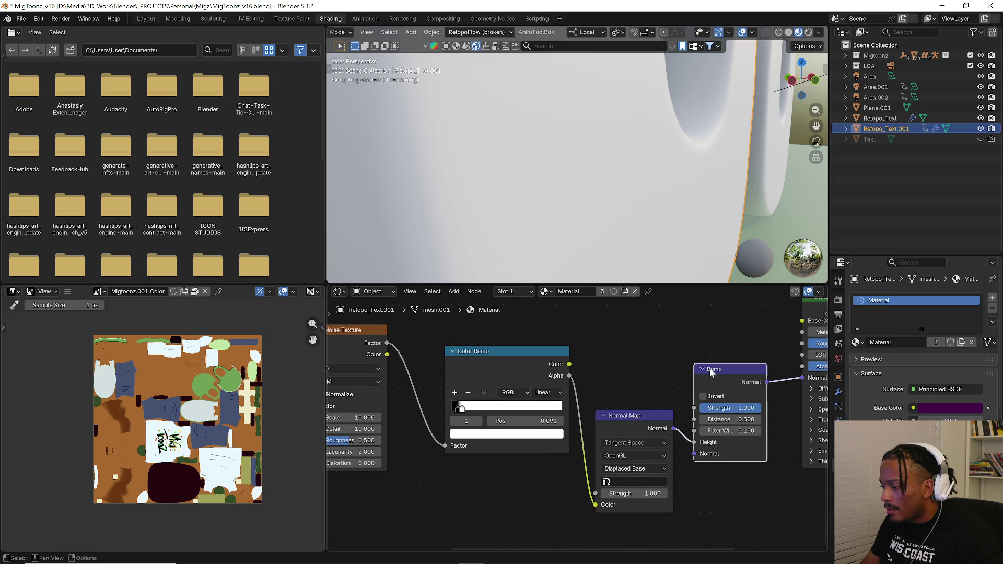
key(x)
drag(673, 428, 802, 378)
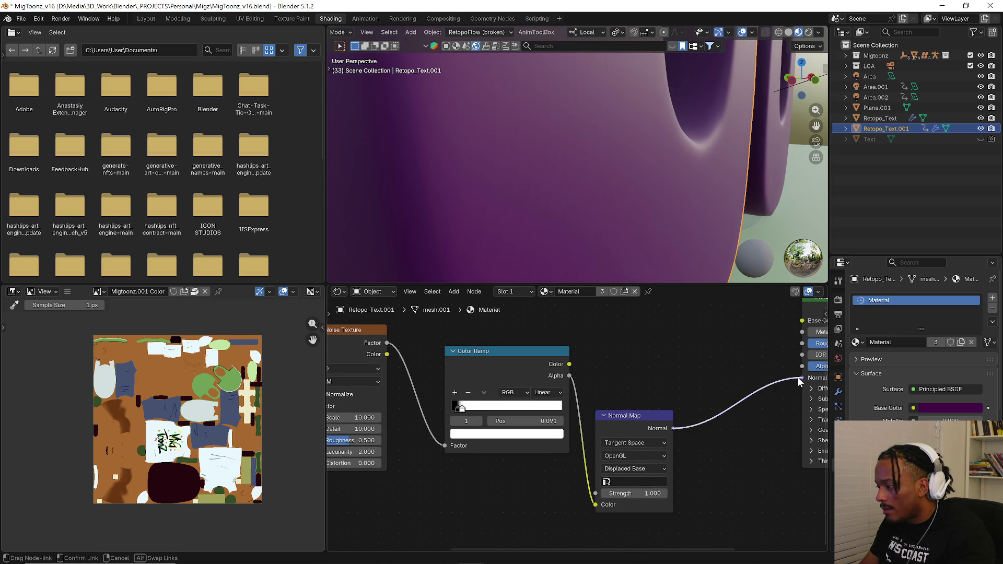
drag(633, 419, 661, 399)
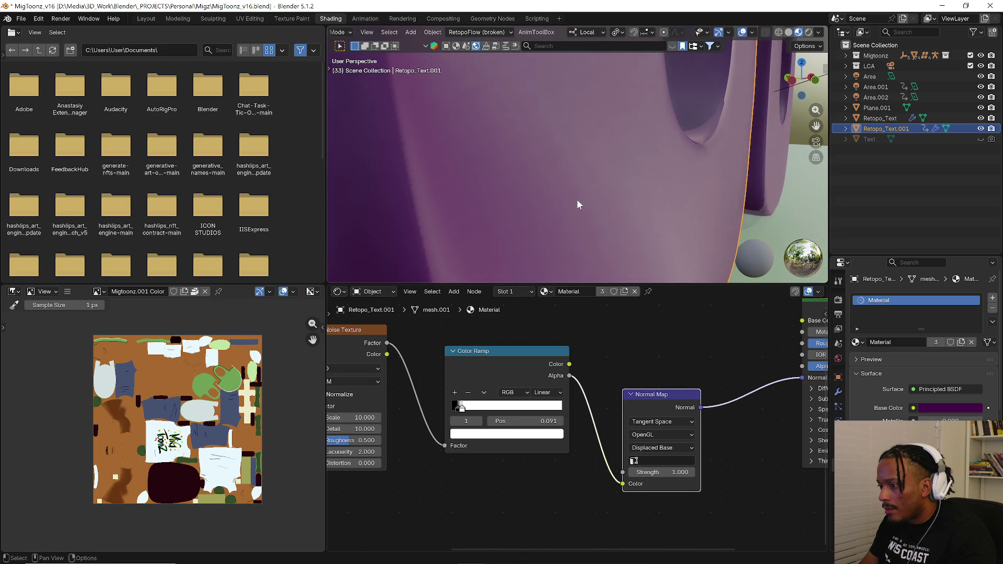
scroll(568, 201, down, 3)
scroll(564, 189, up, 3)
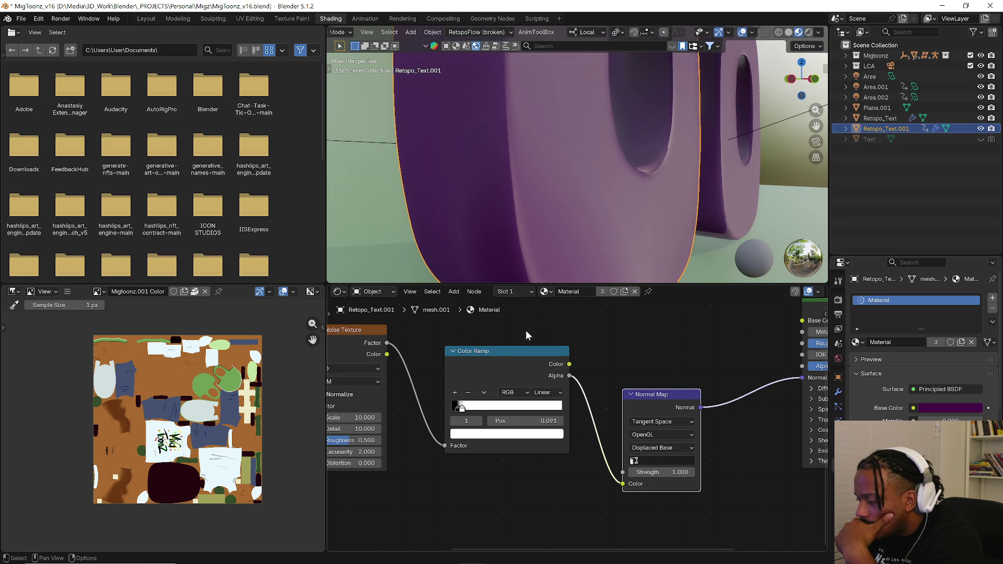
- Lower the Normal Map strength to 0.8 and move the ramp's black stop rightward to 0.373
middle_drag(487, 329, 605, 321)
middle_drag(533, 430, 561, 472)
middle_drag(604, 109, 523, 154)
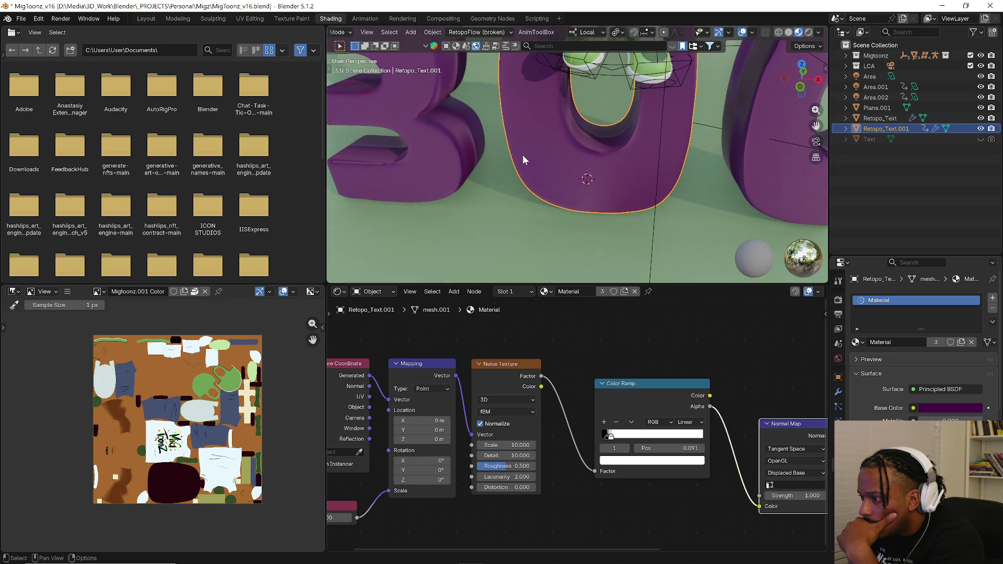
middle_drag(716, 483, 684, 467)
drag(783, 478, 772, 479)
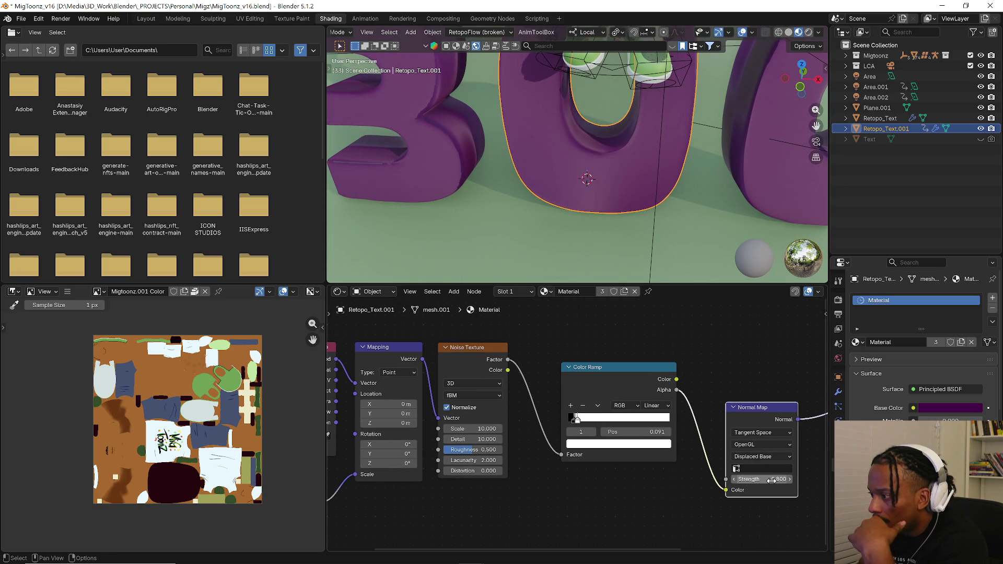
drag(580, 426, 610, 420)
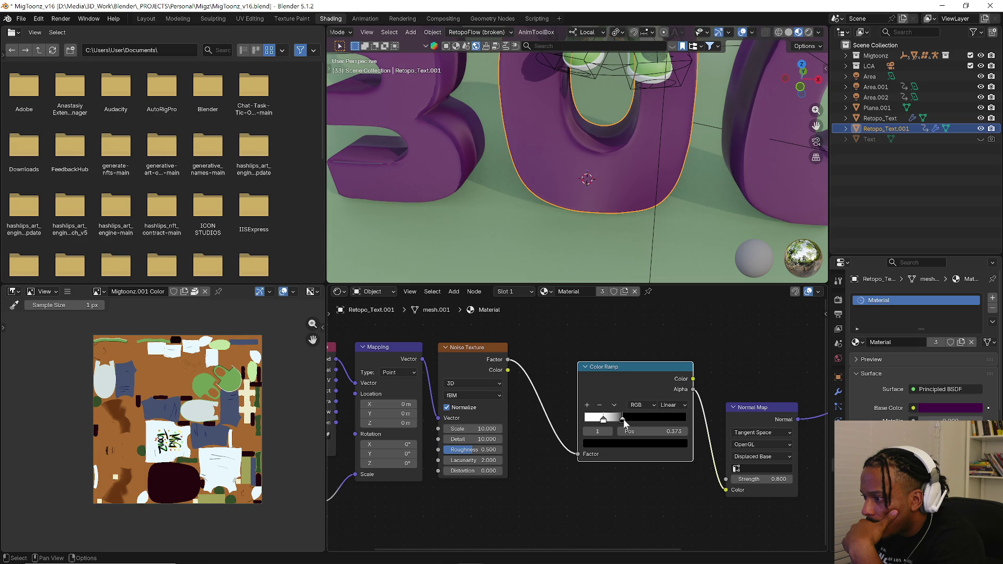
- Slide the Color Ramp black stop to 0.150 and set the Value node to 1.000
middle_drag(527, 185, 602, 157)
scroll(602, 157, up, 2)
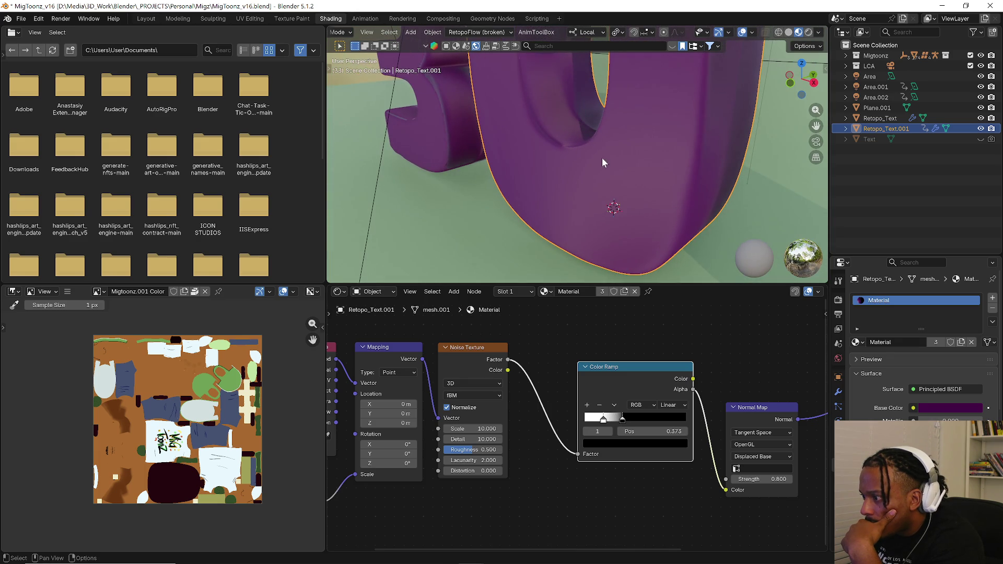
drag(620, 424, 600, 424)
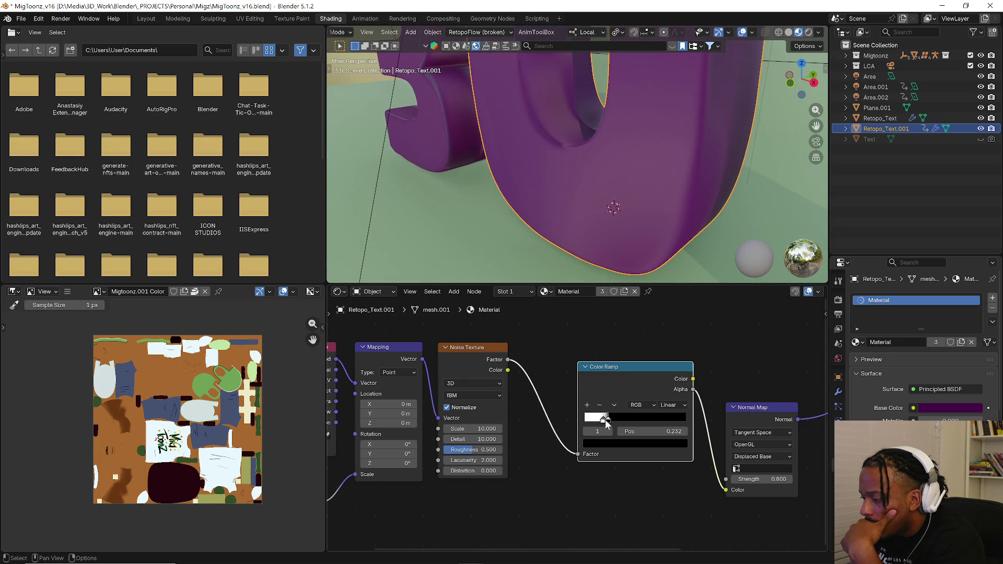
middle_drag(569, 440, 665, 404)
click(388, 465)
text(14)
key(Return)
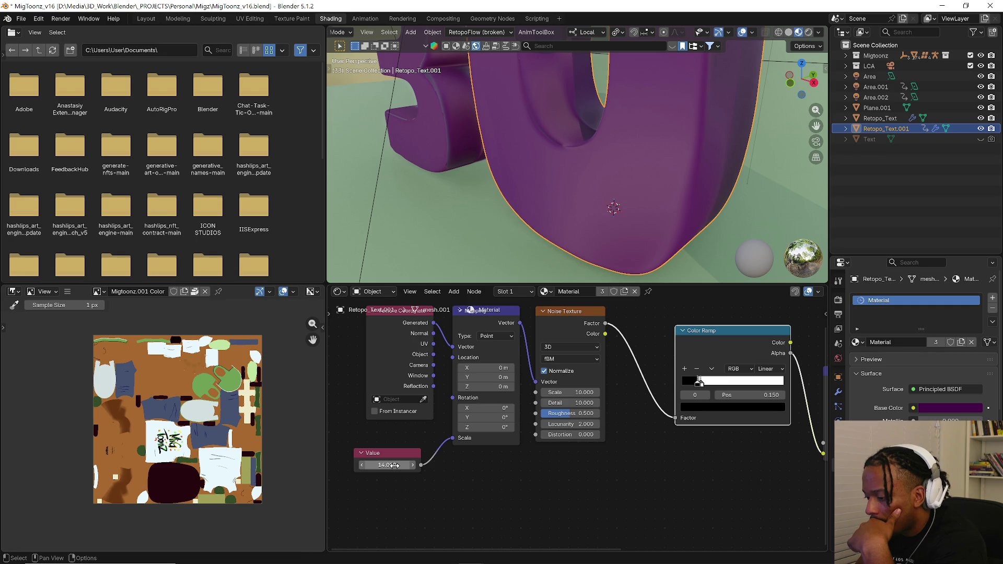
click(392, 465)
key(Return)
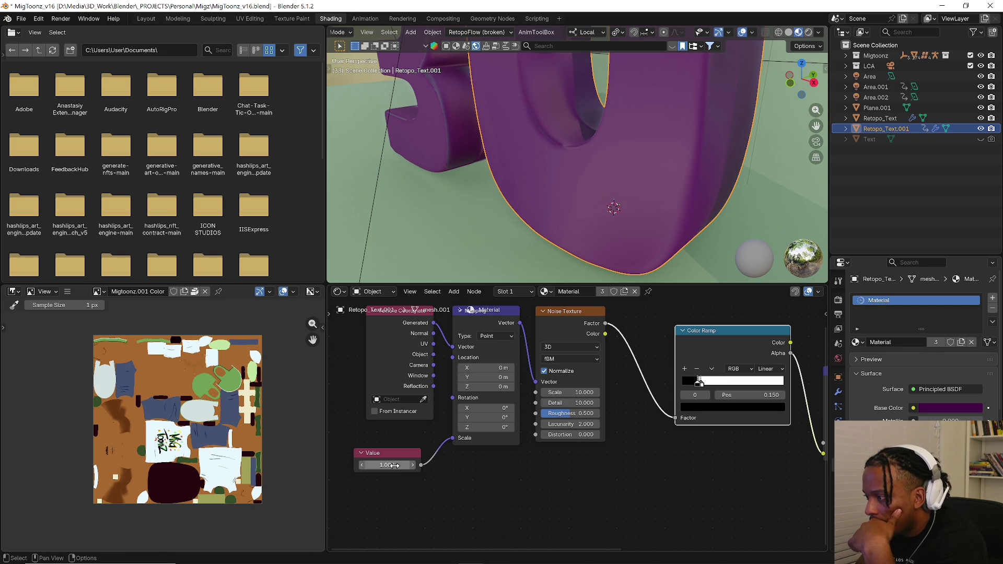
- Raise the Noise Texture to Scale about 13 with Detail 5.000, then inspect the letters
mouse_move(570, 392)
mouse_down()
mouse_move(595, 392)
mouse_move(572, 396)
mouse_up()
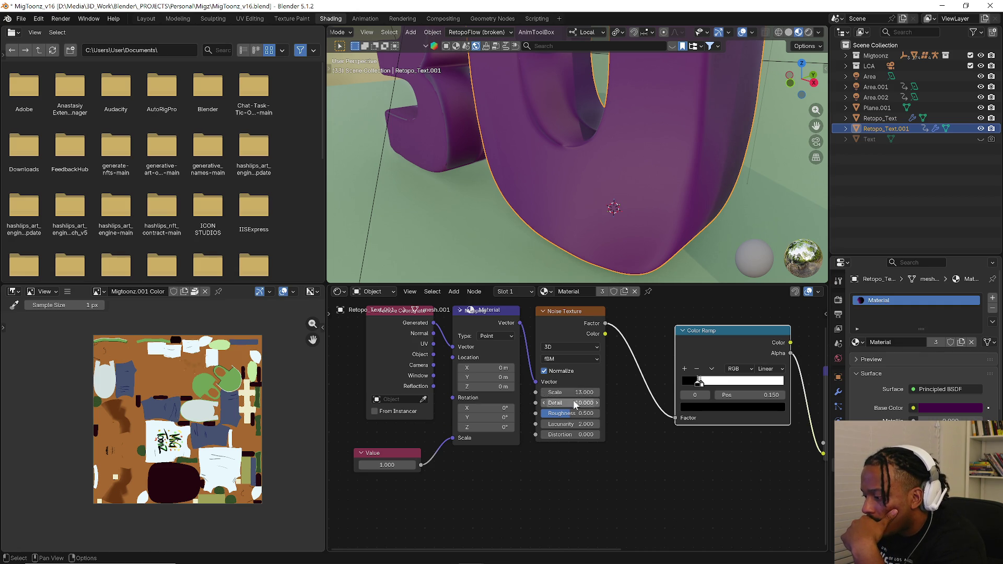
click(573, 402)
text(5.000)
key(Return)
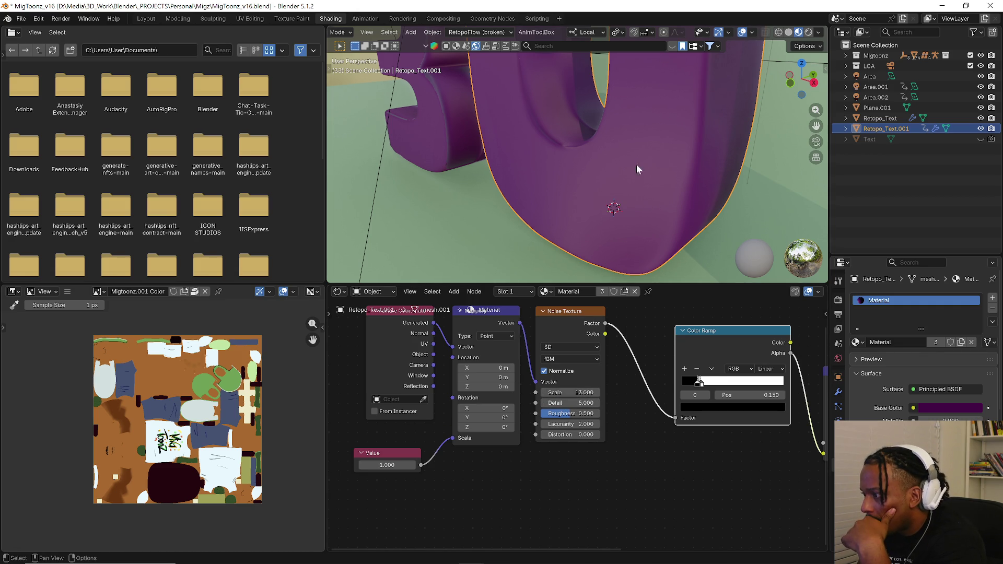
middle_drag(639, 162, 642, 206)
scroll(643, 208, down, 5)
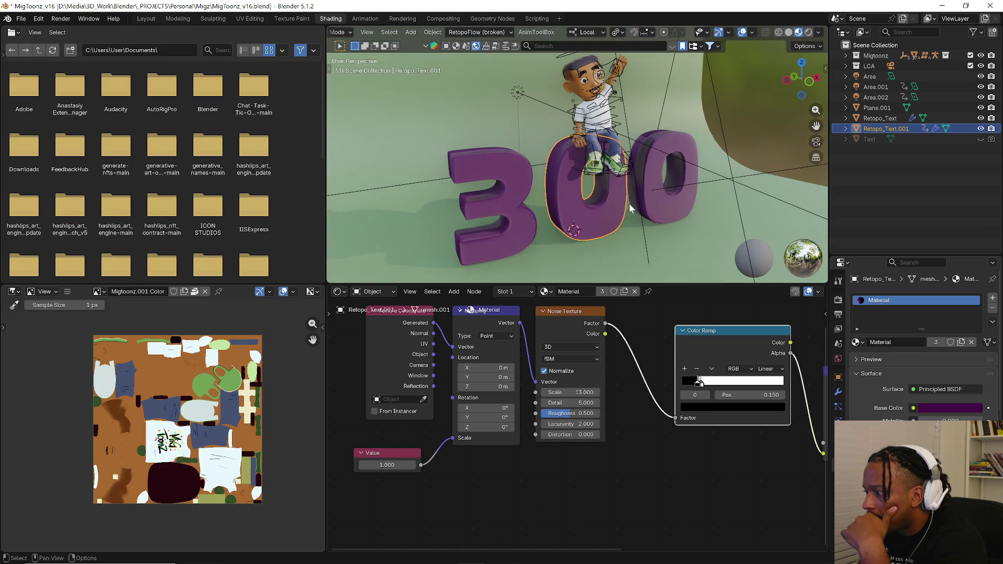
scroll(629, 208, up, 4)
mouse_move(570, 206)
middle_down()
mouse_move(508, 235)
mouse_move(490, 202)
middle_up()
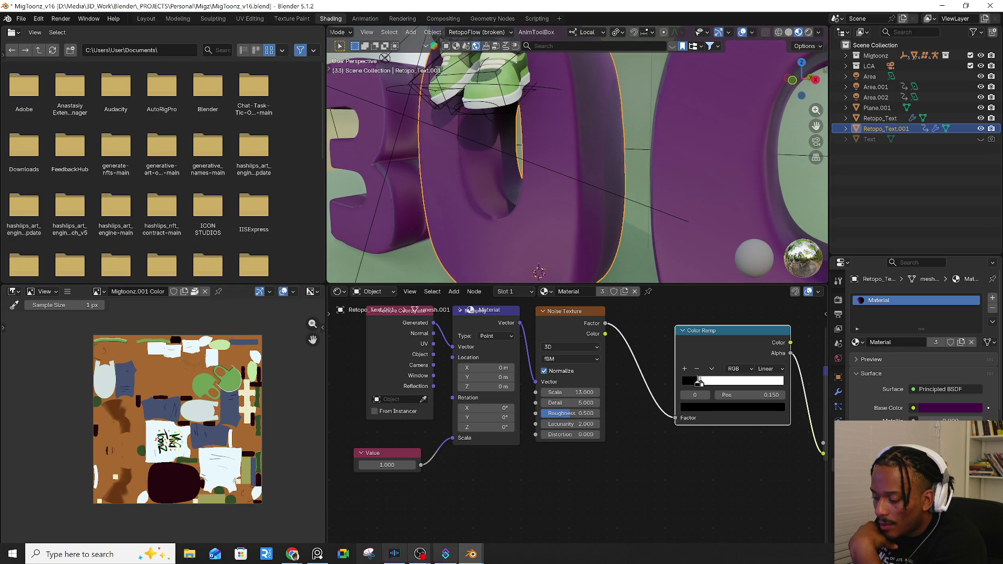
right_click(471, 555)
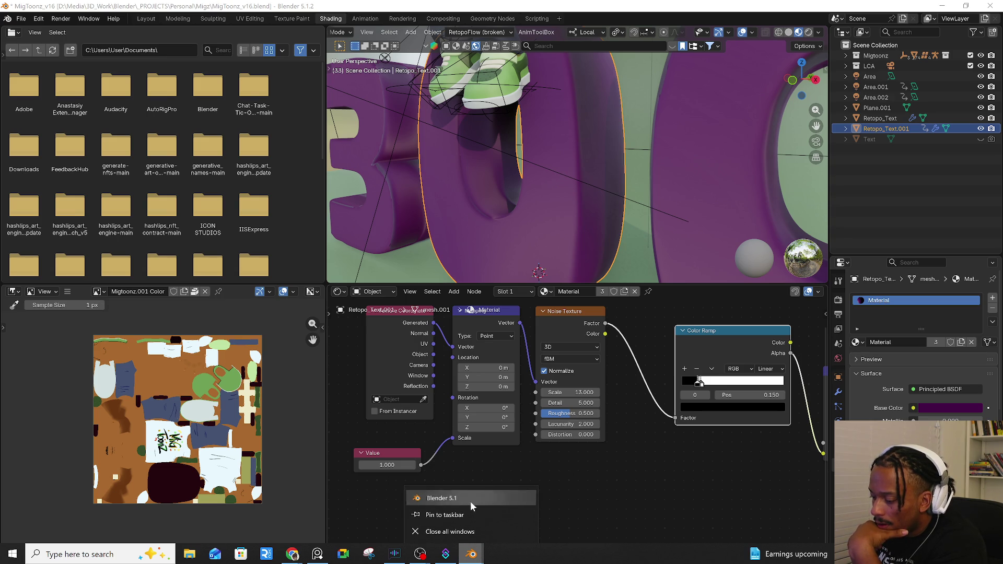
- Feed the Noise Texture's Color output into the Color Ramp Factor instead of its Factor output
click(486, 462)
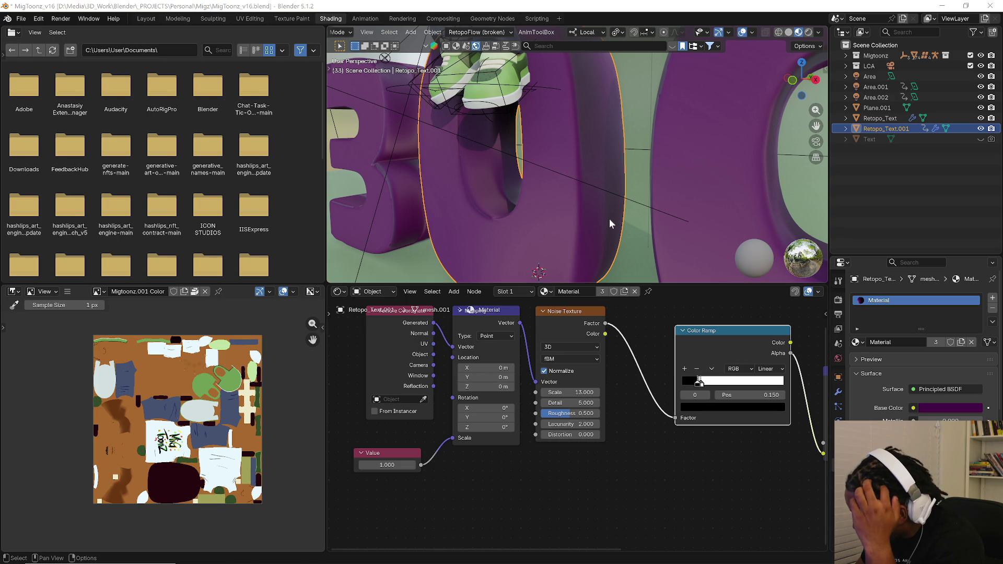
middle_drag(627, 374, 531, 393)
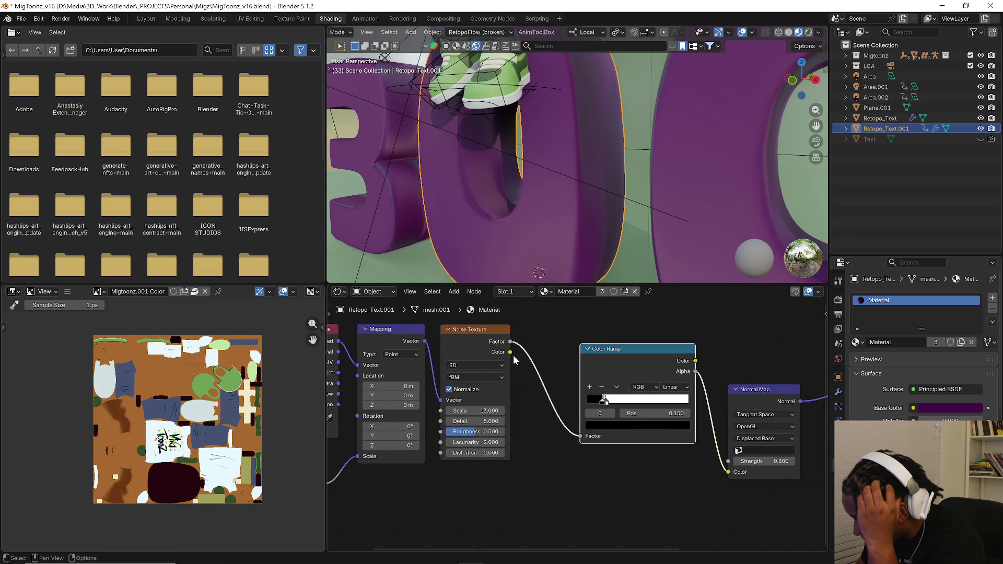
drag(510, 353, 578, 436)
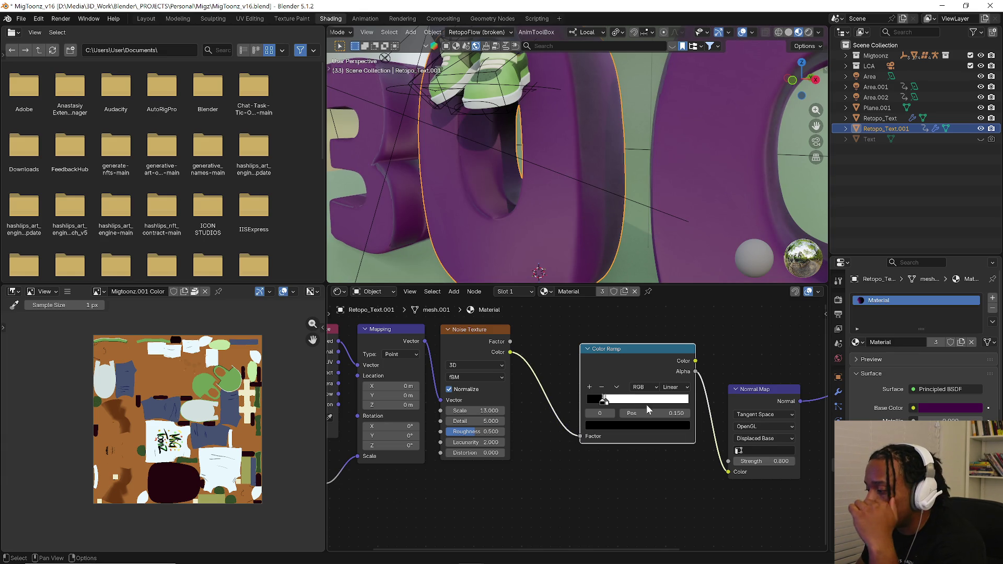
middle_drag(693, 462, 588, 466)
- Review the Normal Map node's dropdowns, keeping Tangent Space, and select the node
click(651, 443)
click(651, 443)
click(663, 414)
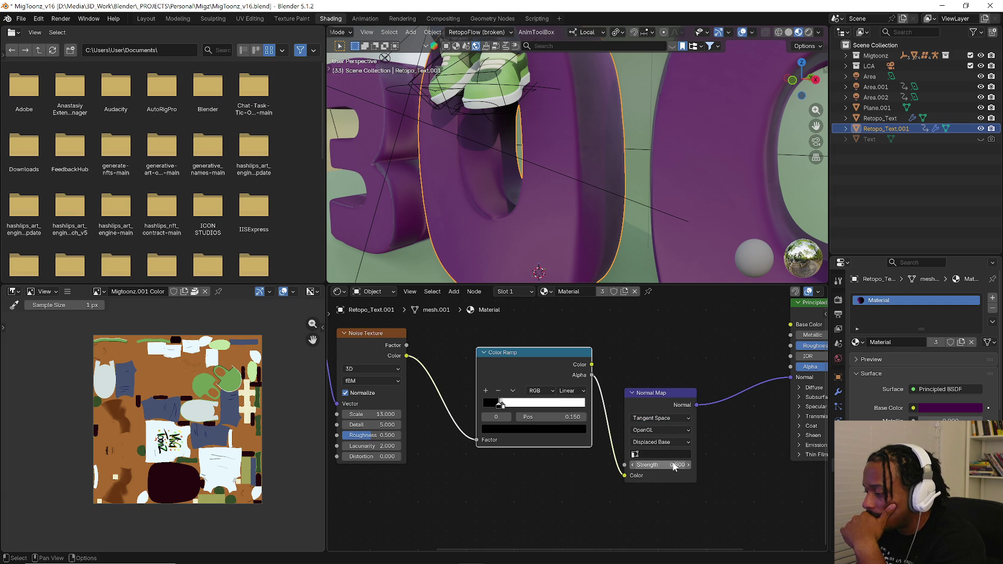
click(660, 406)
- Delete the Normal Map node and add a Bump node in its place
key(x)
key(shift+a)
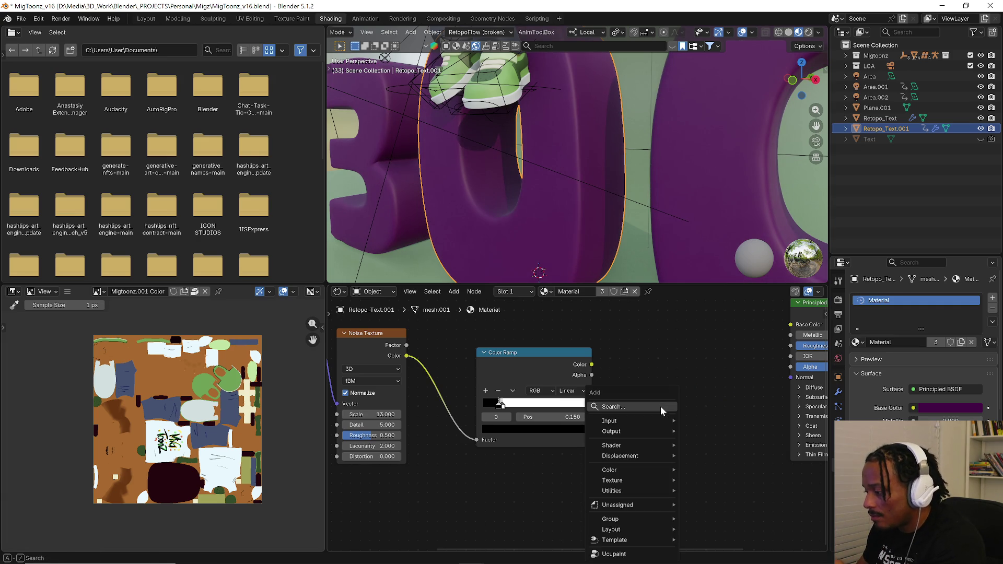
click(660, 406)
click(714, 450)
click(666, 407)
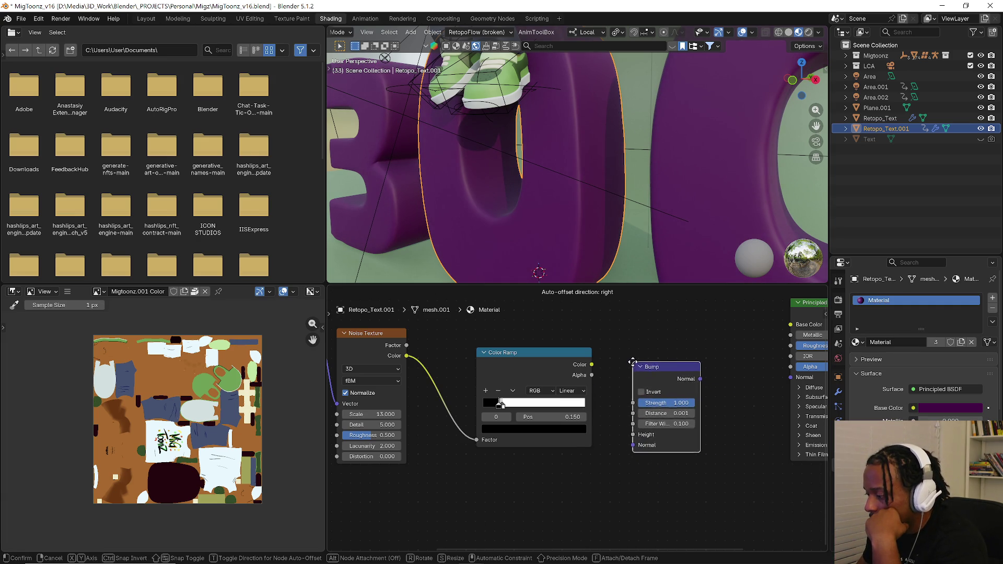
- Link Color Ramp Color to Bump Height, raise the Bump Distance, and set Noise Scale to 271.6
mouse_move(592, 365)
mouse_down()
mouse_move(619, 427)
mouse_move(632, 434)
mouse_up()
mouse_move(699, 378)
mouse_down()
mouse_move(782, 350)
mouse_move(791, 381)
mouse_up()
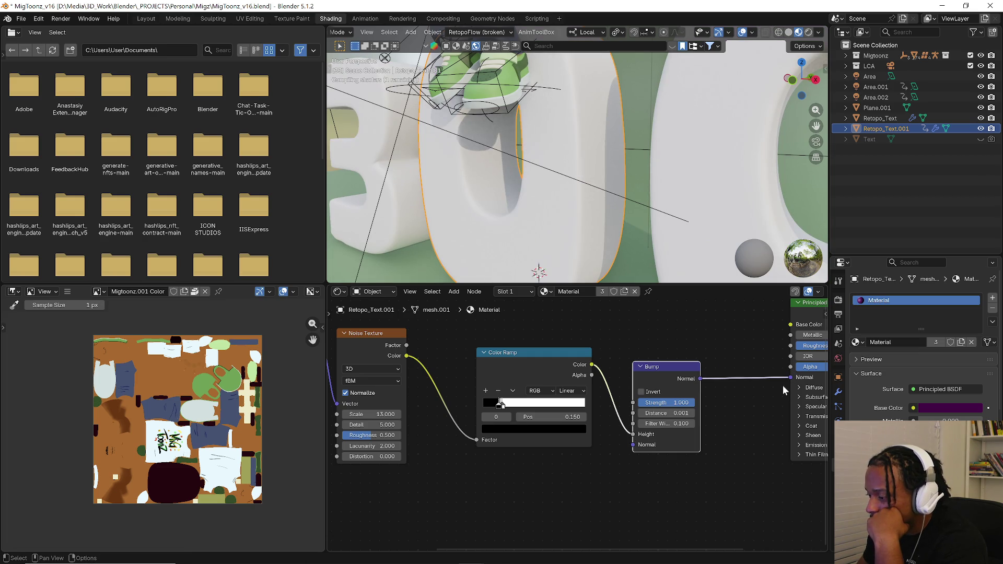
scroll(605, 247, up, 3)
scroll(587, 210, up, 2)
scroll(555, 220, up, 1)
mouse_move(674, 415)
mouse_down()
mouse_move(705, 414)
mouse_move(674, 413)
mouse_up()
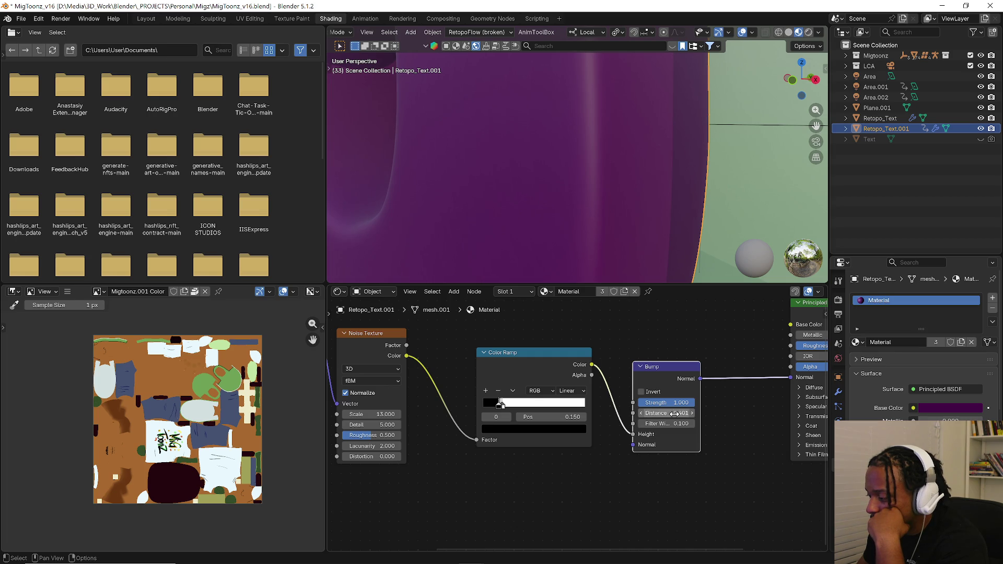
middle_drag(431, 474, 589, 475)
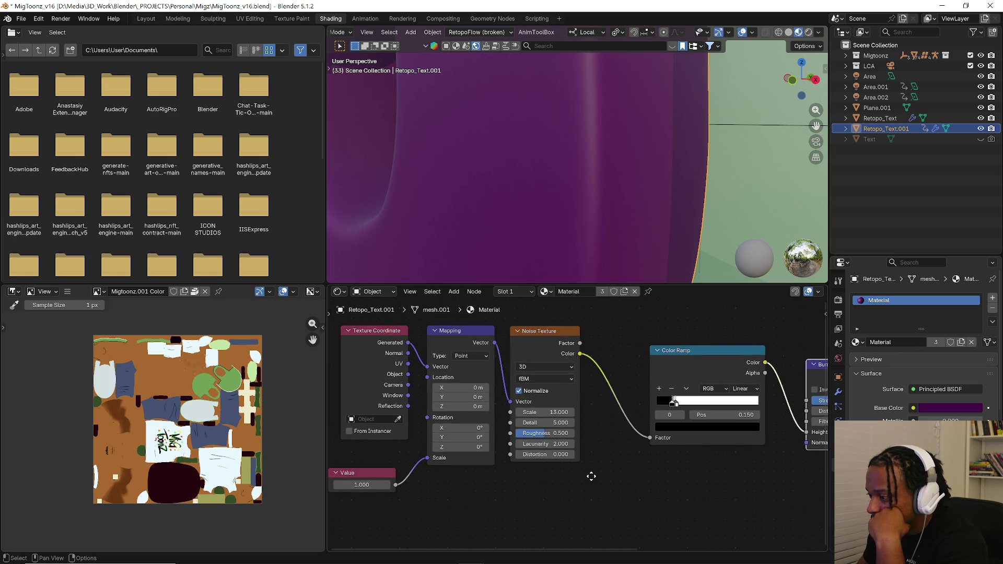
drag(560, 412, 560, 412)
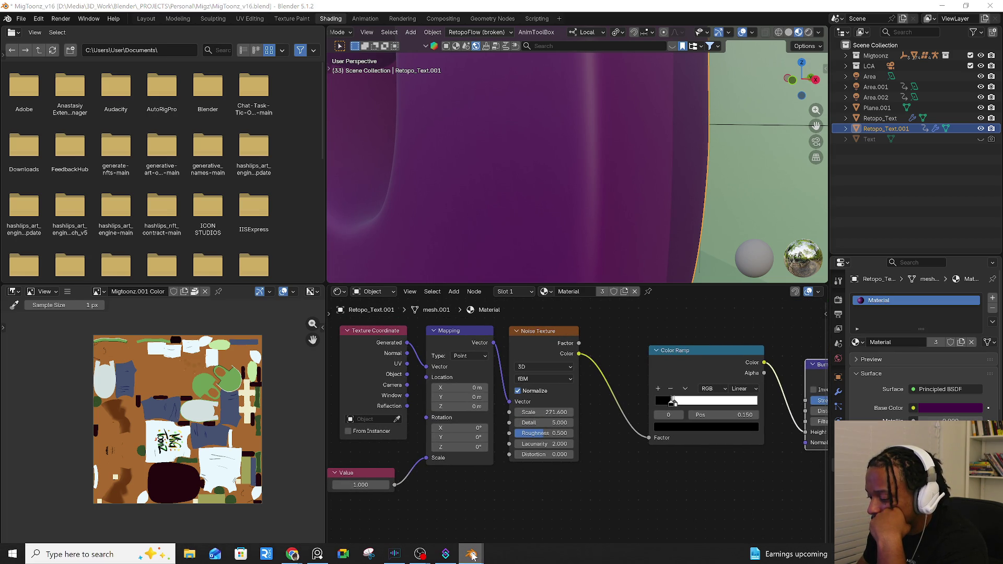
click(582, 507)
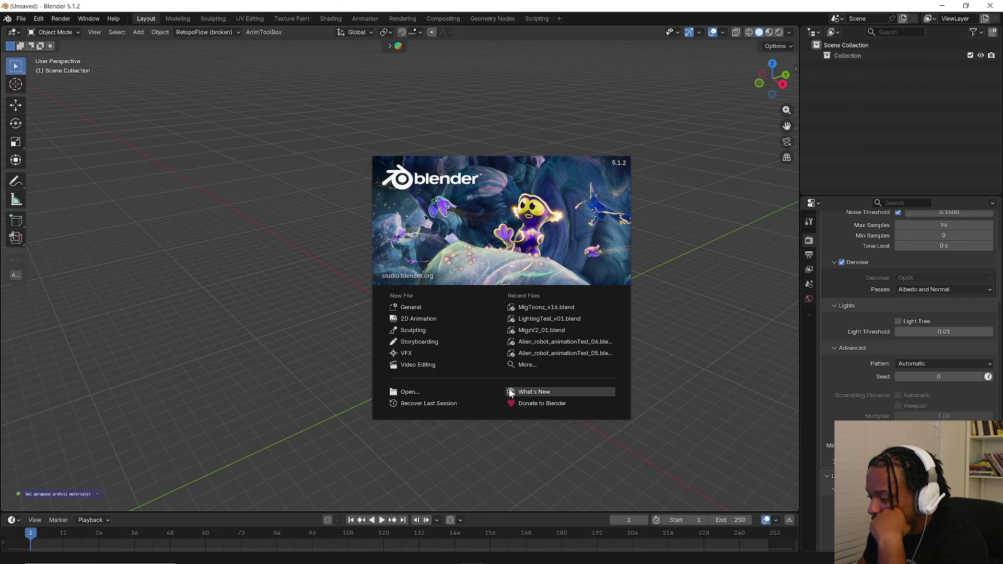
- Dismiss the splash screen with a General scene and glance at the File menu
click(428, 306)
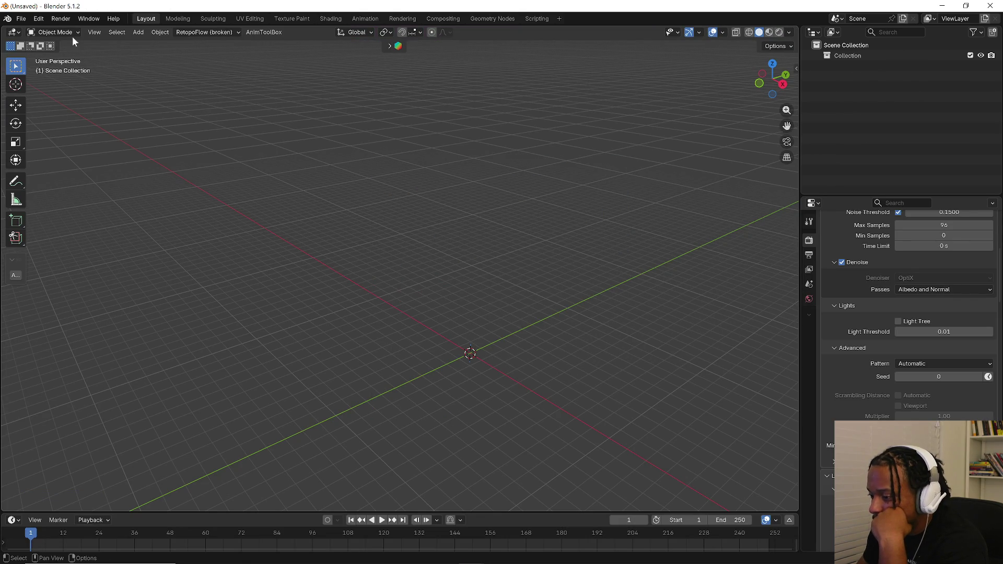
click(21, 18)
key(Escape)
key(Escape)
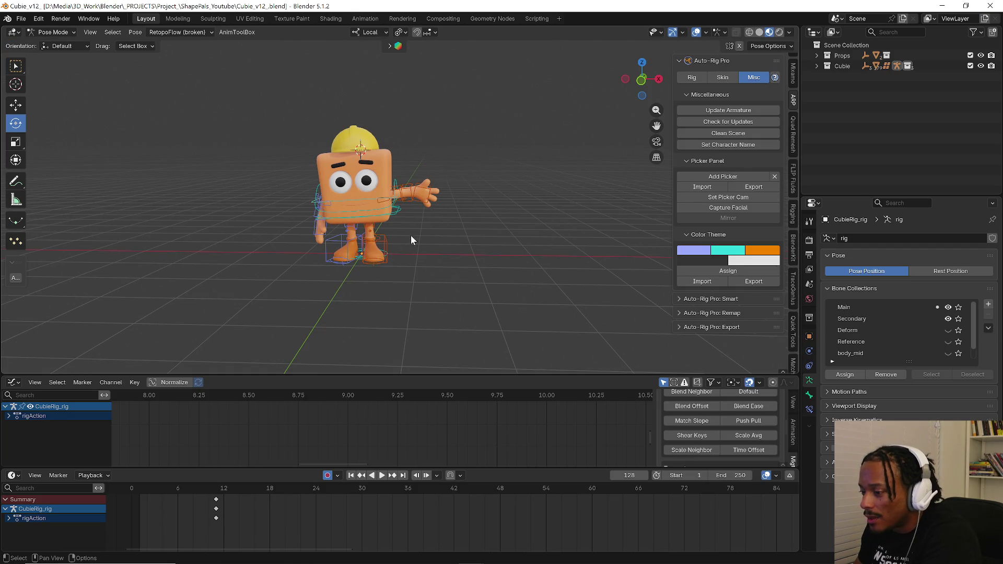
scroll(403, 236, up, 1)
scroll(382, 202, up, 2)
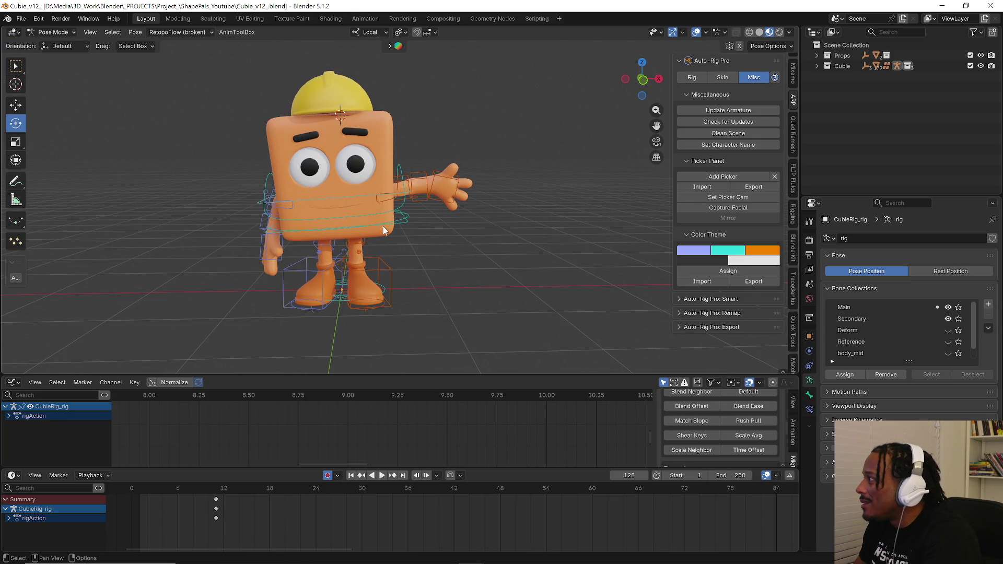
- Rotate Cubie's torso control to a new pose and look down on the character
click(402, 222)
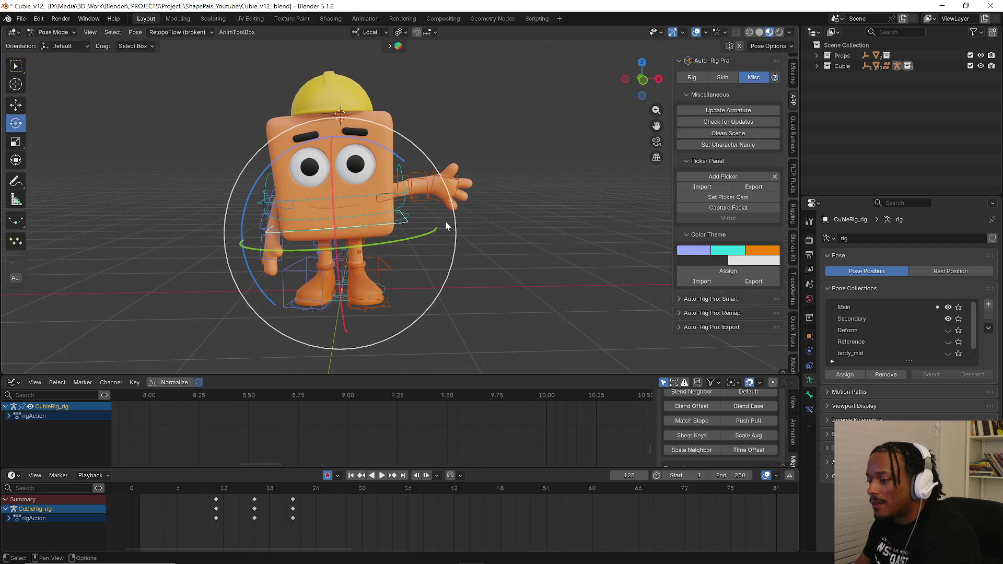
drag(398, 243, 377, 222)
middle_drag(377, 222, 337, 189)
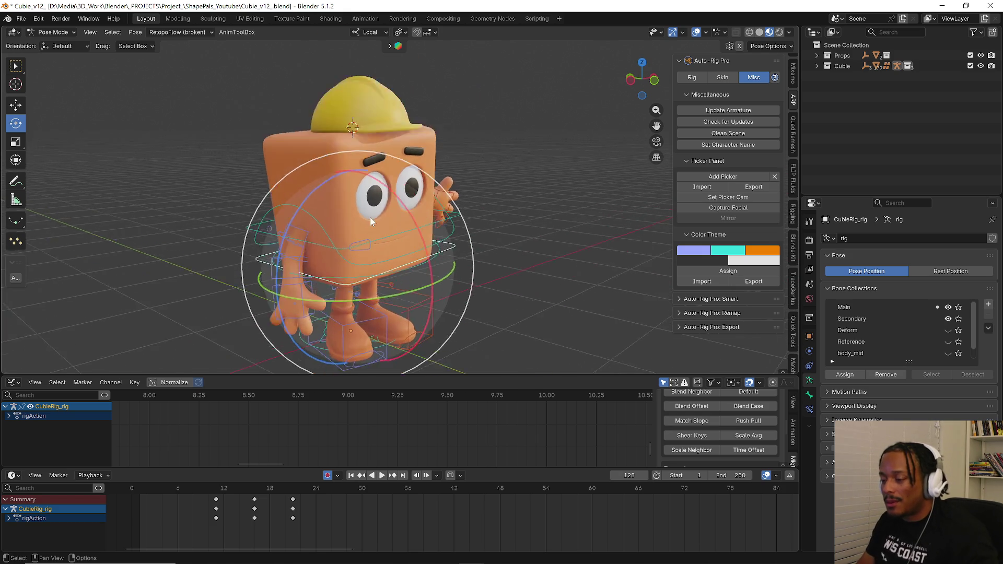
scroll(337, 188, up, 2)
scroll(317, 155, up, 2)
scroll(316, 154, up, 2)
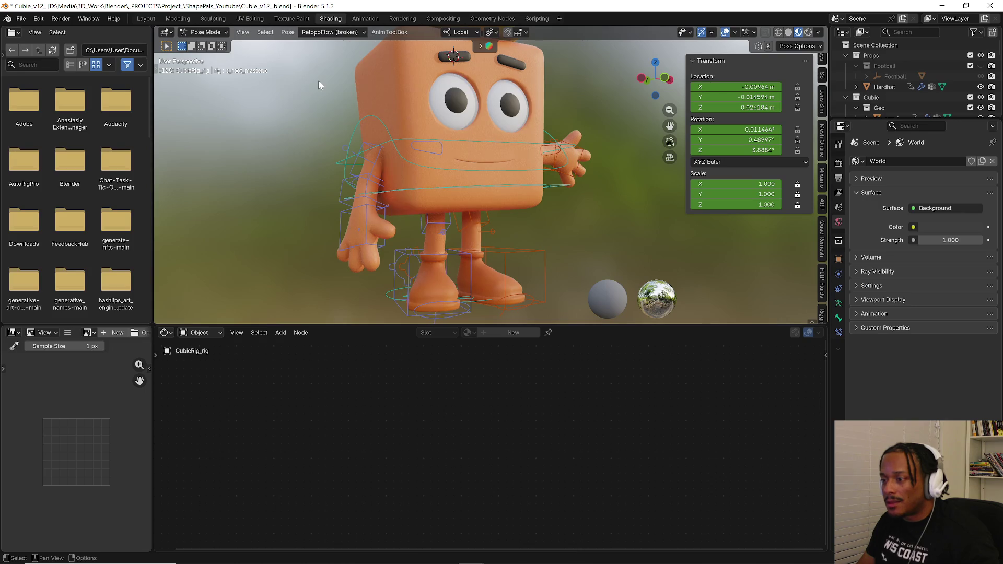
middle_drag(416, 83, 353, 136)
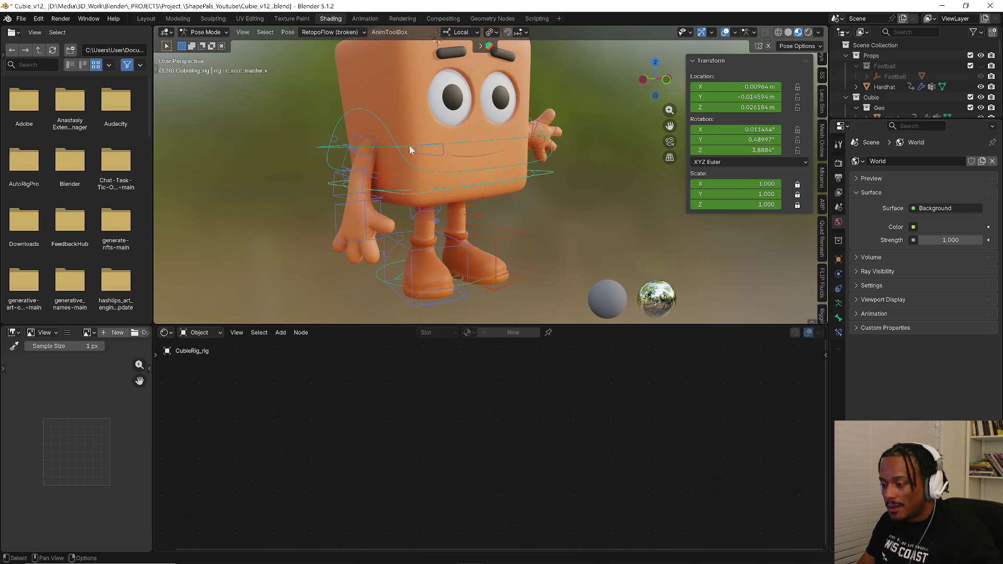
- Return to Object Mode and select the Body mesh to show its material nodes
key(ctrl+Tab)
click(324, 137)
click(402, 120)
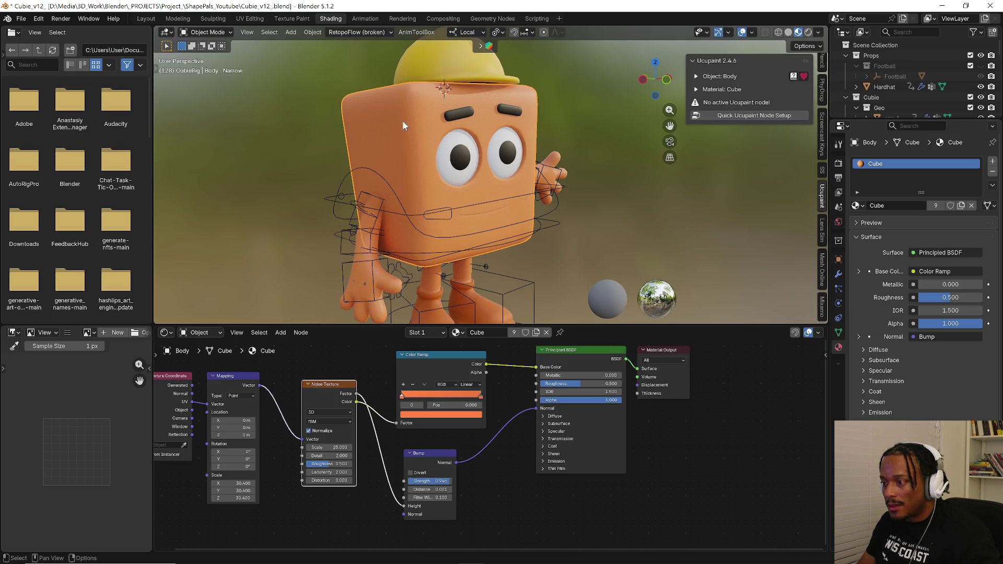
- Move the Color Ramp node up and right, clear of the other texture nodes
middle_drag(357, 365, 408, 366)
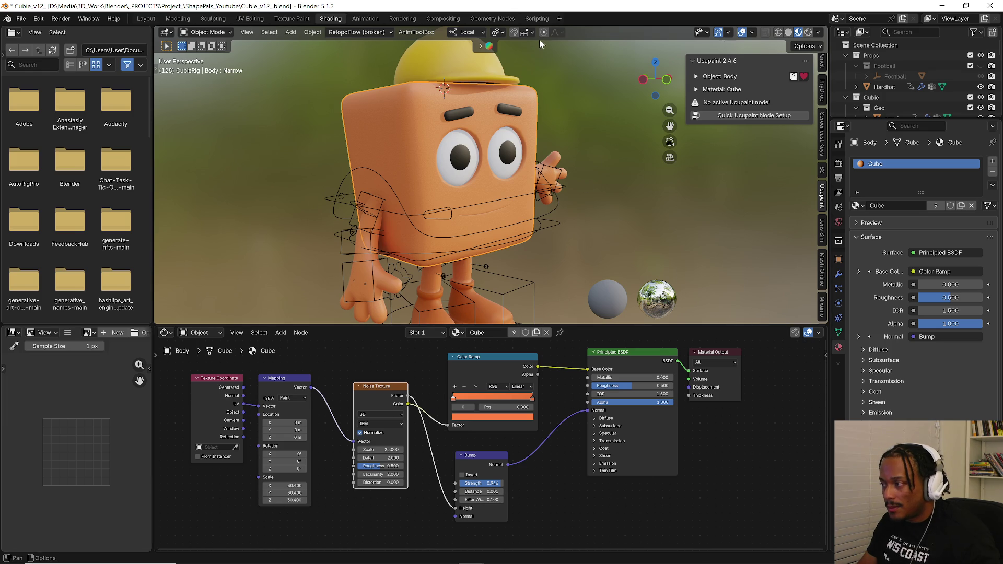
scroll(615, 448, down, 2)
click(550, 513)
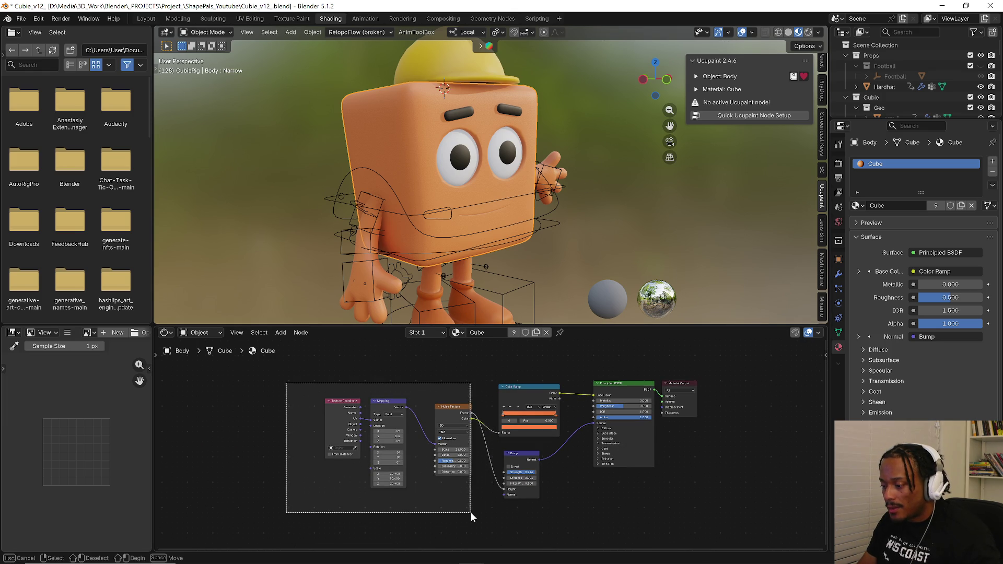
drag(300, 389, 470, 510)
drag(526, 391, 537, 357)
click(538, 356)
- Box-select the Texture Coordinate, Mapping, Noise and Bump nodes and switch to the MigToonz window
drag(217, 377, 508, 547)
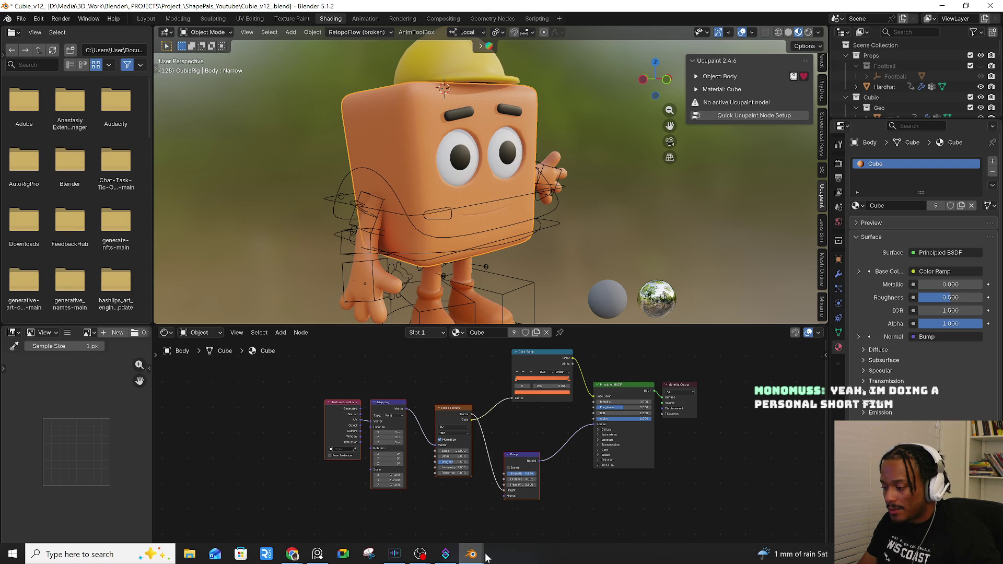
mouse_move(471, 554)
click(494, 481)
click(469, 506)
drag(291, 390, 486, 496)
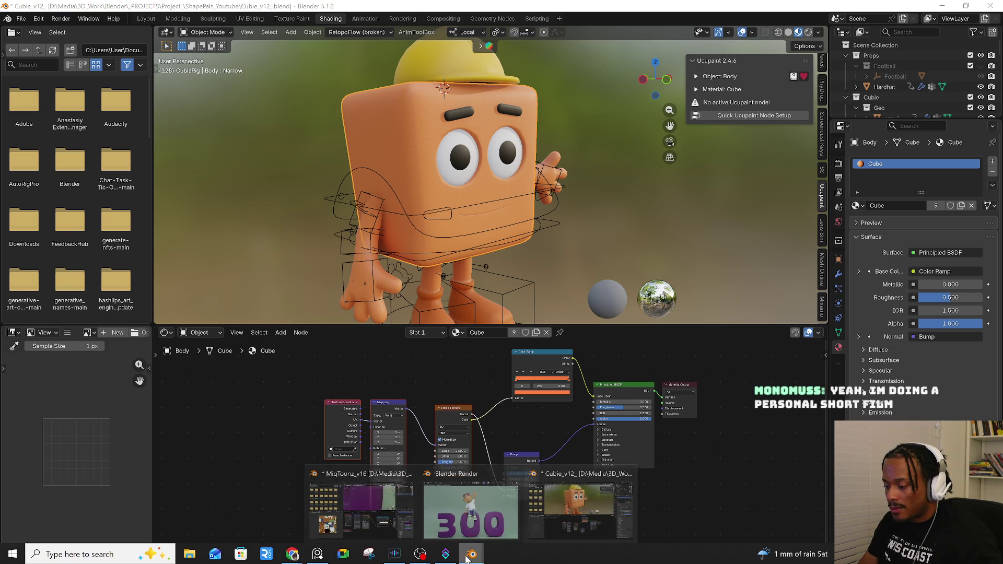
click(368, 510)
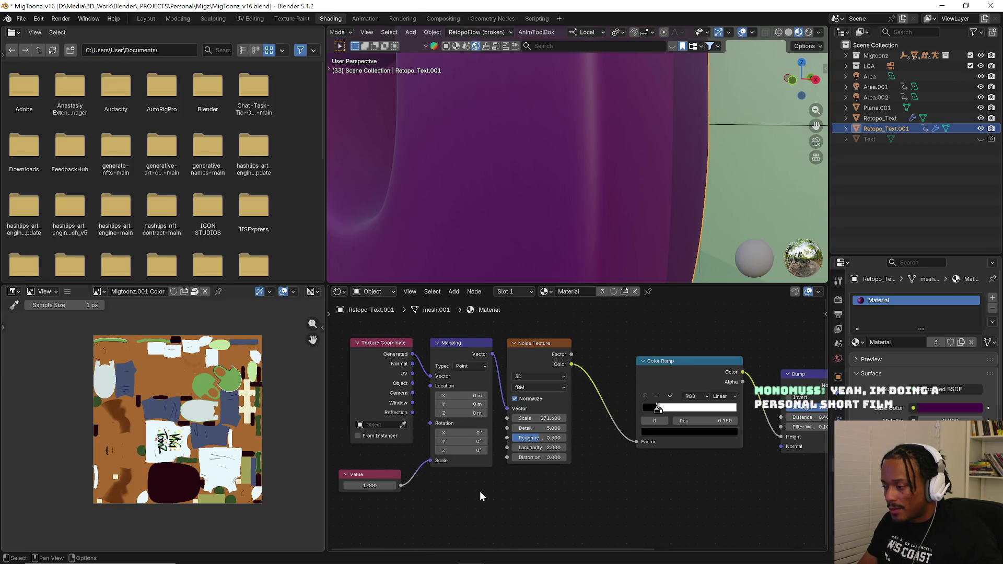
scroll(480, 495, down, 1)
scroll(580, 476, down, 1)
scroll(624, 490, down, 1)
scroll(624, 490, down, 1)
scroll(634, 483, up, 1)
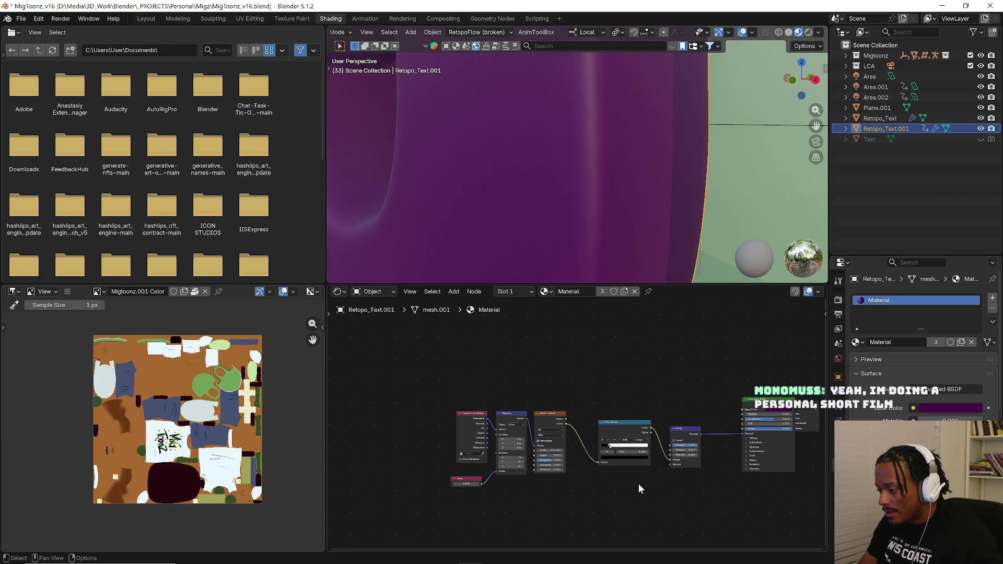
- Delete the letters' old texture nodes and paste in the Cubie noise-and-bump setup
drag(426, 383, 698, 498)
key(x)
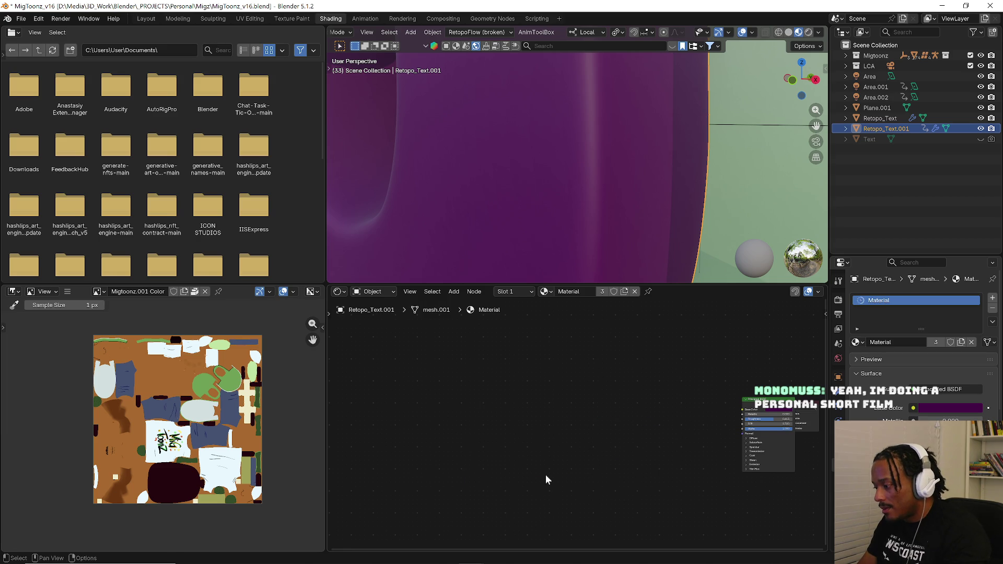
key(ctrl+z)
middle_drag(619, 447, 603, 409)
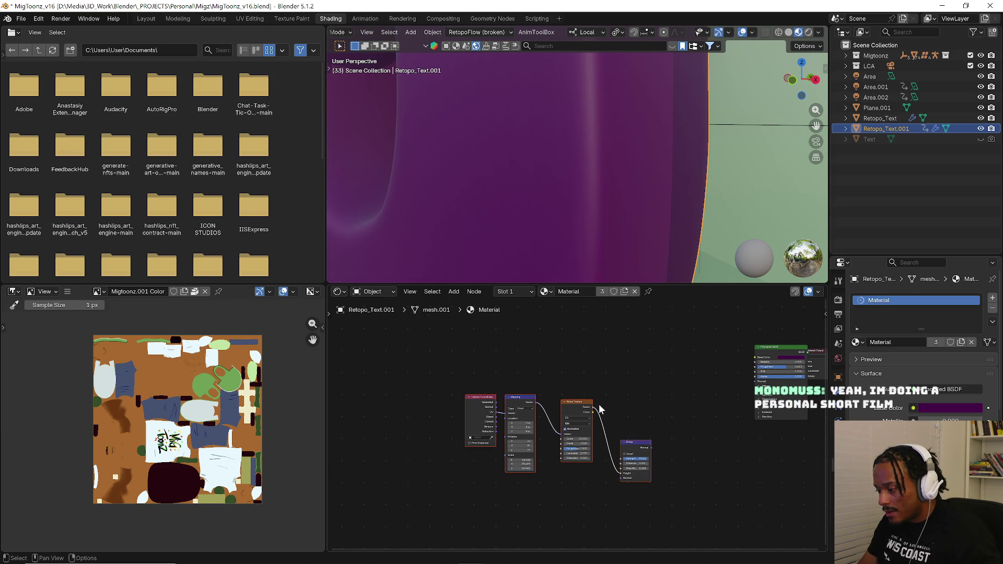
scroll(675, 372, up, 2)
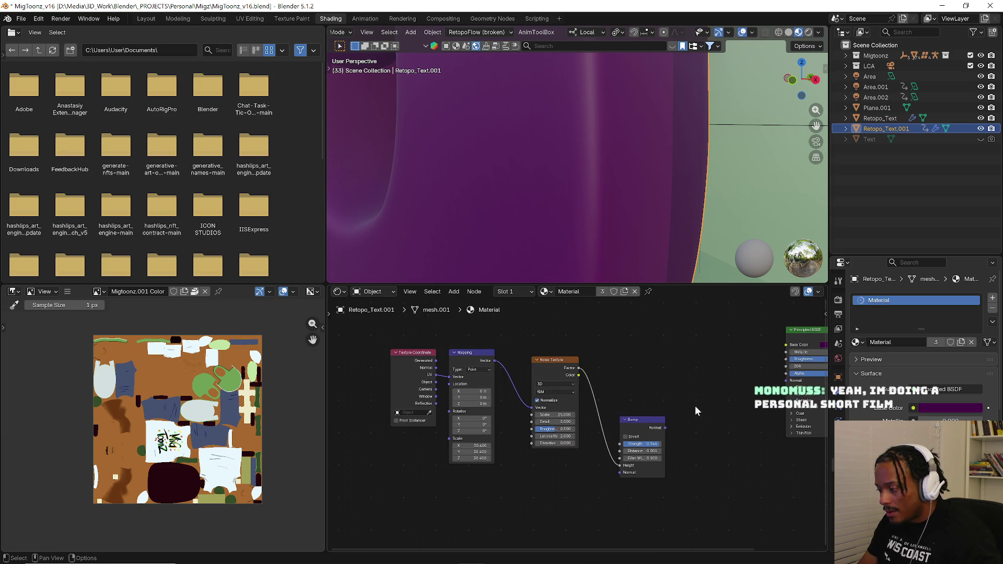
- Connect the Bump Normal output to the Principled BSDF Normal input
middle_drag(696, 410, 540, 449)
scroll(543, 449, up, 1)
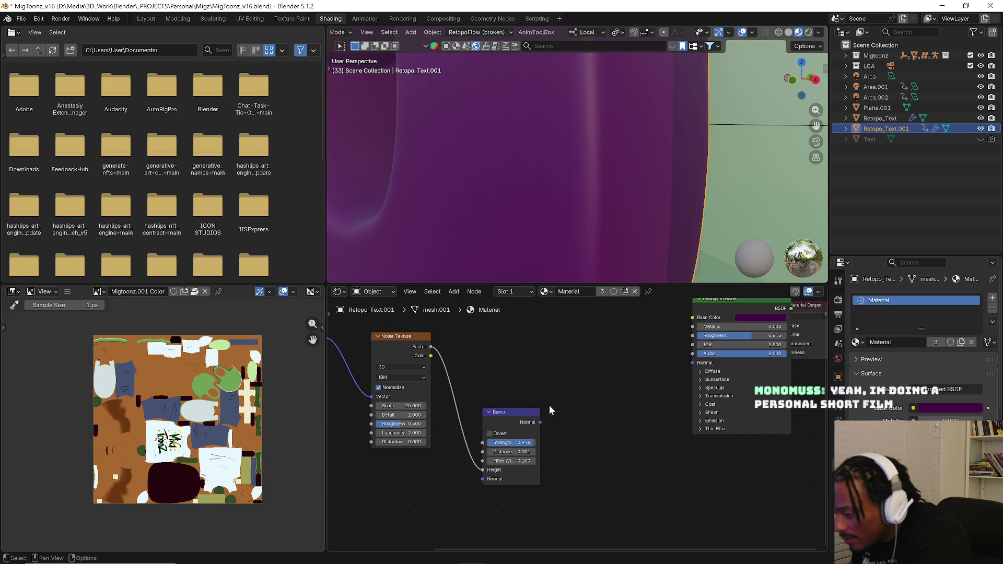
drag(539, 422, 692, 361)
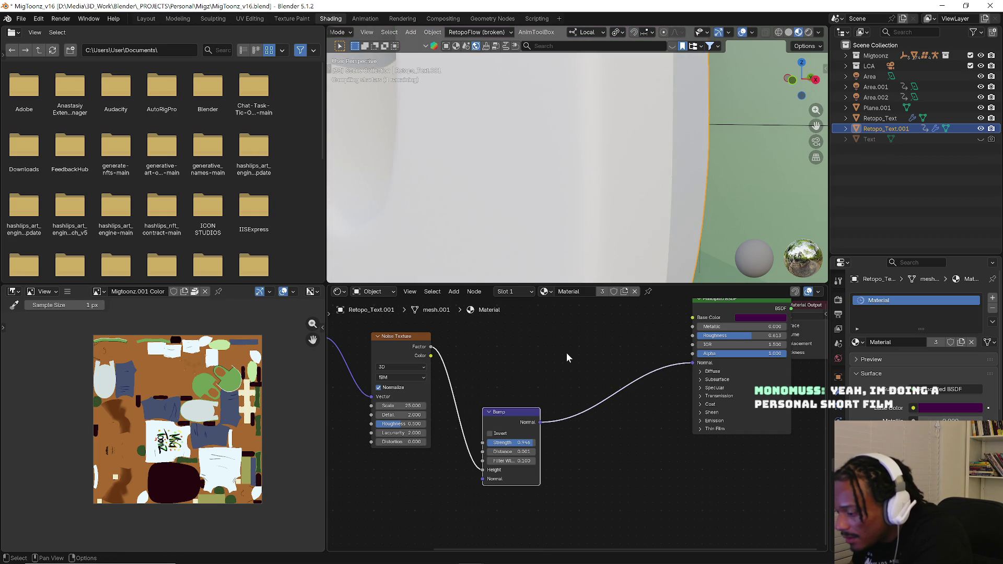
middle_drag(528, 212, 528, 254)
middle_drag(467, 372, 633, 374)
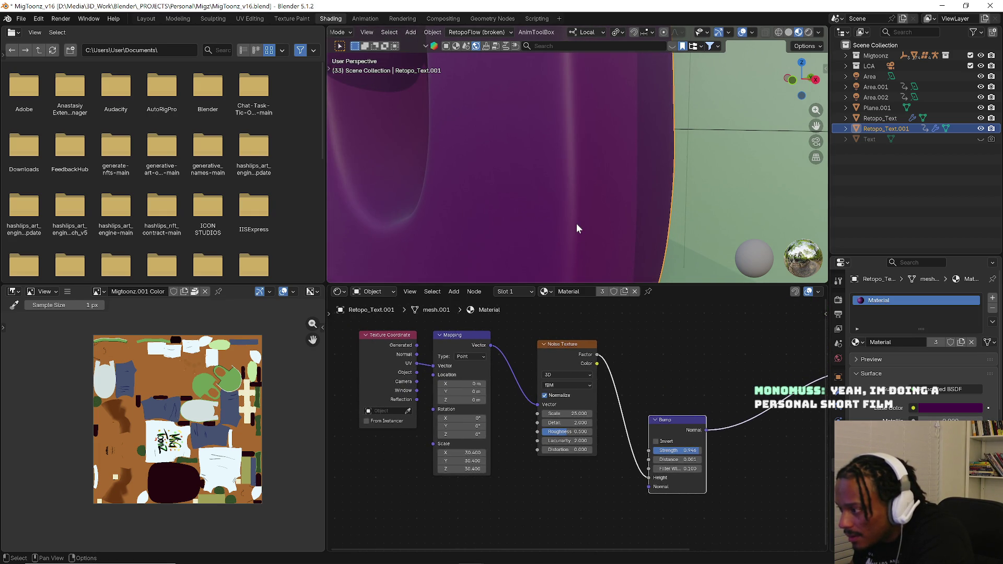
scroll(578, 227, down, 2)
scroll(580, 235, down, 2)
scroll(580, 236, down, 2)
scroll(559, 225, up, 3)
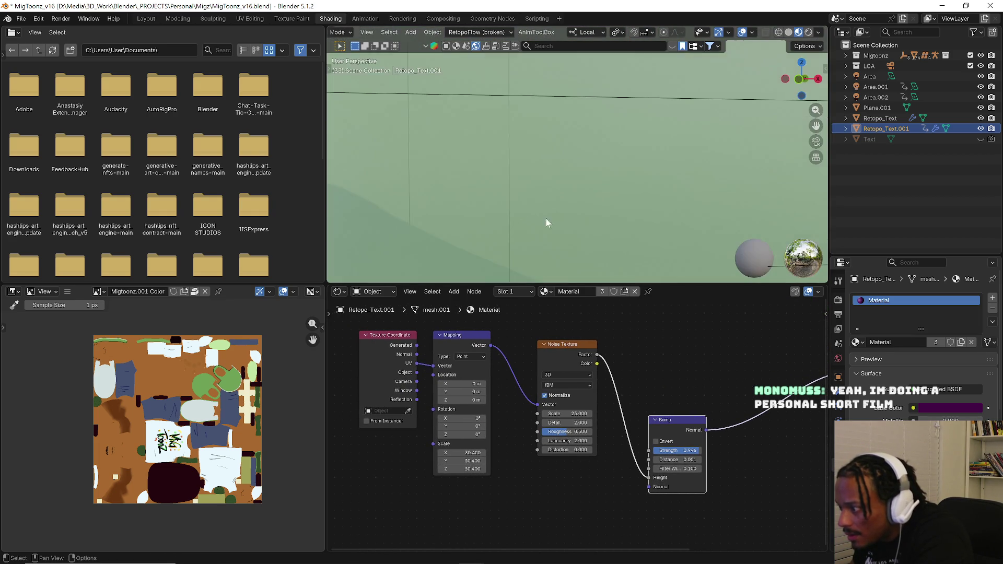
scroll(557, 251, down, 2)
middle_drag(608, 376, 348, 377)
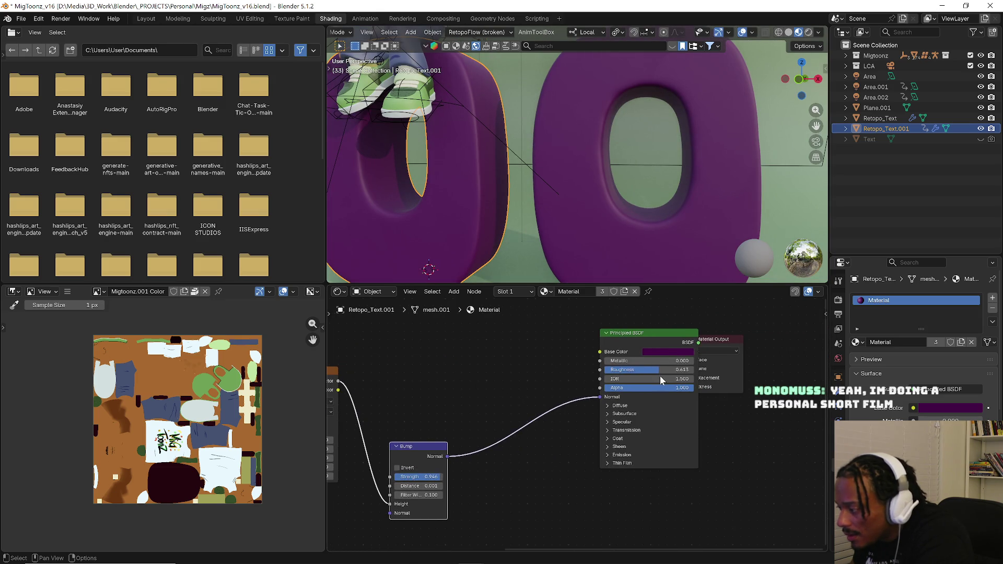
click(674, 351)
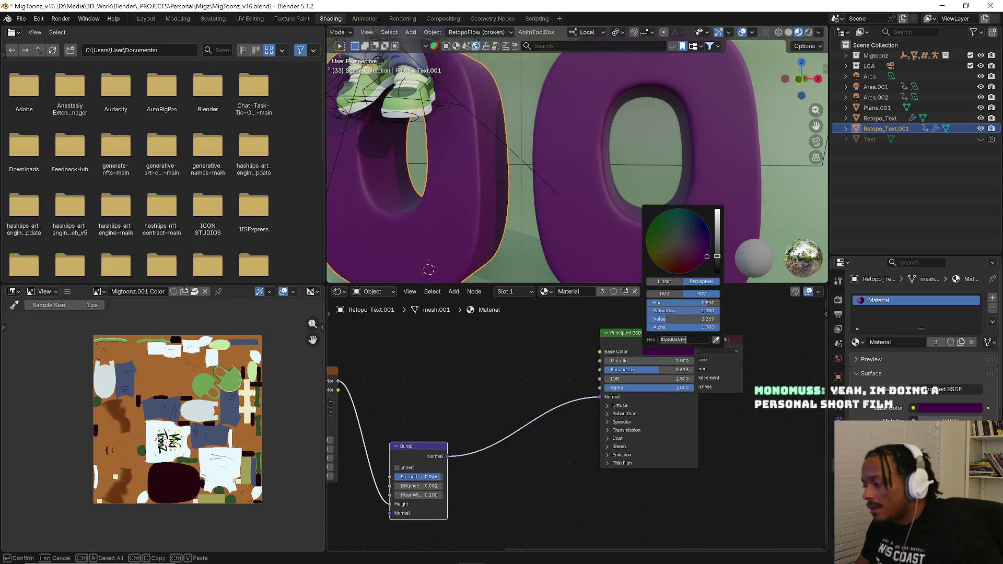
middle_drag(413, 383, 515, 387)
key(shift+a)
click(515, 387)
text(m)
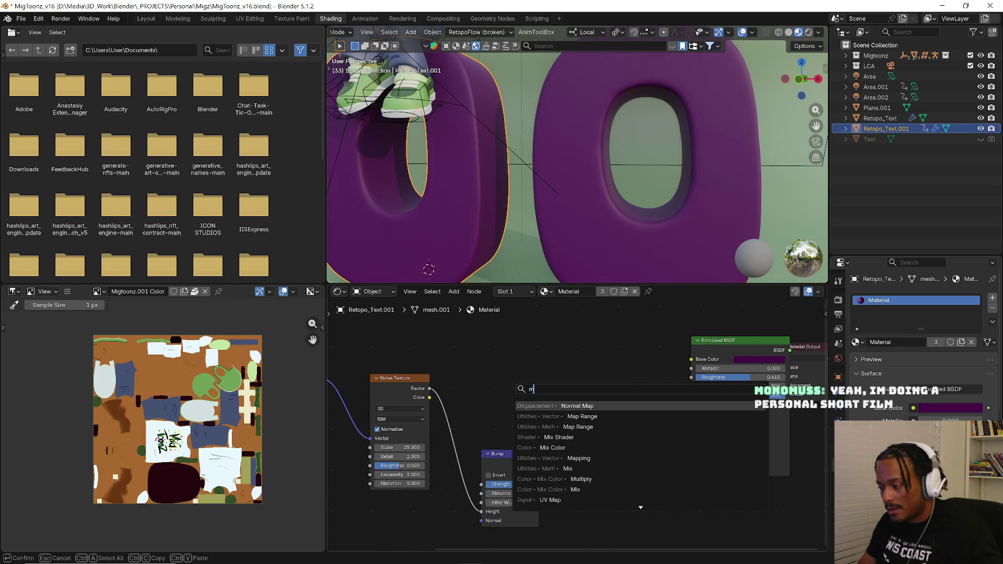
click(553, 448)
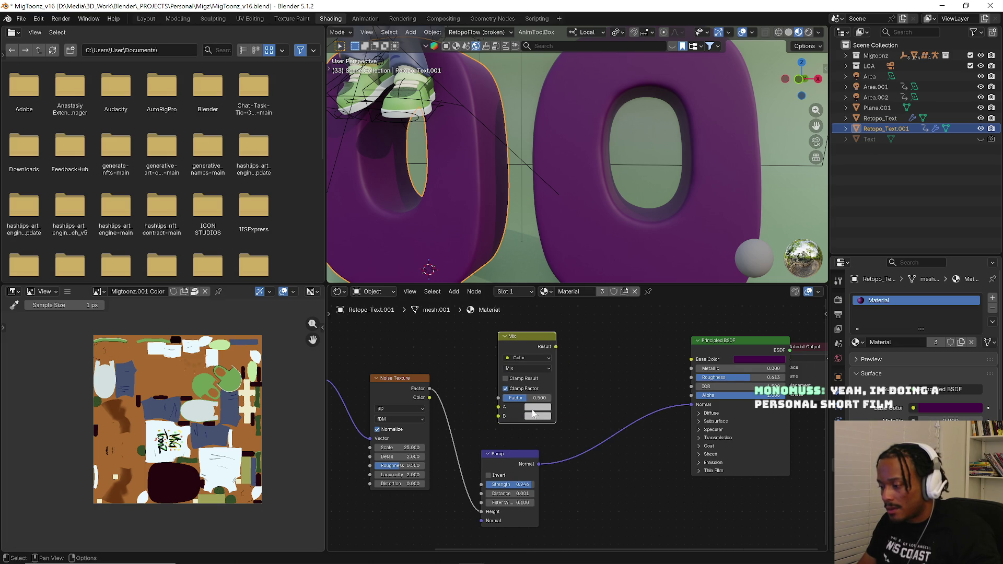
drag(429, 398, 499, 407)
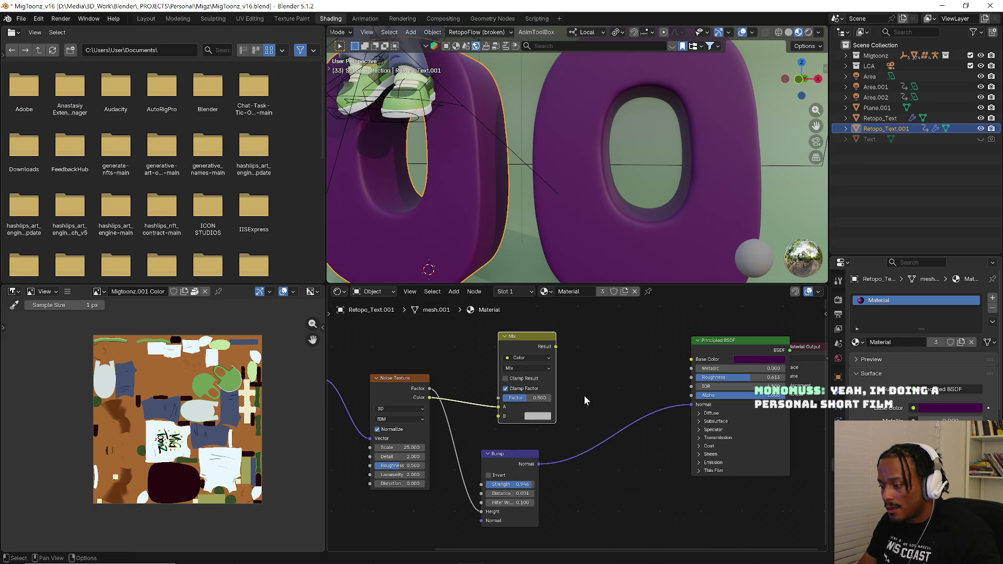
drag(554, 346, 692, 358)
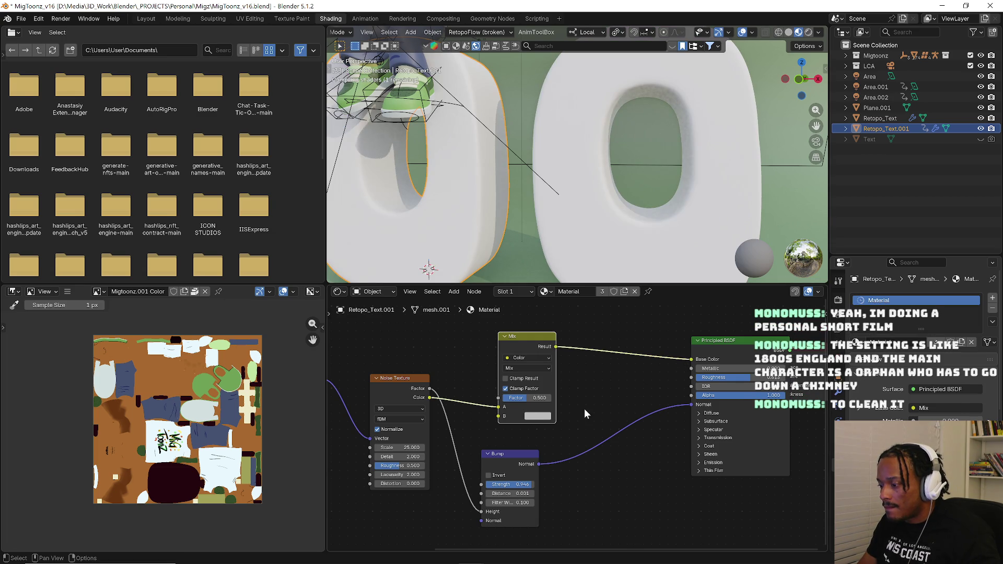
click(538, 415)
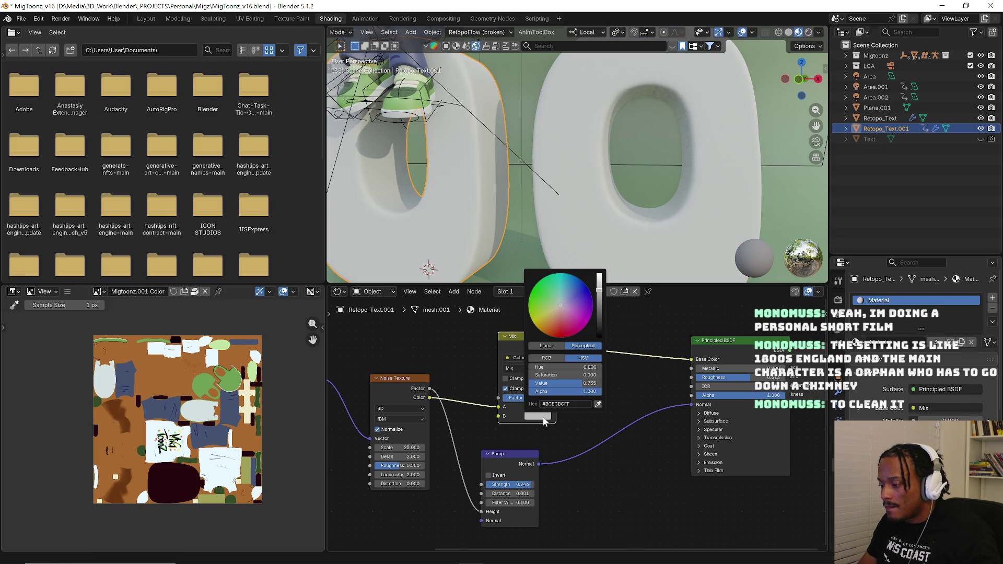
click(558, 404)
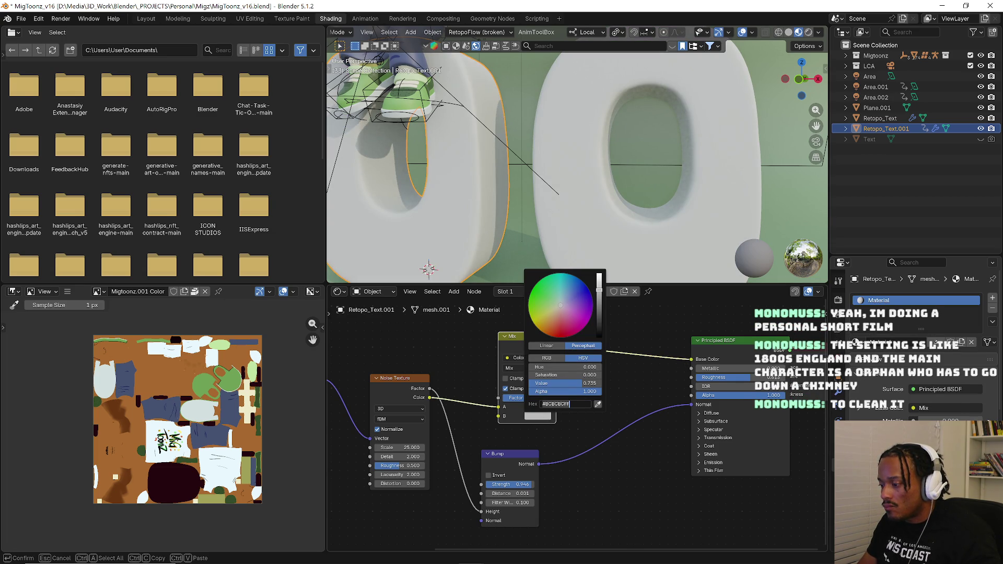
text(#430045FF)
key(Return)
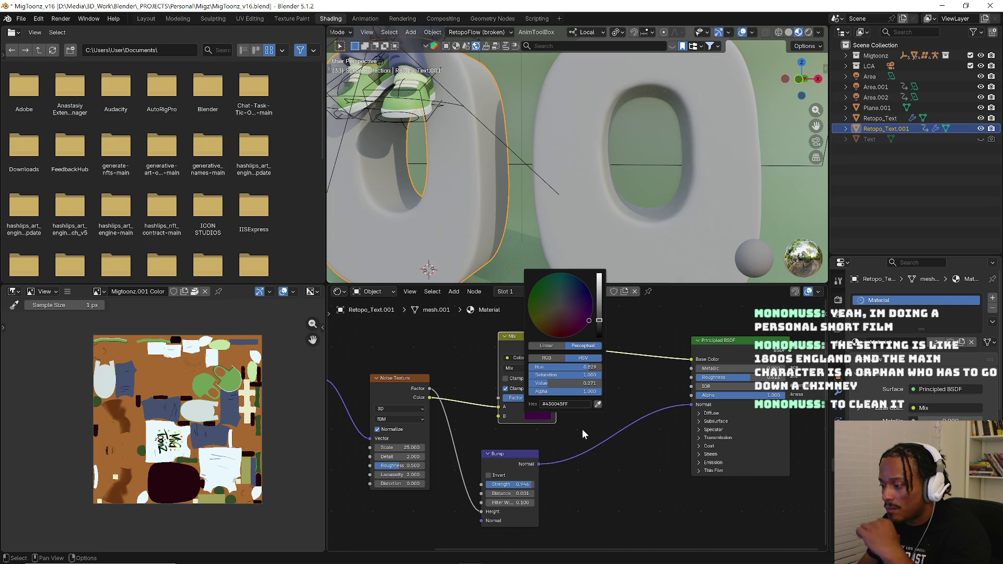
middle_drag(583, 432, 635, 416)
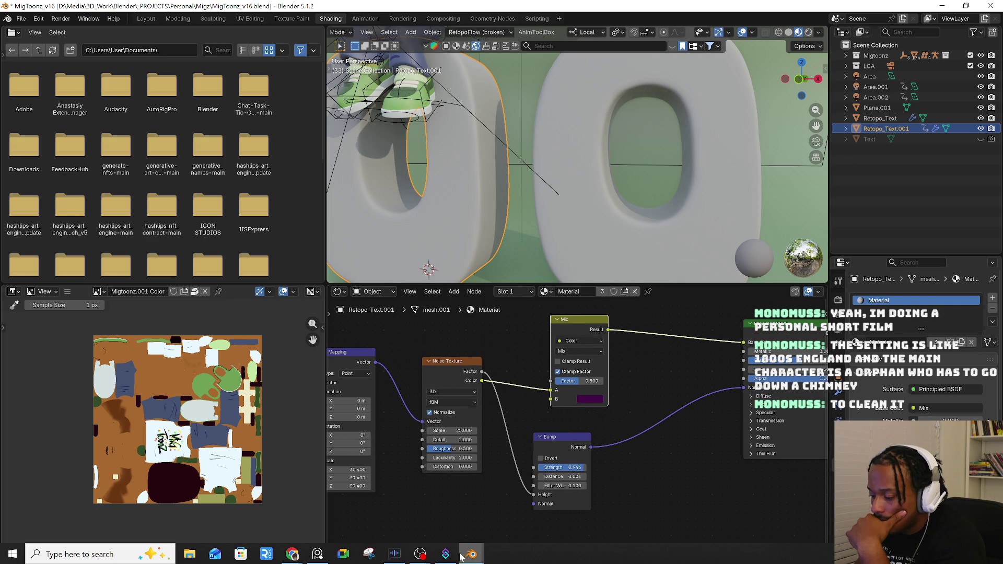
mouse_move(470, 554)
click(579, 518)
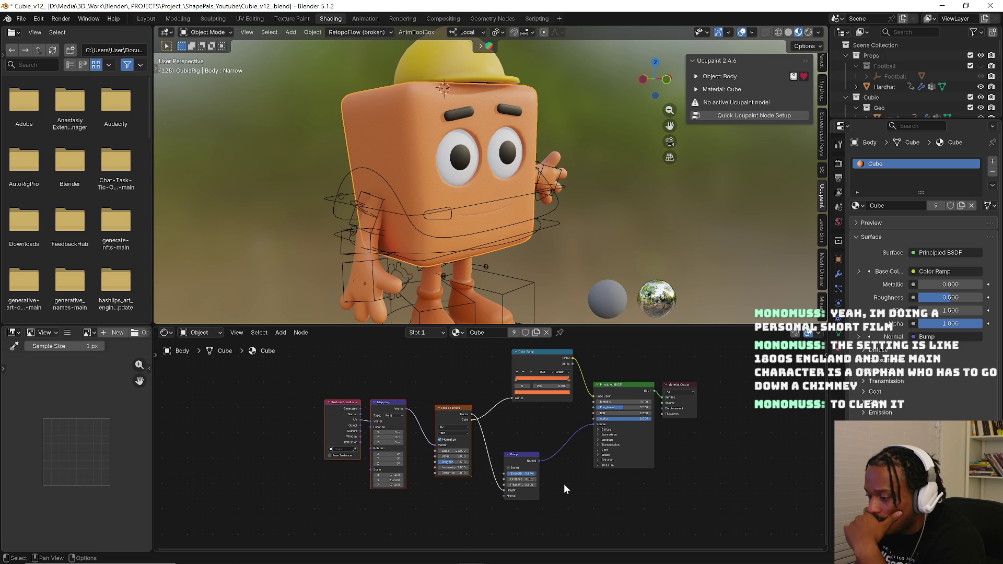
key(alt+Tab)
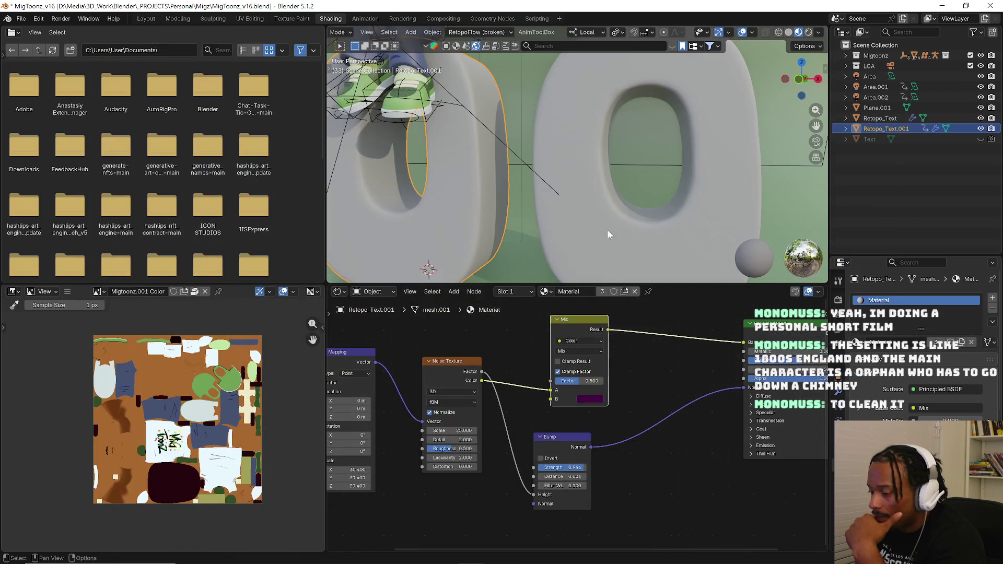
- Delete the Mix node and add a Color Ramp node in its place
drag(553, 396, 572, 316)
key(x)
key(shift+a)
click(573, 349)
text(color)
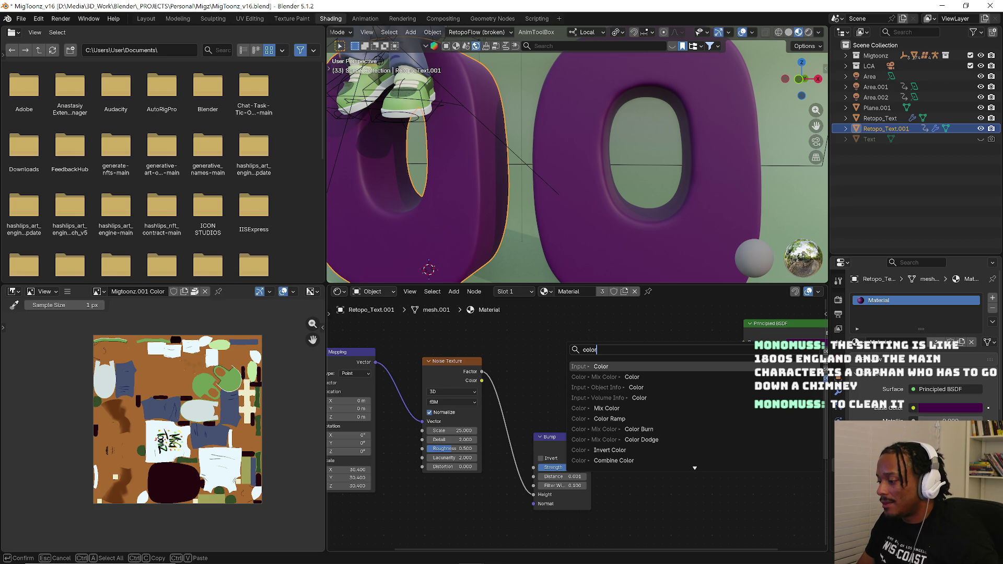
click(609, 418)
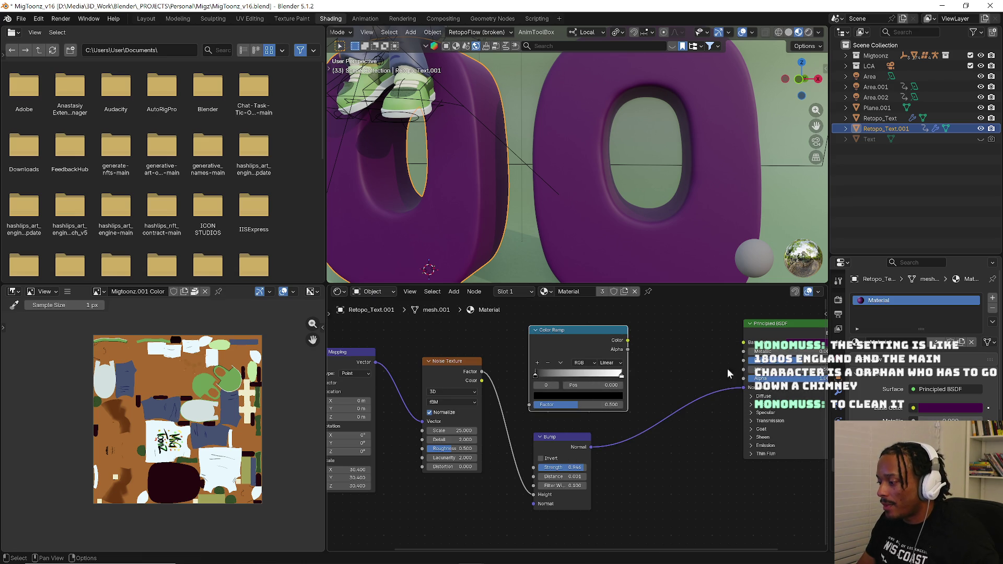
- Set the ramp's left stop to dark purple 430045, wire noise Color to Factor and ramp Color to Base Color
click(571, 385)
text(#430045FF)
key(Return)
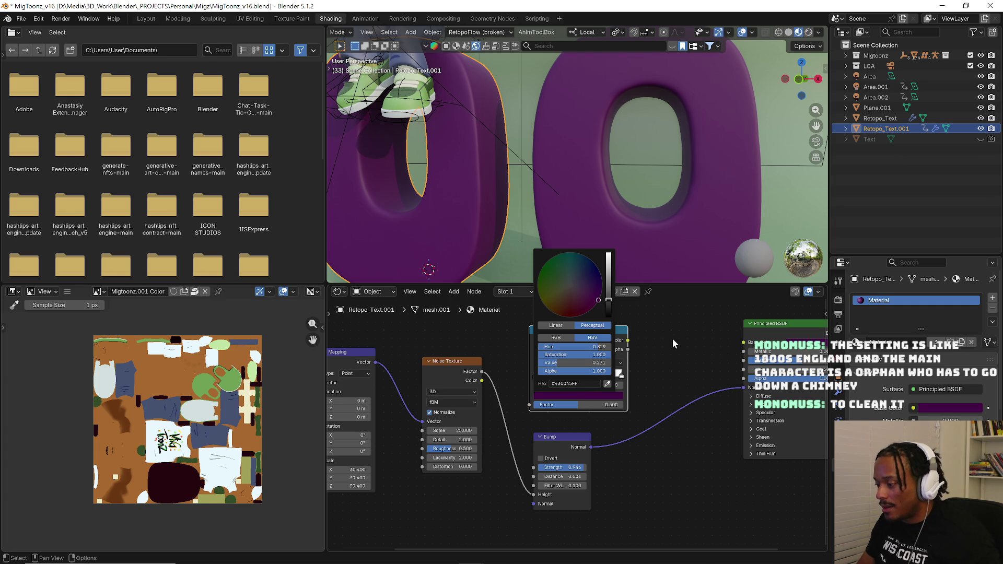
drag(627, 340, 742, 342)
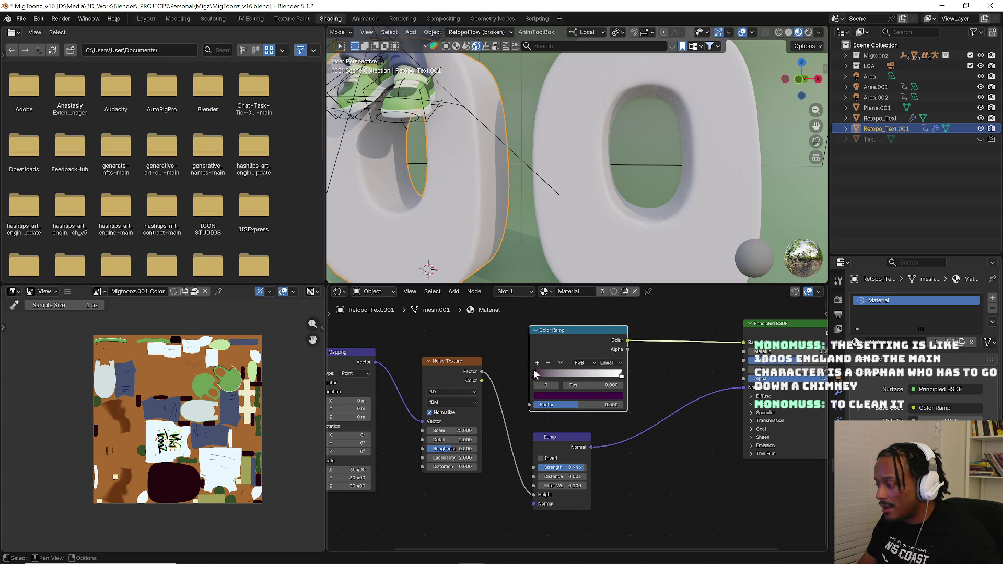
drag(482, 380, 534, 405)
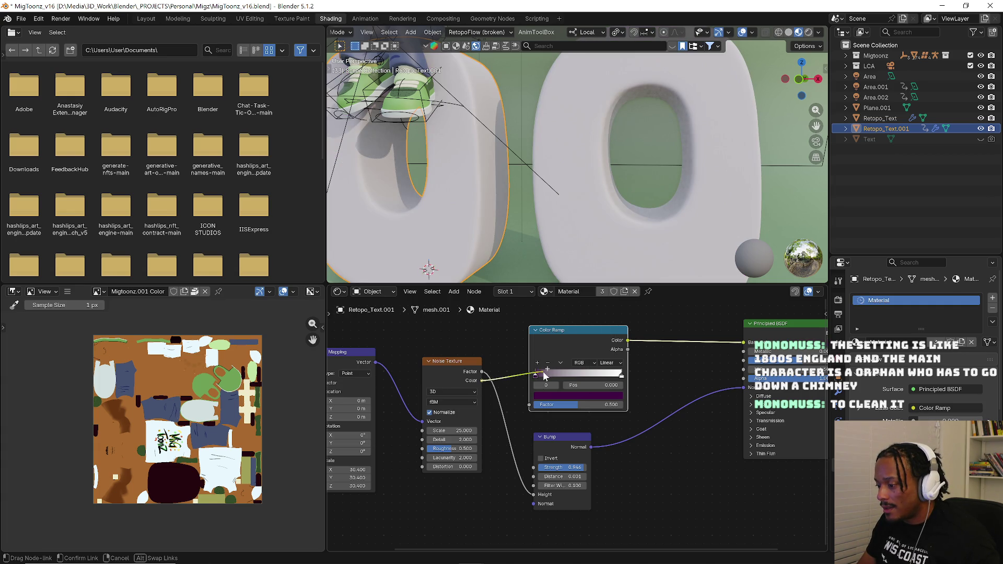
- Set the ramp's right stop to the same purple 430045 and tweak its brightness
click(617, 377)
click(606, 398)
drag(608, 306, 608, 297)
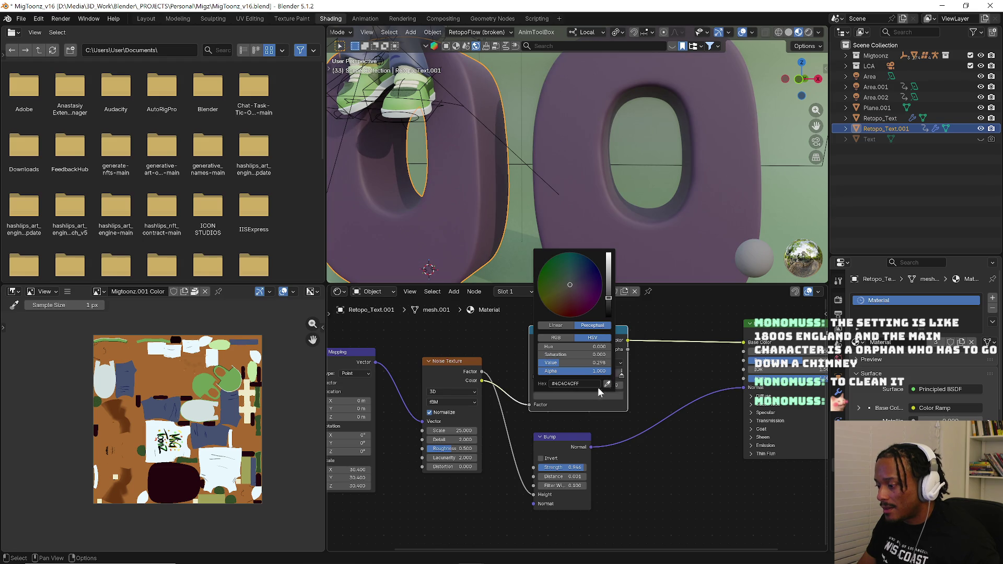
click(577, 384)
key(ctrl+v)
key(Return)
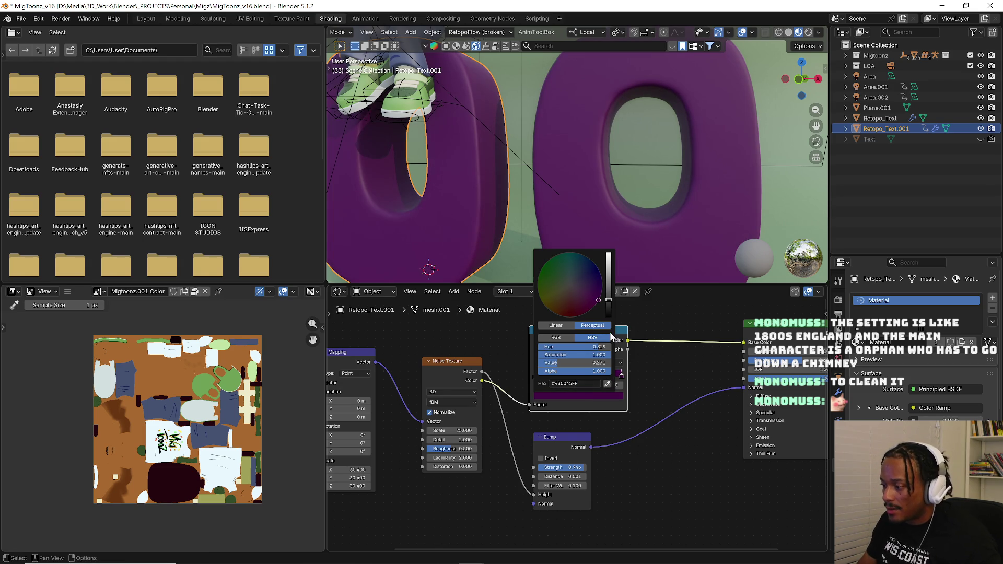
drag(608, 307, 608, 298)
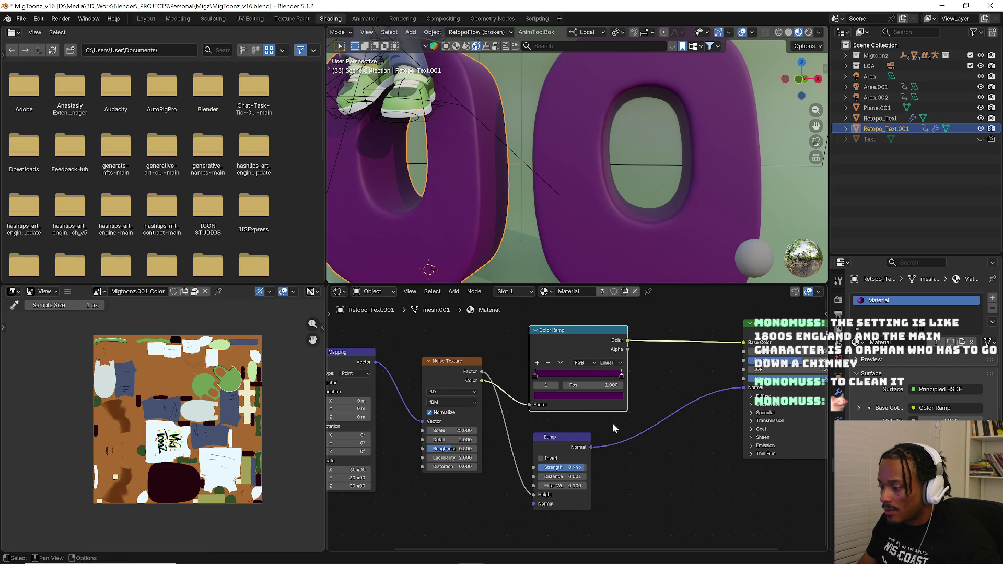
scroll(561, 185, up, 3)
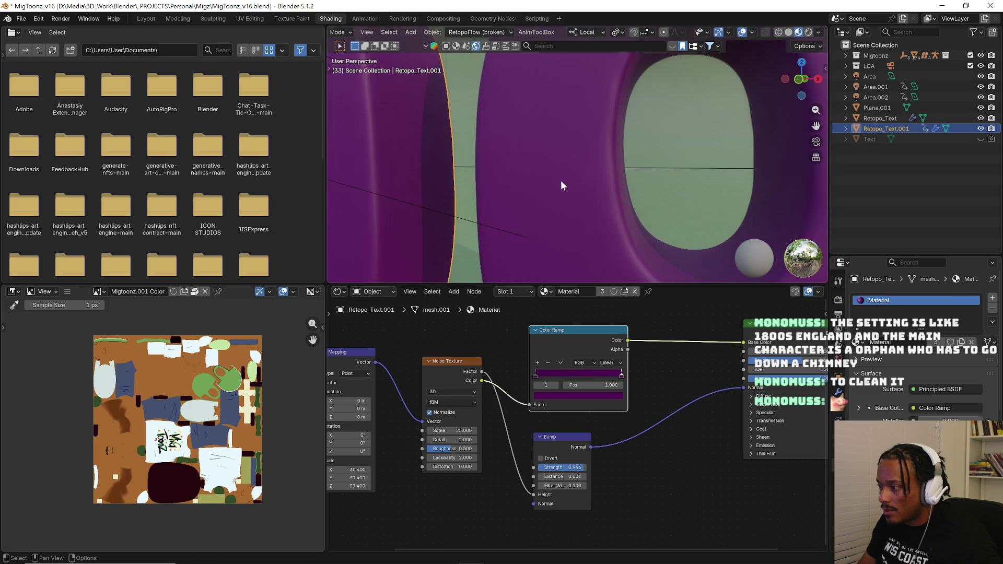
scroll(561, 185, up, 2)
scroll(550, 189, down, 3)
- Feed the Texture Coordinate Object output into the Mapping Vector
middle_drag(551, 190, 582, 188)
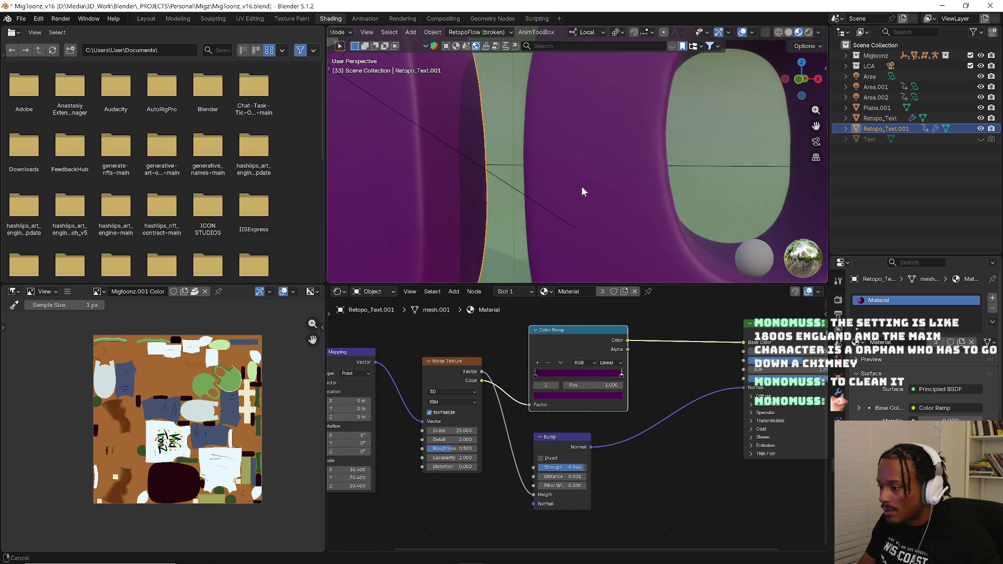
scroll(582, 189, up, 2)
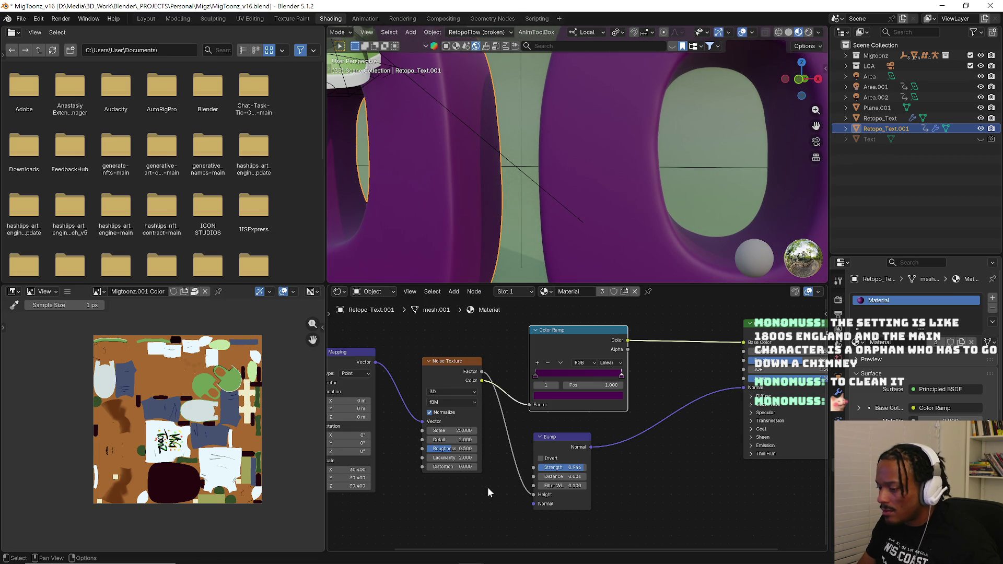
middle_drag(478, 491, 567, 466)
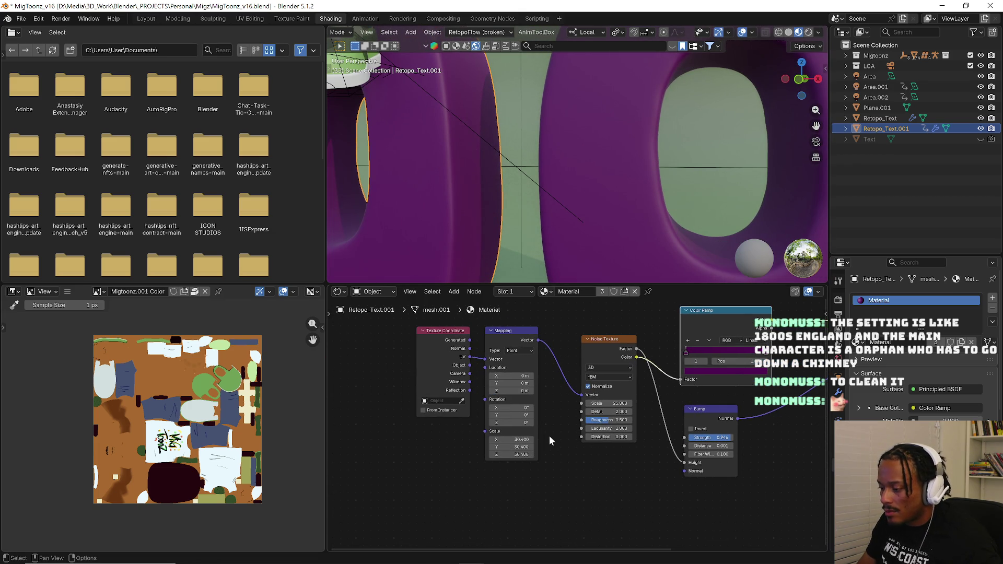
click(464, 349)
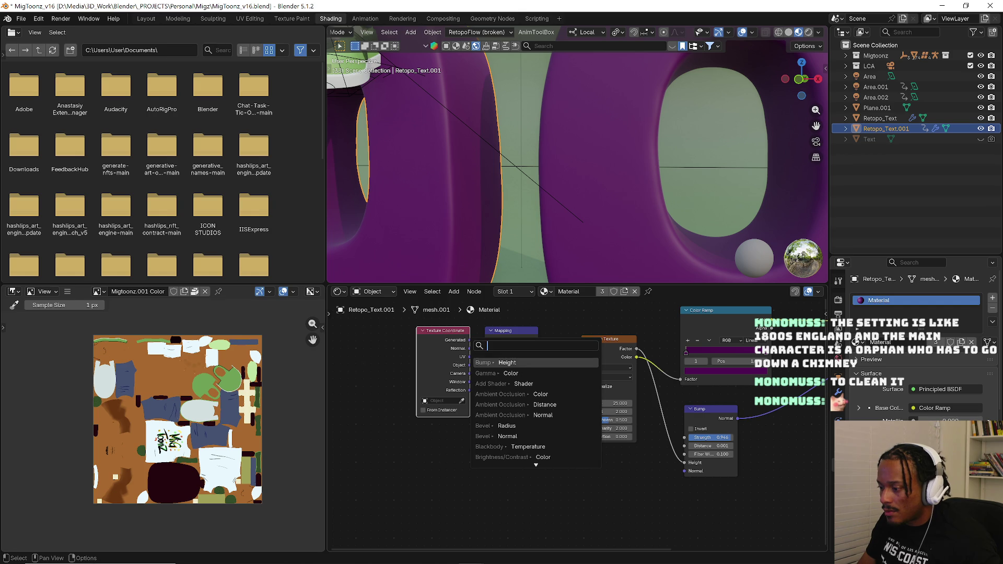
drag(469, 366, 488, 366)
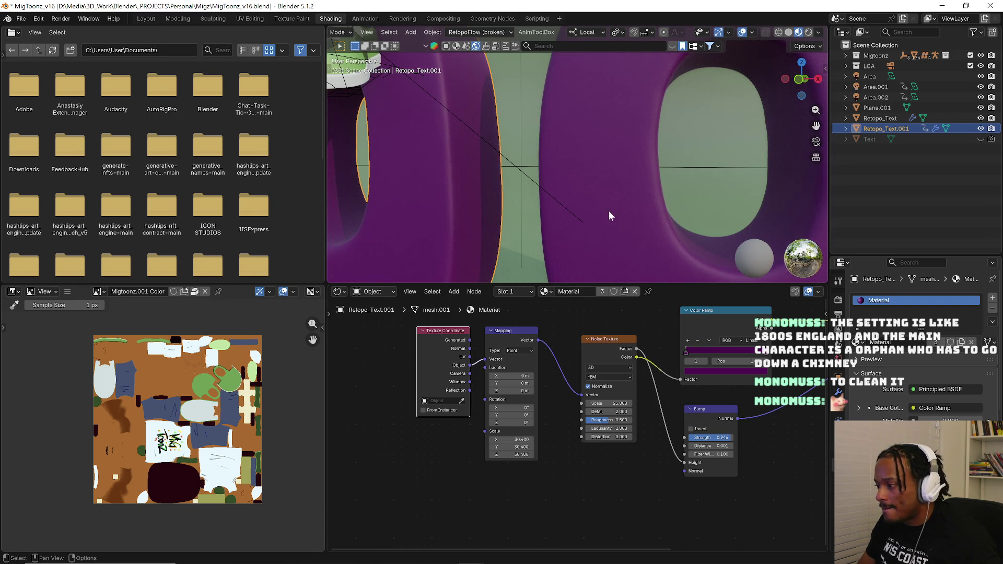
scroll(616, 217, up, 3)
- Set the Noise scale to 21.67 and lower the Mapping scale to about 9.93
mouse_move(619, 201)
middle_down()
mouse_move(675, 215)
mouse_move(705, 174)
middle_up()
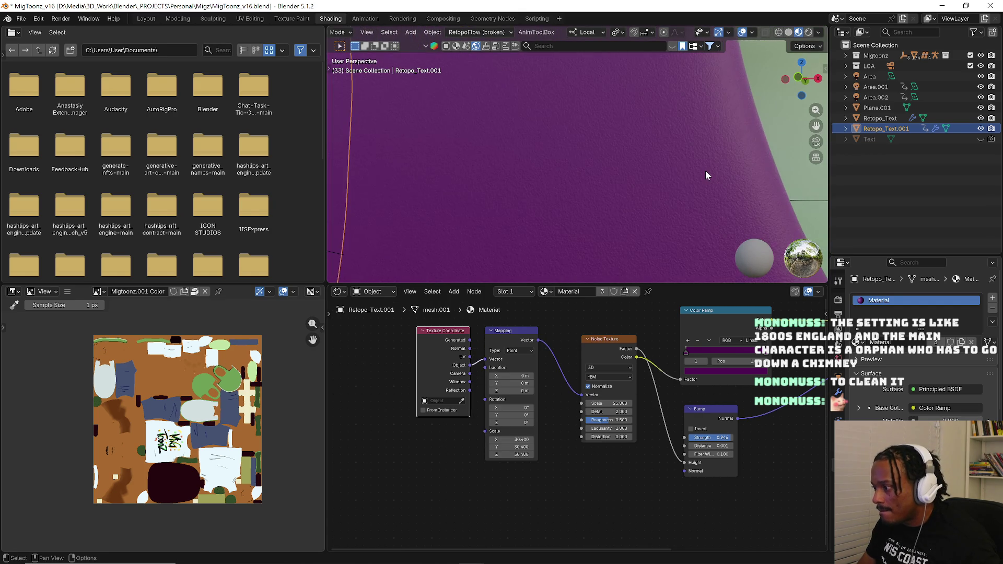
drag(608, 403, 616, 402)
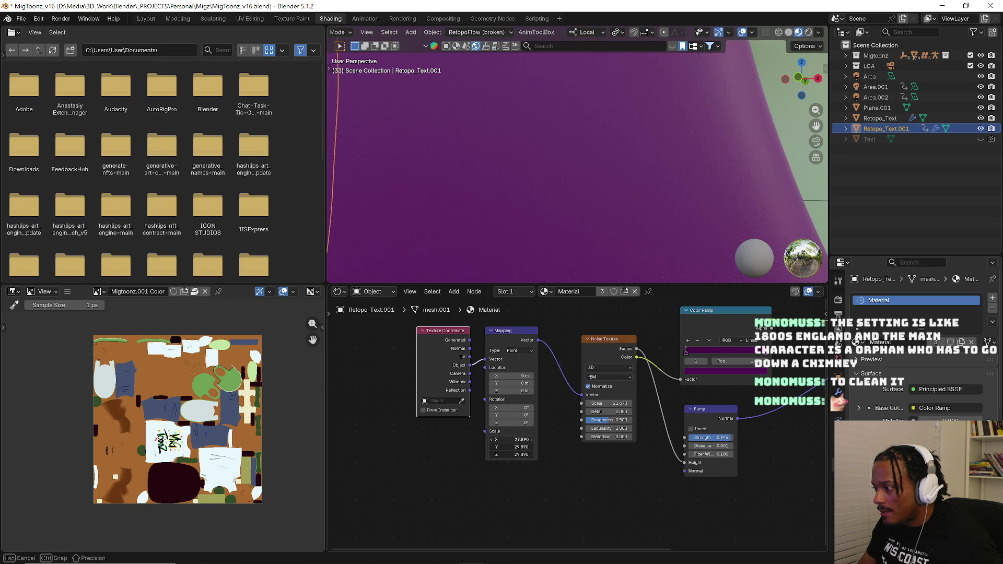
drag(513, 439, 494, 439)
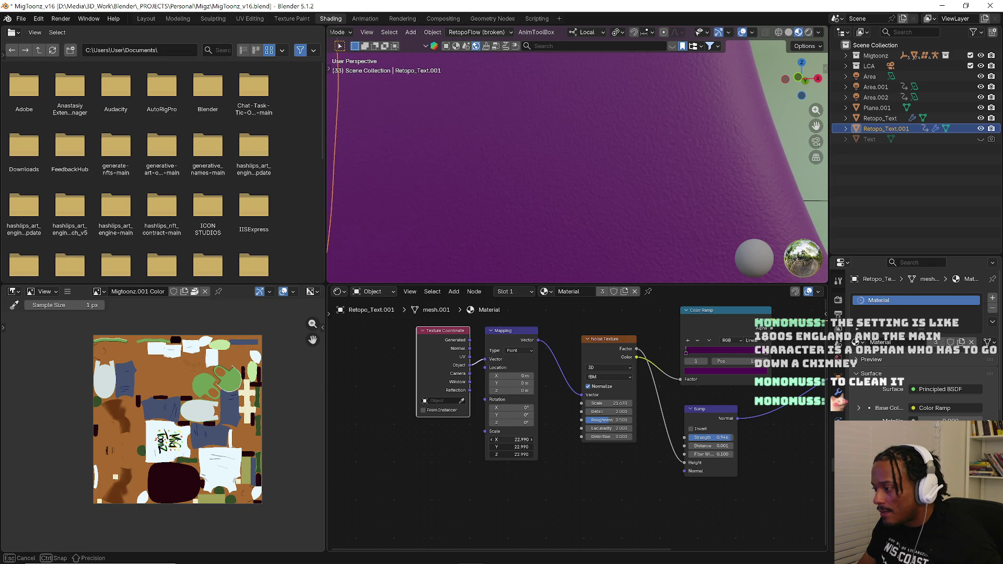
drag(513, 440, 501, 439)
scroll(689, 156, down, 3)
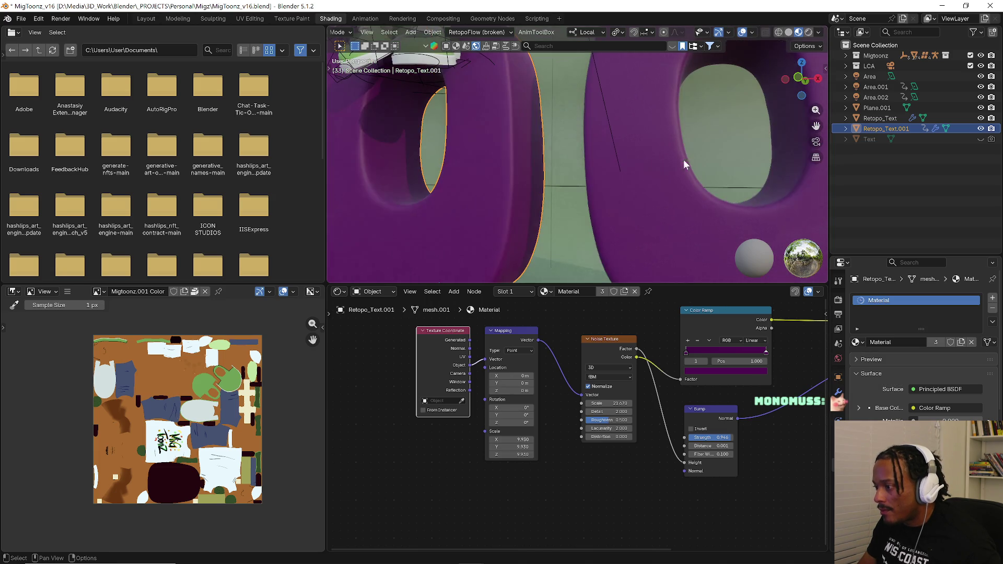
scroll(665, 165, down, 3)
scroll(557, 180, up, 3)
scroll(557, 181, up, 4)
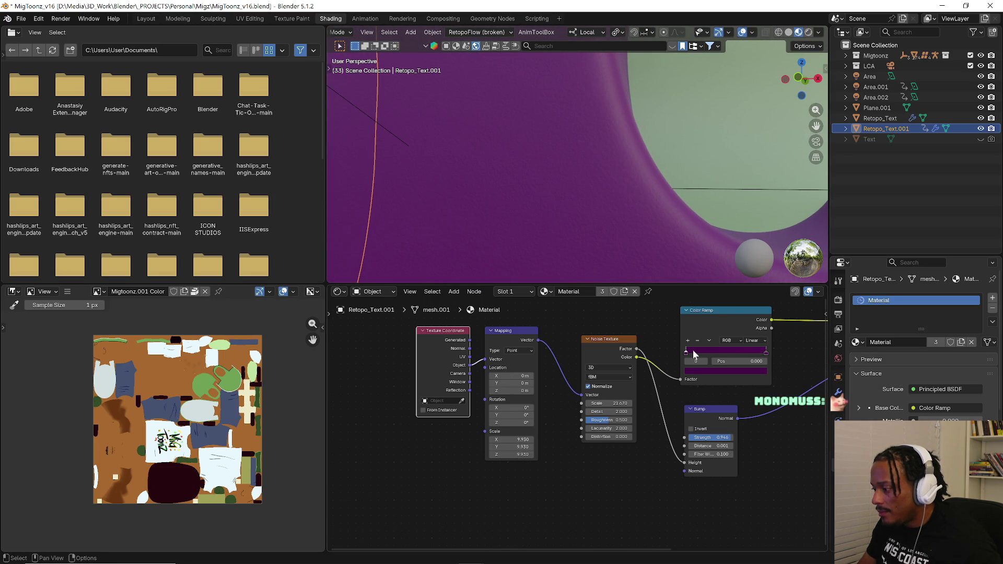
- Brighten the ramp's left purple stop and darken the right one
click(712, 370)
mouse_move(753, 283)
mouse_down()
mouse_move(754, 271)
mouse_move(754, 286)
mouse_up()
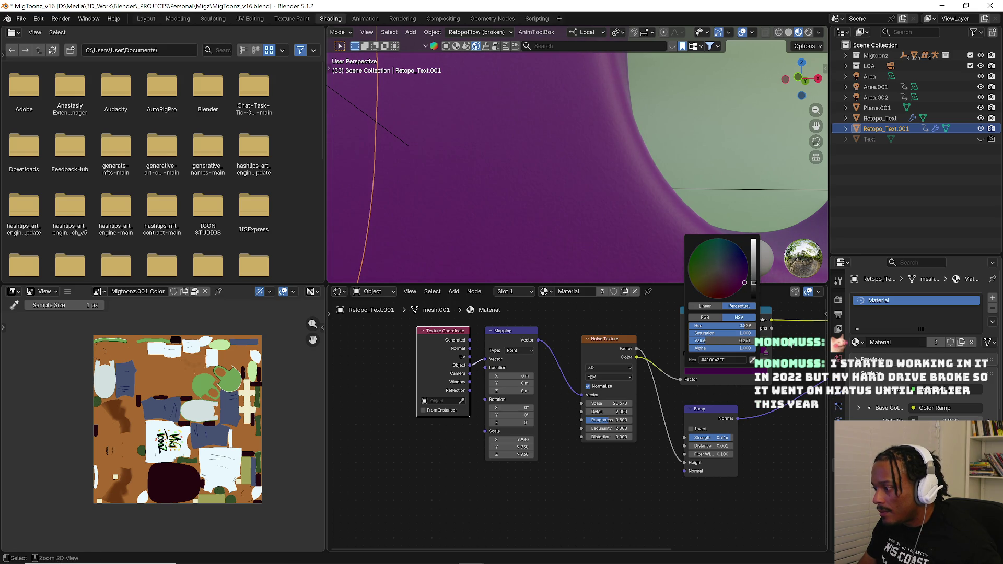
click(766, 353)
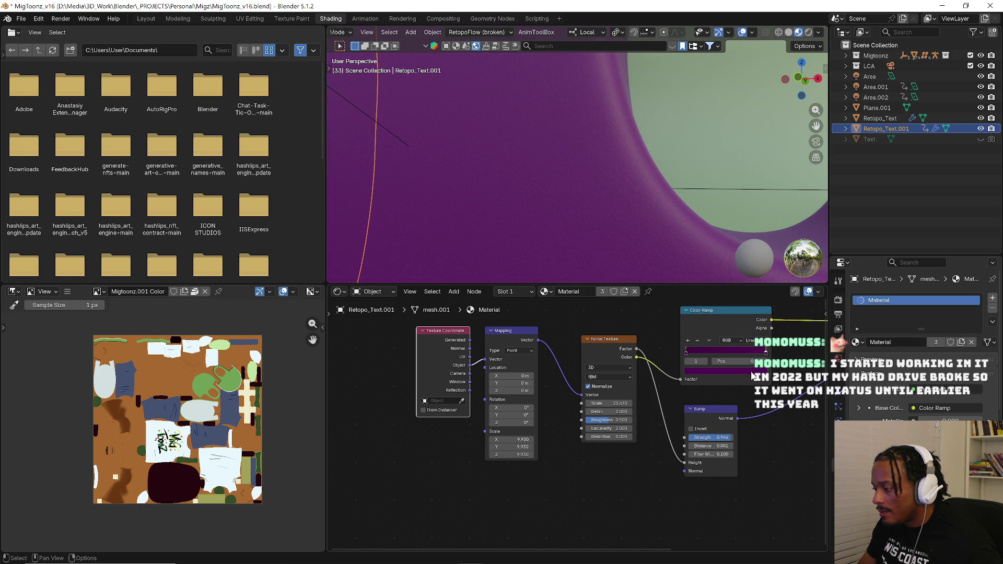
click(752, 371)
drag(752, 270, 754, 291)
scroll(741, 453, up, 2)
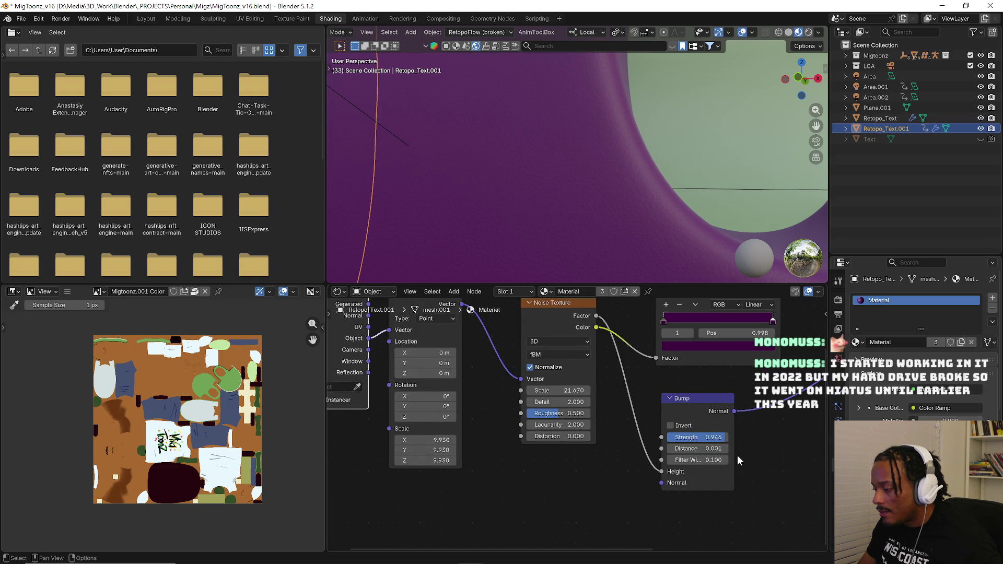
scroll(740, 453, up, 1)
- Set the Bump distance to 0.051 and the Noise scale to -15.03
mouse_move(721, 432)
mouse_down()
mouse_move(707, 446)
mouse_move(725, 445)
mouse_move(702, 421)
mouse_move(709, 446)
mouse_move(700, 446)
mouse_up()
scroll(758, 465, up, 2)
scroll(731, 425, up, 1)
scroll(585, 196, down, 3)
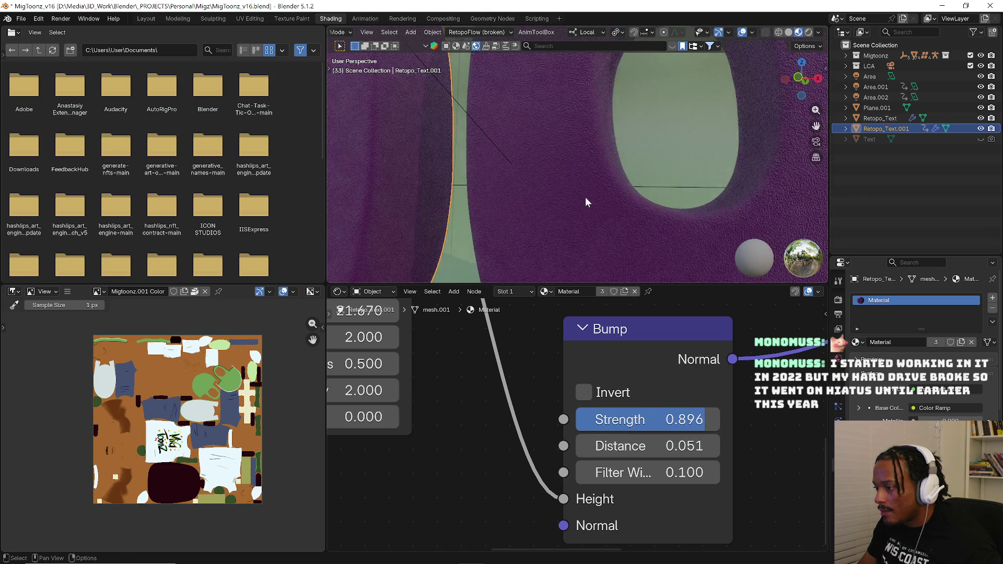
scroll(574, 204, down, 3)
scroll(606, 236, up, 4)
scroll(607, 234, up, 3)
scroll(614, 226, up, 3)
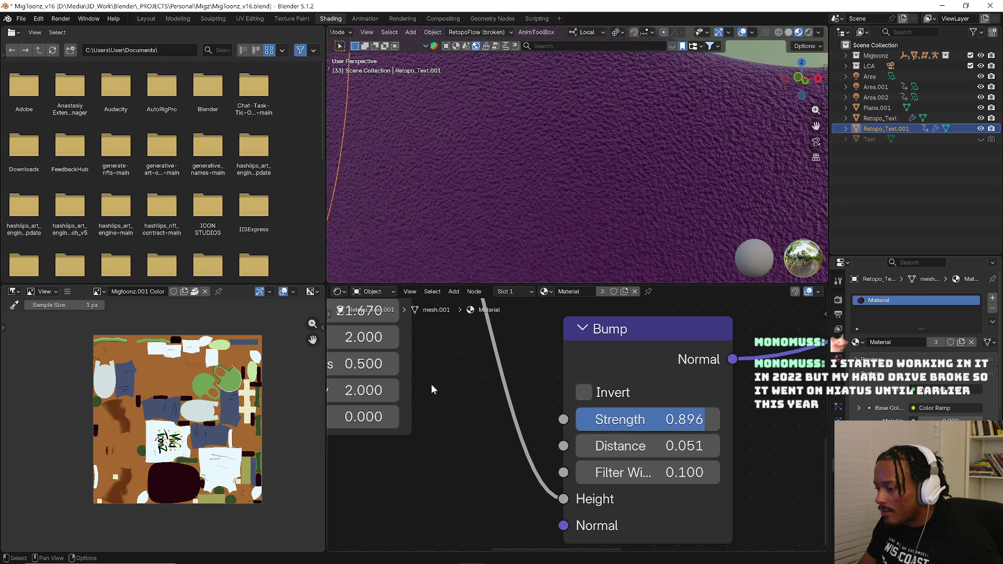
middle_drag(434, 370, 619, 428)
scroll(647, 444, down, 1)
scroll(646, 444, down, 2)
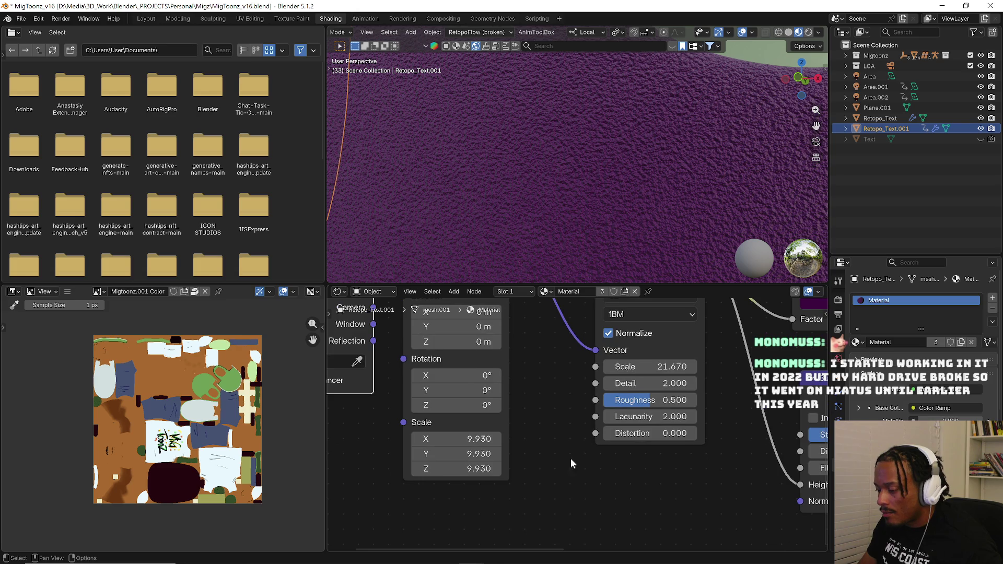
middle_drag(536, 433, 532, 466)
mouse_move(642, 403)
mouse_down()
mouse_move(689, 402)
mouse_move(616, 406)
mouse_up()
scroll(645, 221, down, 3)
scroll(627, 231, down, 2)
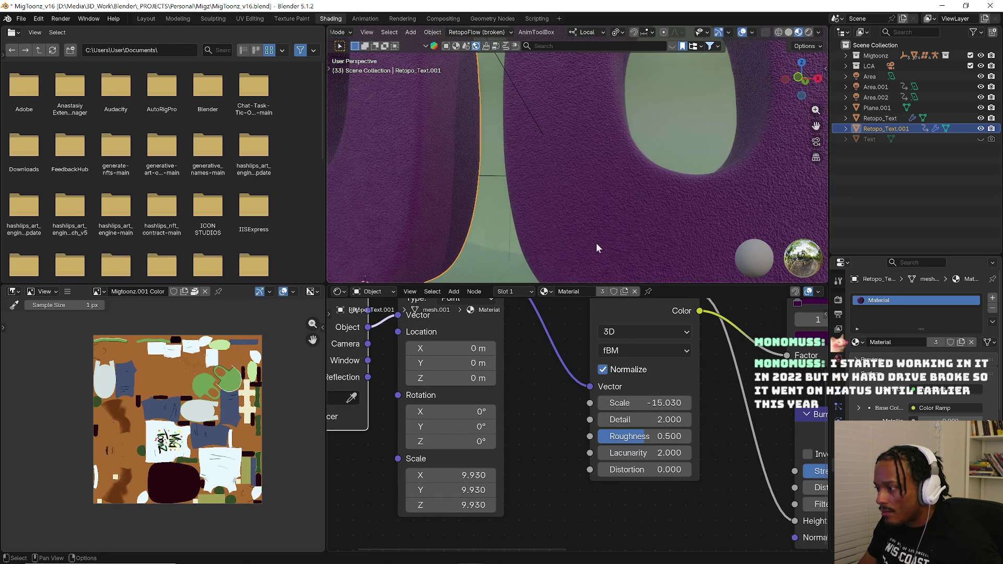
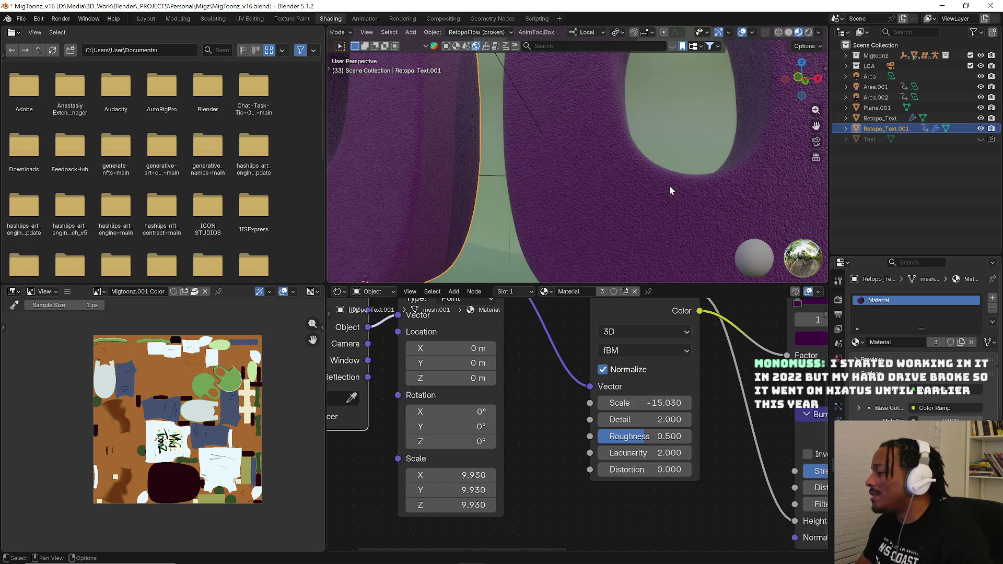
scroll(609, 191, down, 2)
scroll(571, 179, down, 3)
- Select the right zero, Retopo_Text, and orbit in to examine its fuzzy surface around the hole
mouse_move(572, 179)
middle_down()
mouse_move(598, 215)
mouse_move(578, 221)
middle_up()
scroll(601, 178, up, 4)
scroll(566, 201, up, 2)
scroll(586, 214, down, 2)
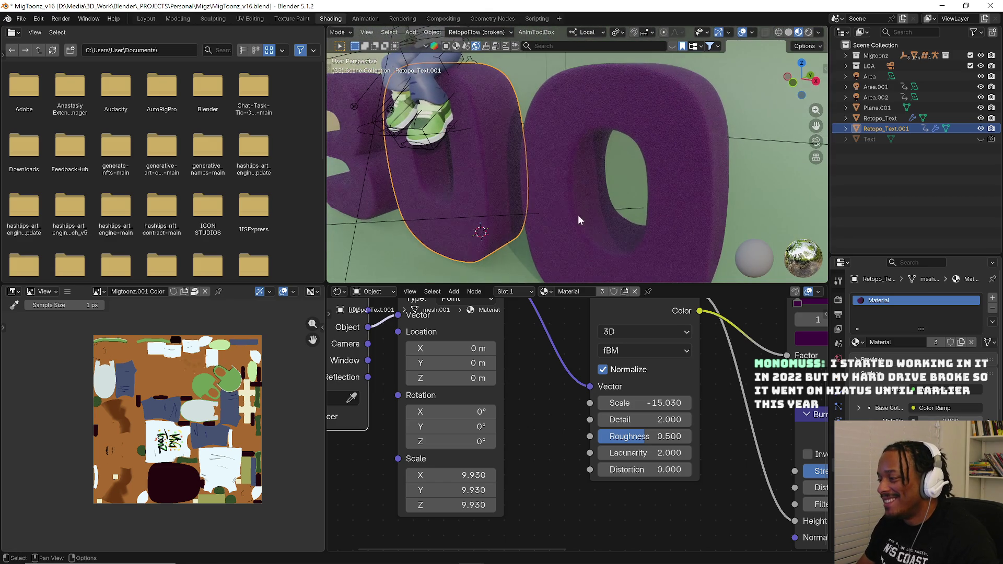
click(550, 210)
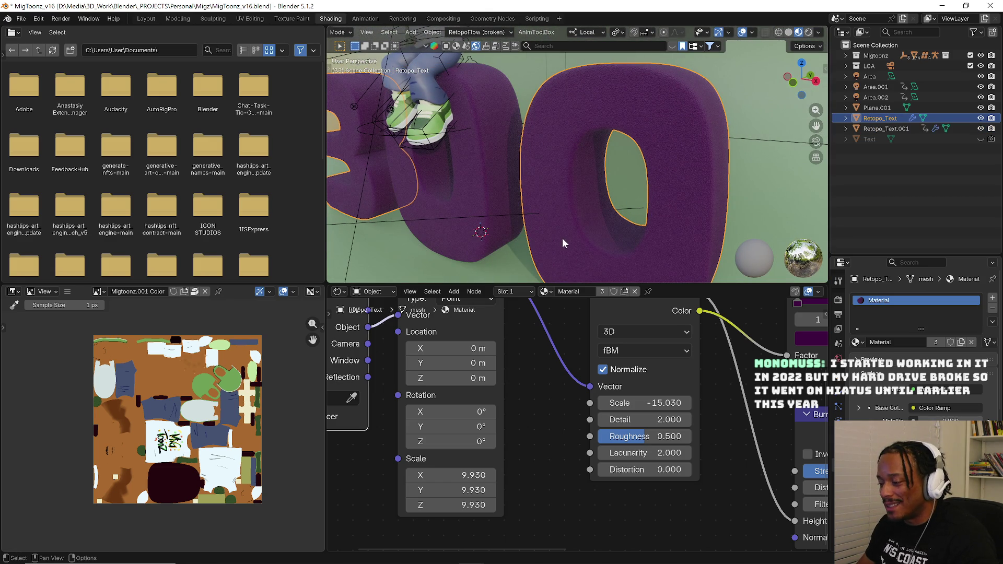
middle_drag(602, 230, 584, 239)
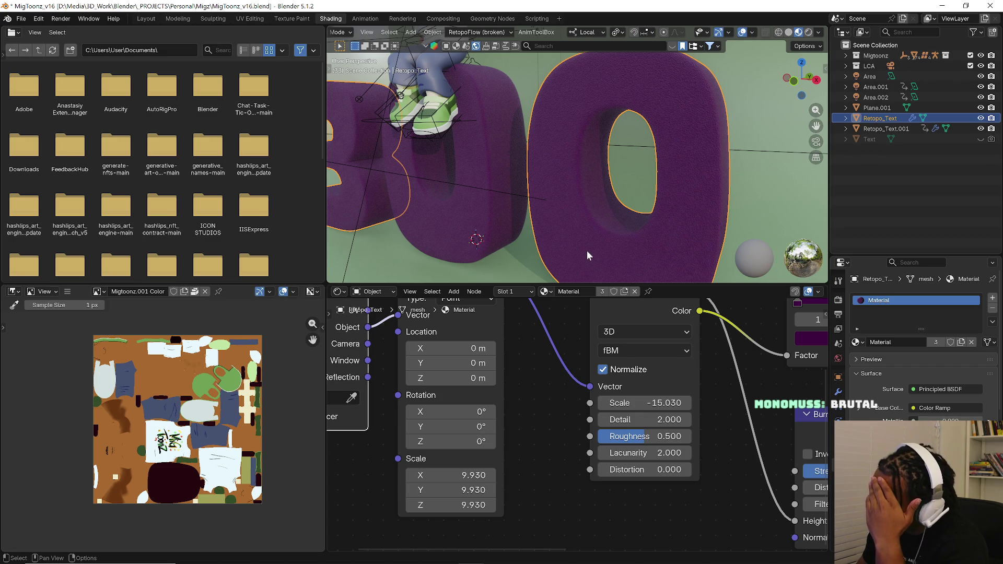
scroll(657, 239, up, 2)
scroll(662, 233, up, 1)
scroll(635, 180, up, 1)
middle_drag(604, 162, 538, 222)
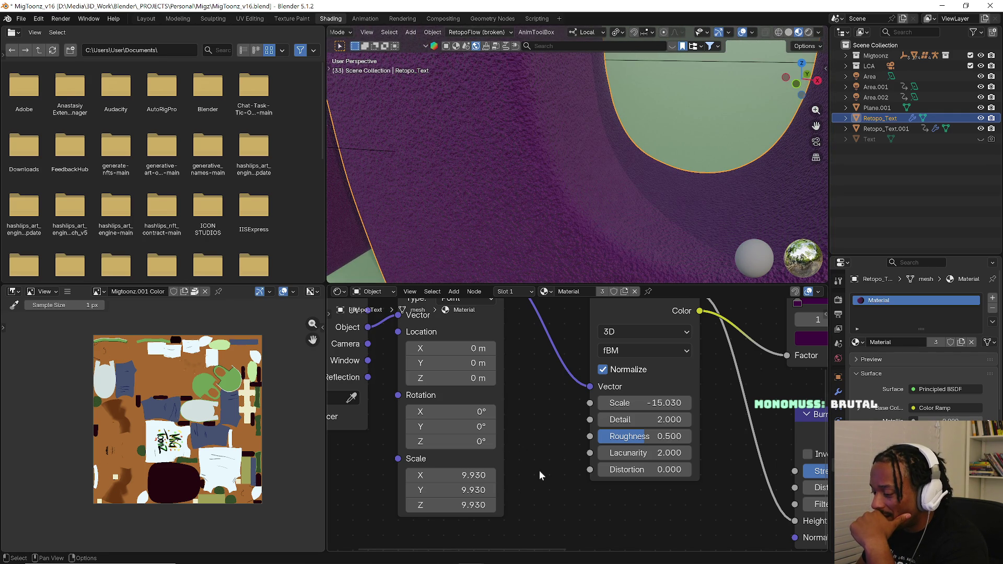
middle_drag(537, 469, 590, 461)
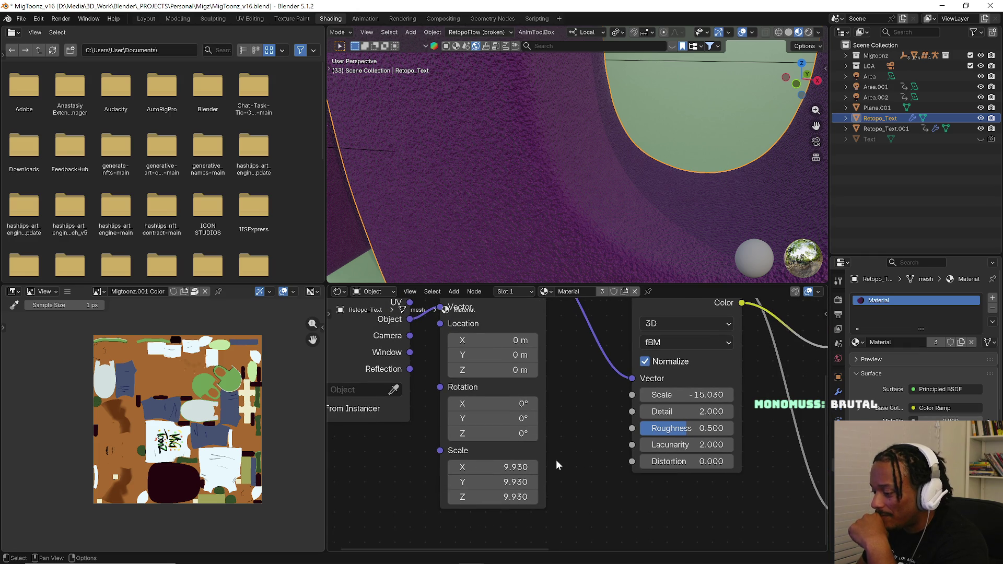
- Set the Noise Texture Scale to -1.630 and the Mapping Scale X/Y/Z to 4.930
mouse_move(682, 395)
mouse_down()
mouse_move(709, 395)
mouse_move(697, 395)
mouse_up()
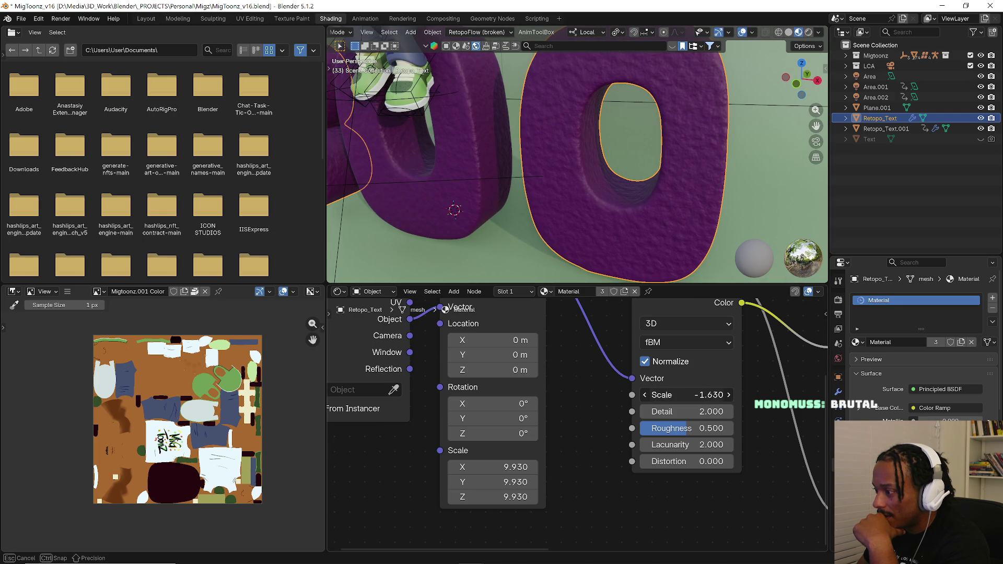
scroll(493, 154, down, 3)
scroll(497, 150, up, 4)
mouse_move(498, 150)
middle_down()
mouse_move(563, 156)
mouse_move(557, 172)
middle_up()
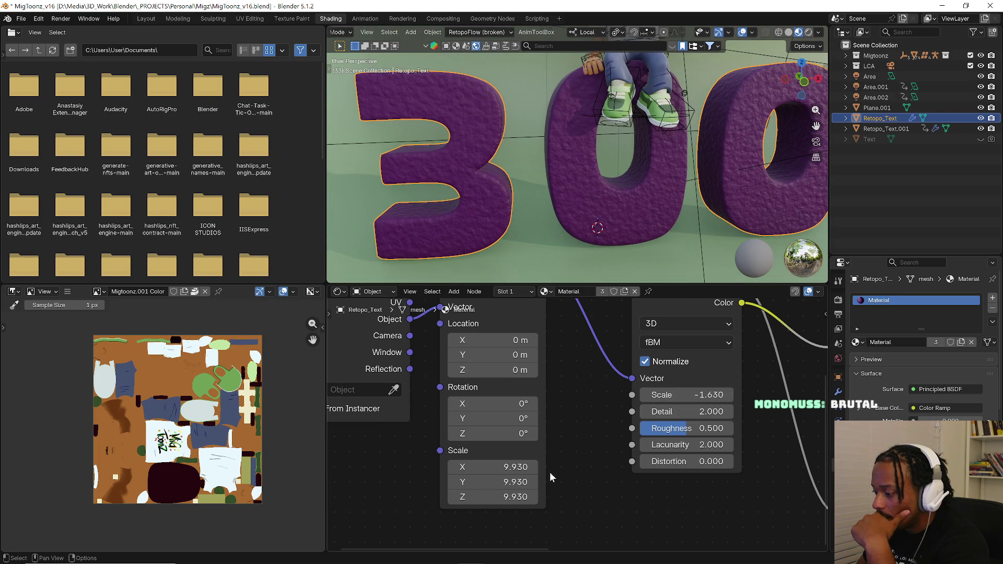
mouse_move(457, 467)
mouse_down()
mouse_move(517, 467)
mouse_move(470, 467)
mouse_move(508, 469)
mouse_up()
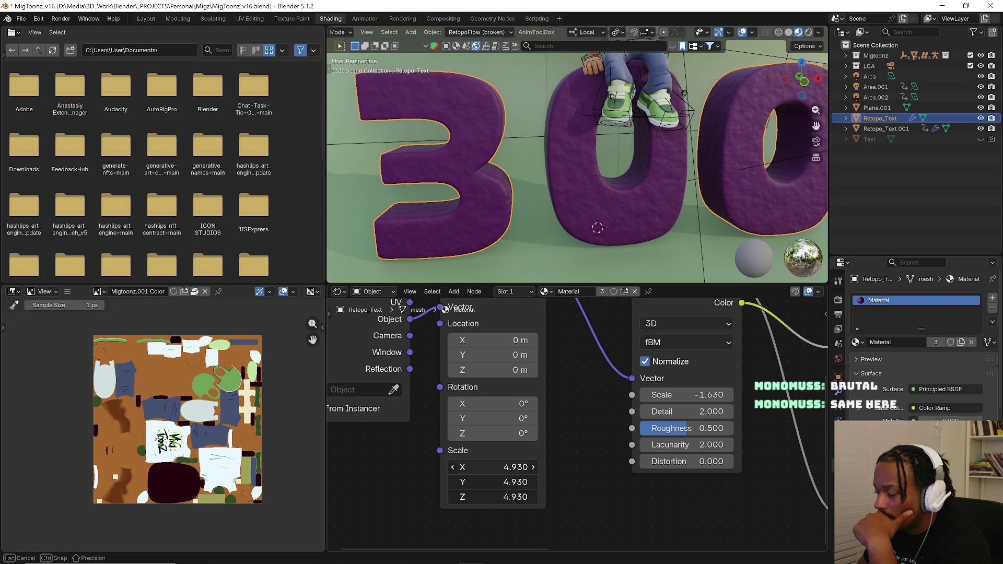
scroll(502, 197, down, 6)
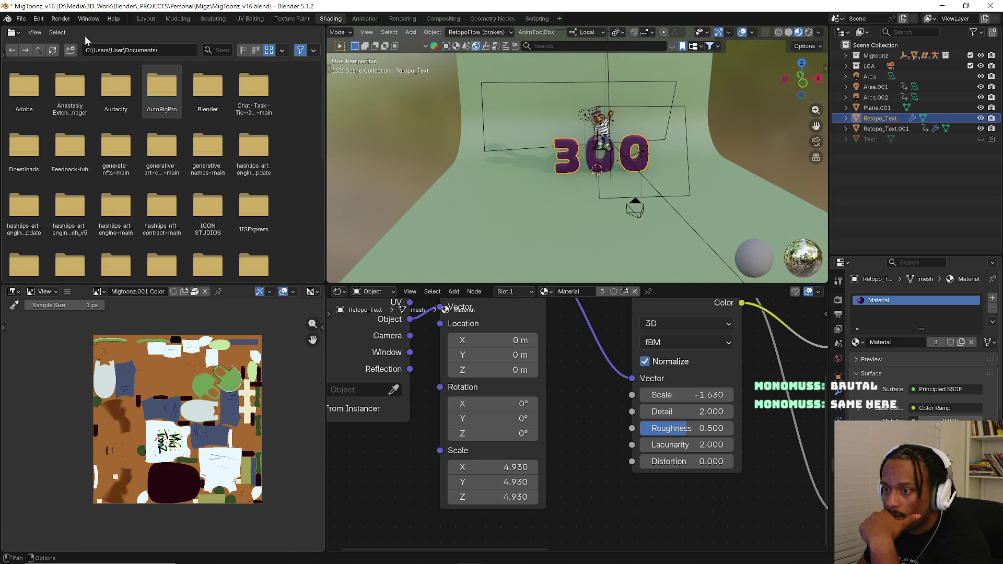
- Turn the file browser into a rendered camera-view 3D Viewport with overlays off, reframed and widened
click(14, 32)
click(48, 64)
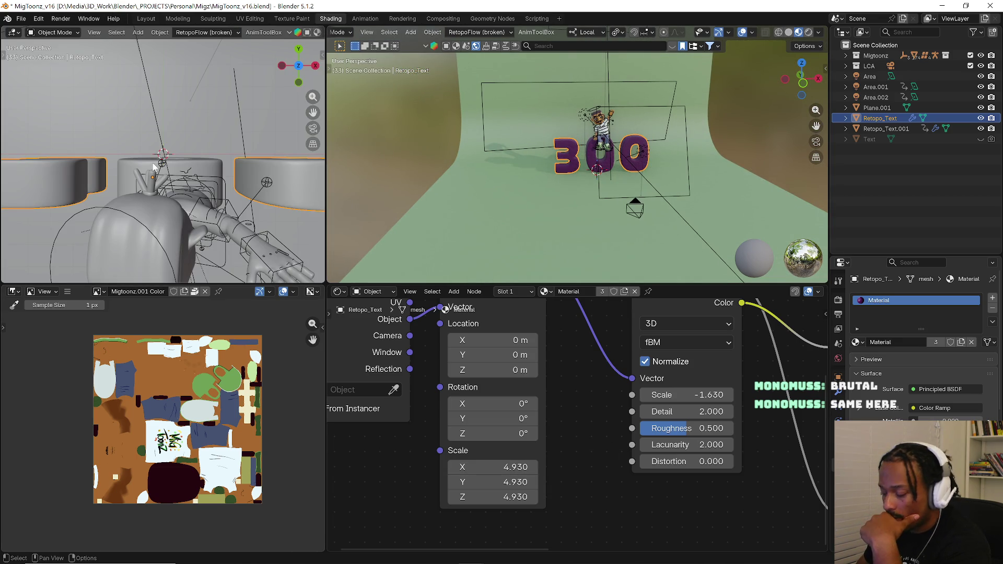
key(KP_0)
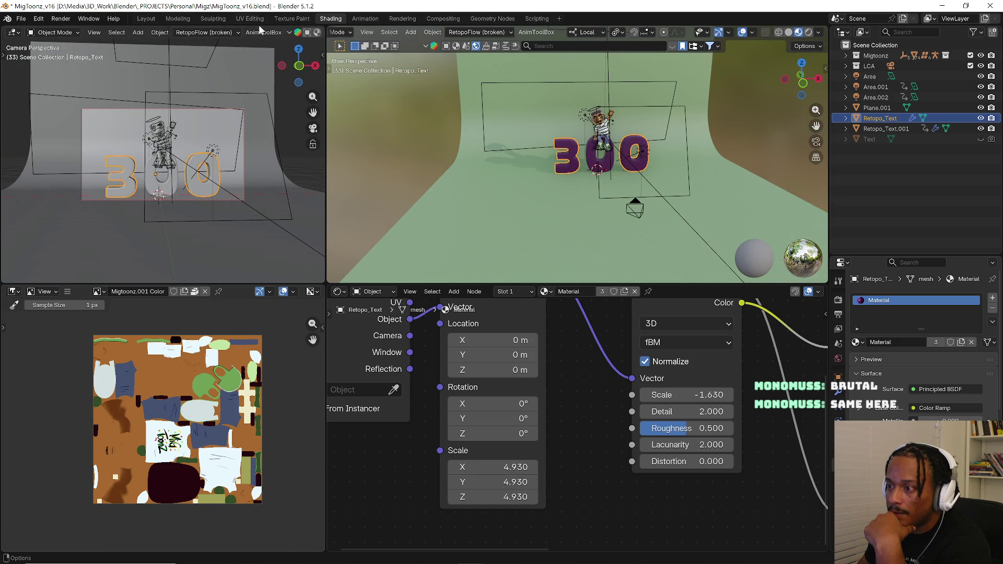
scroll(252, 31, down, 5)
scroll(219, 32, down, 3)
scroll(220, 32, down, 3)
click(239, 32)
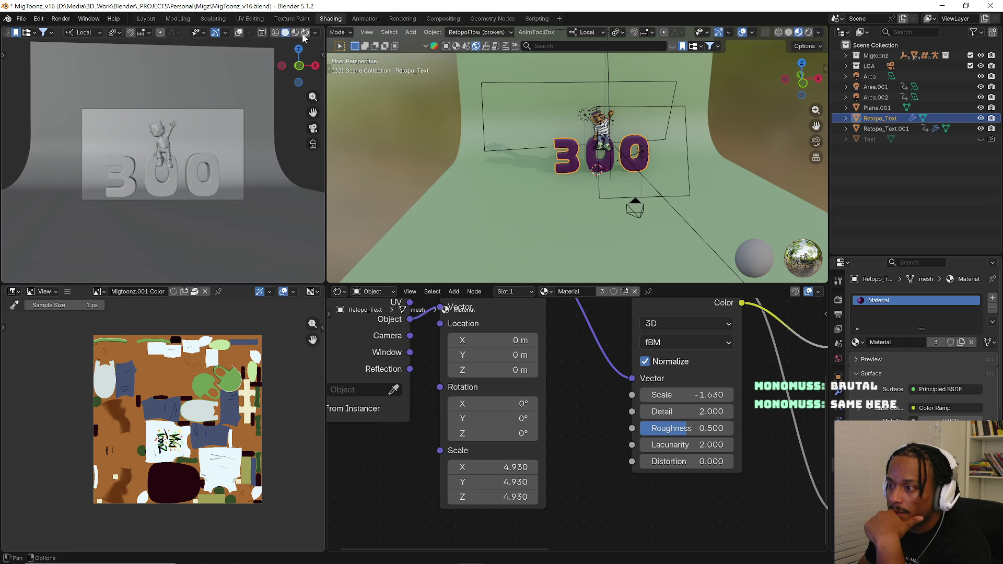
click(303, 34)
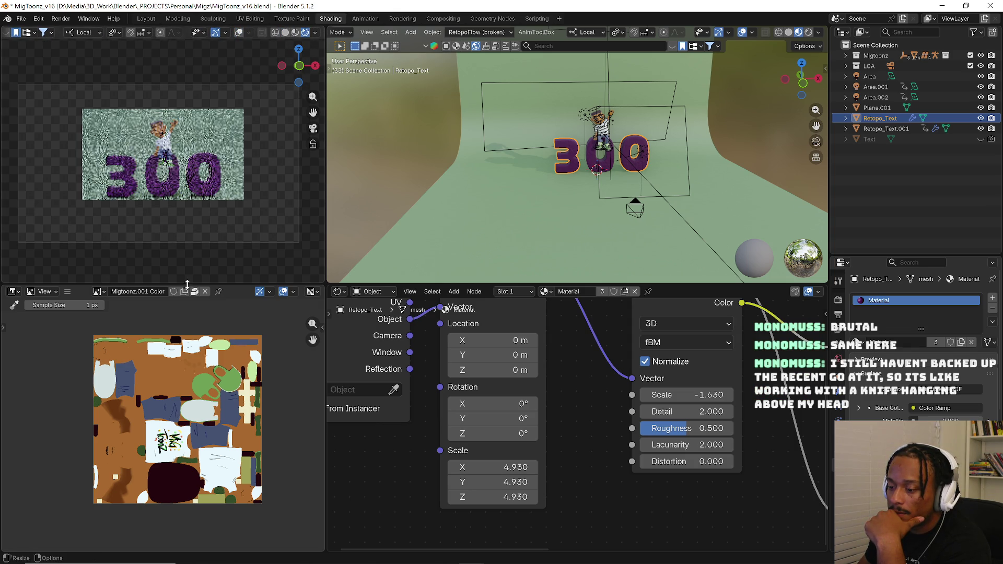
scroll(170, 203, up, 3)
scroll(163, 223, up, 2)
scroll(164, 223, up, 3)
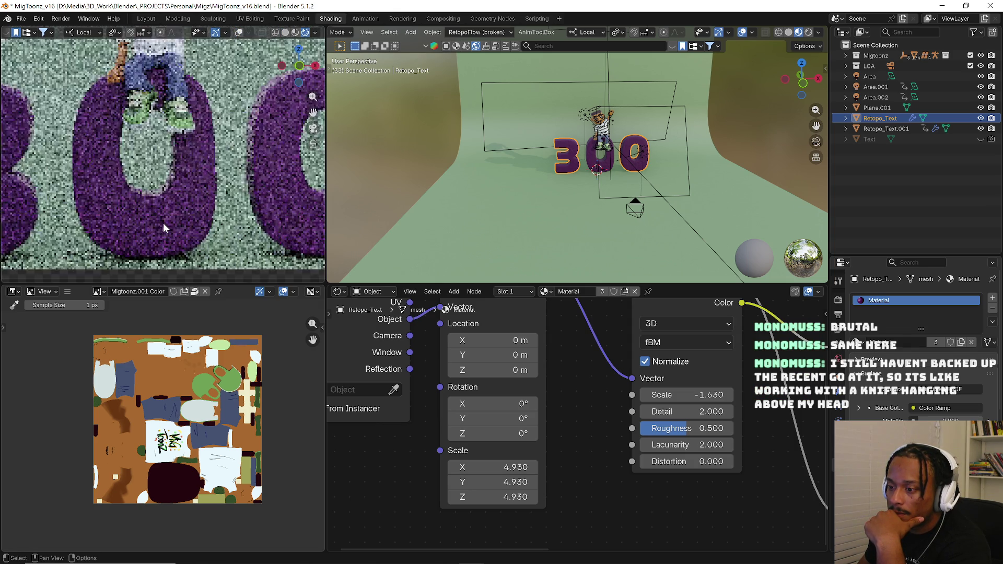
scroll(211, 218, up, 2)
scroll(210, 219, up, 2)
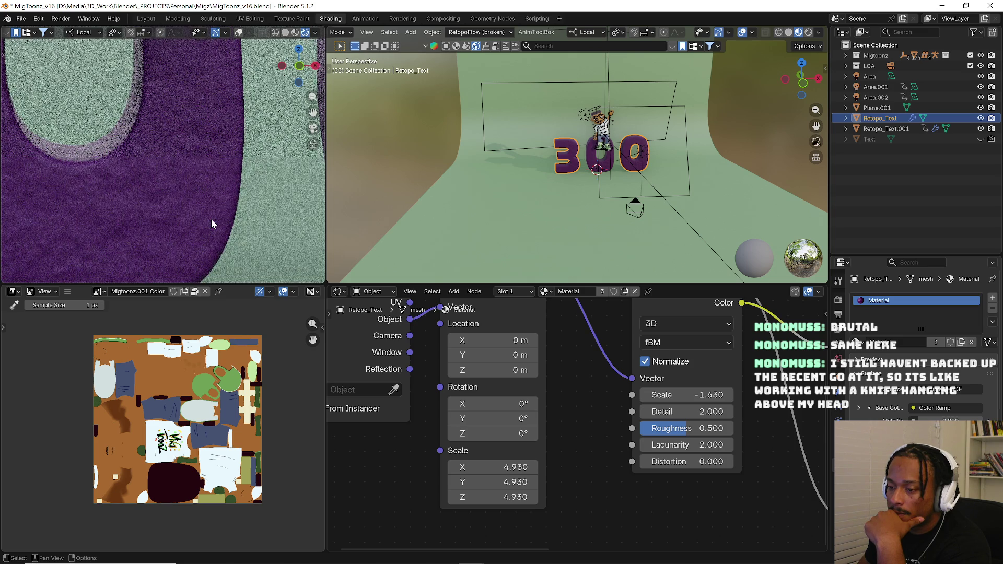
scroll(211, 223, down, 2)
scroll(211, 223, down, 2)
scroll(211, 222, down, 2)
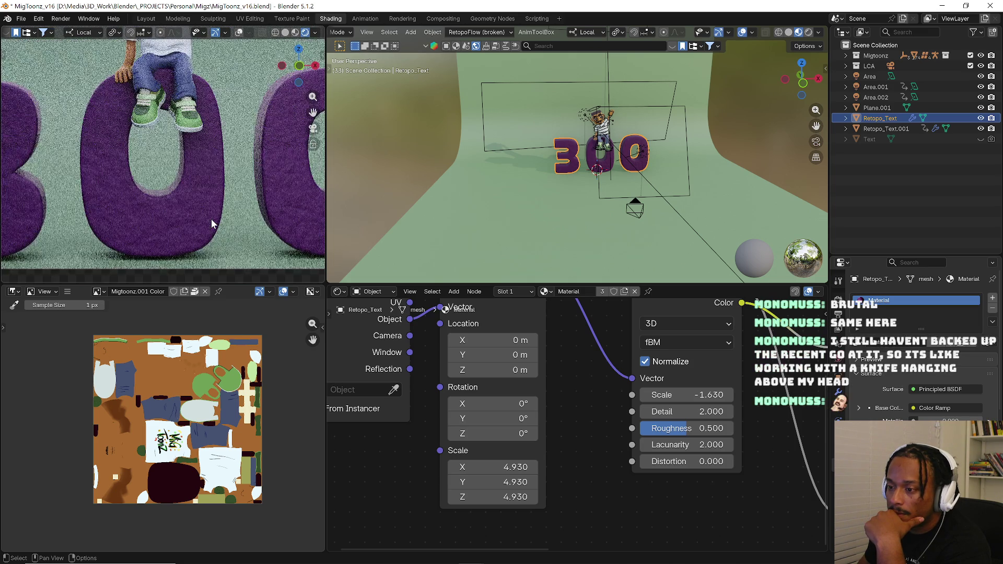
scroll(210, 223, down, 2)
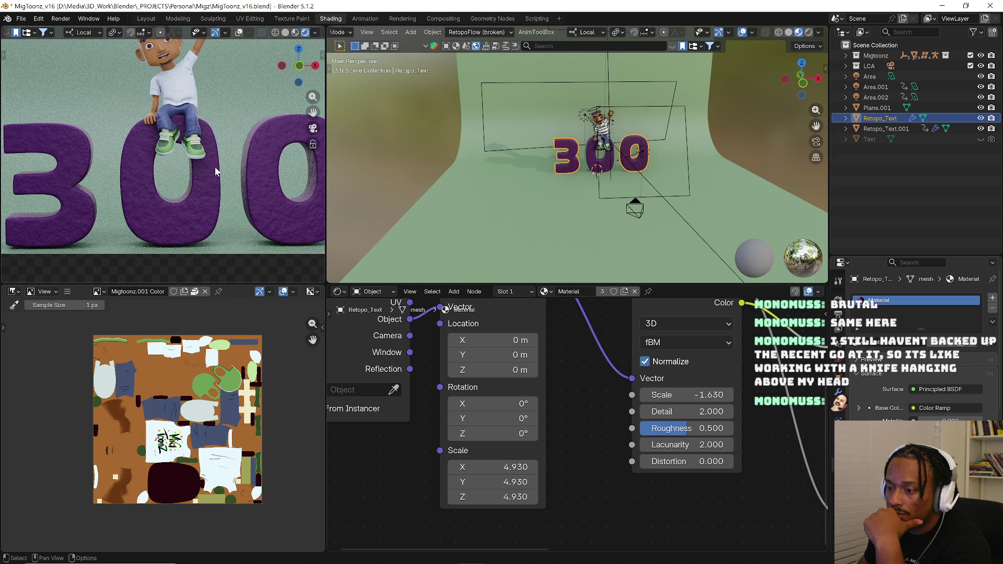
key(KP_0)
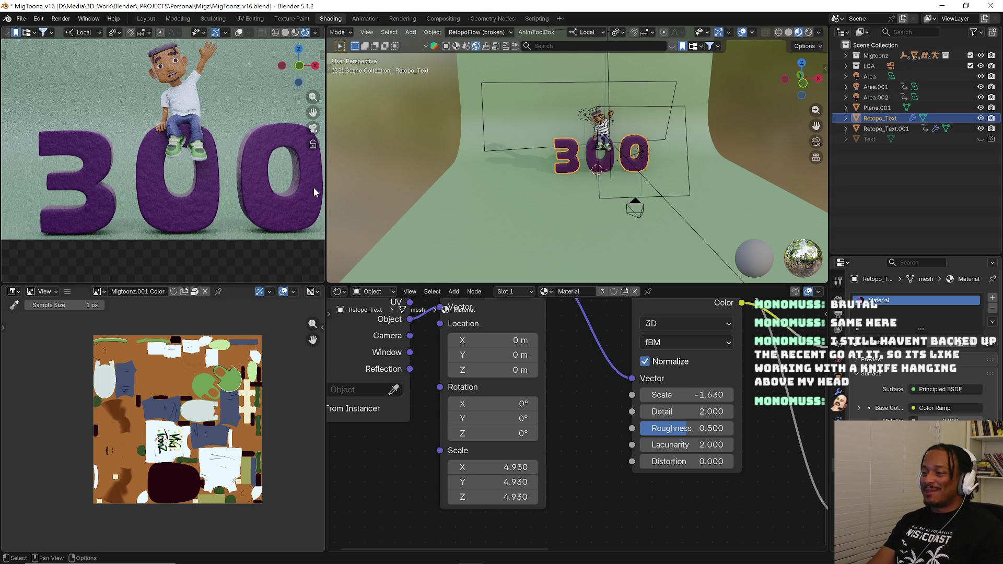
drag(326, 187, 417, 188)
scroll(282, 189, down, 2)
scroll(263, 193, down, 2)
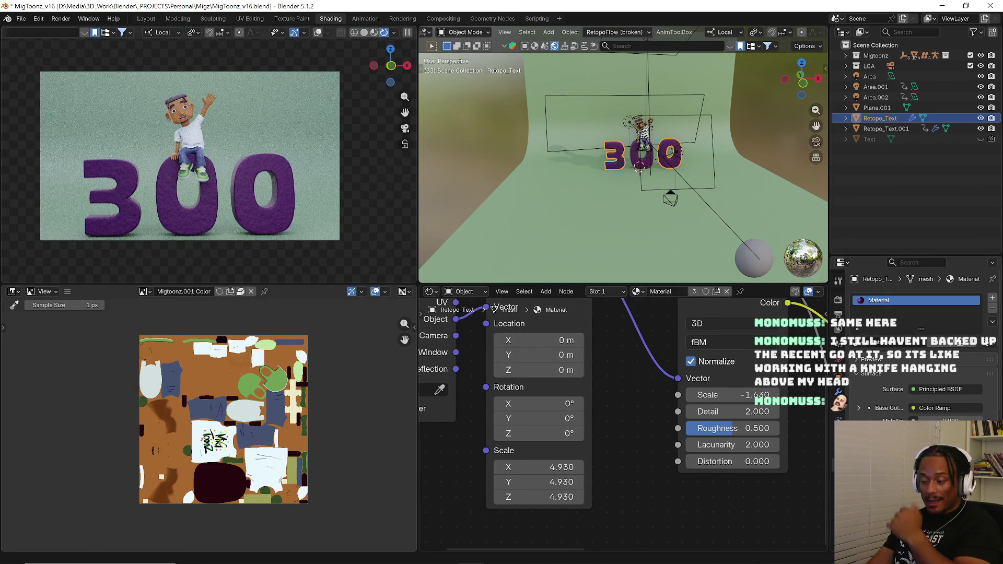
- Check Storage (D:) free space in File Explorer's This PC, then close the window
click(189, 554)
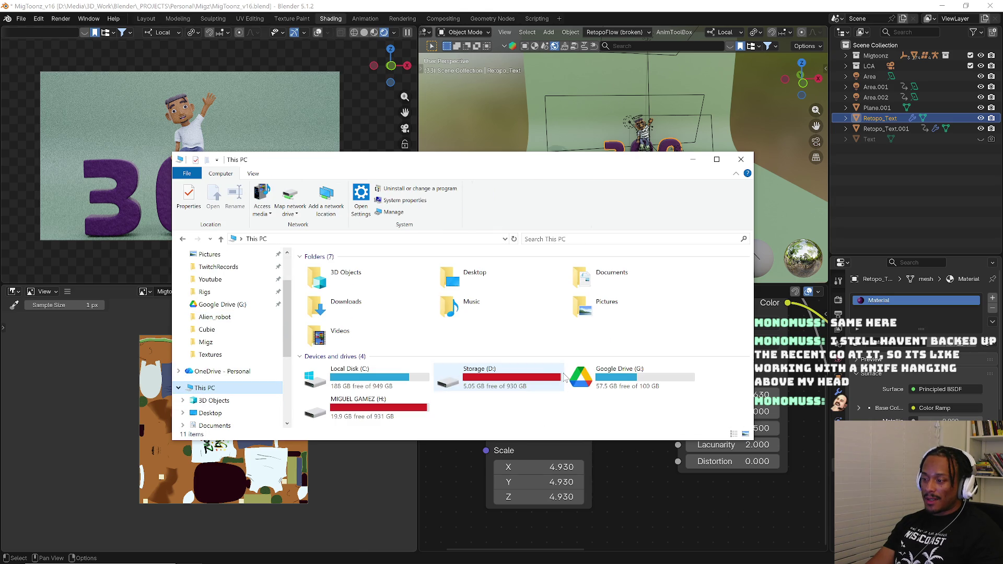
click(464, 394)
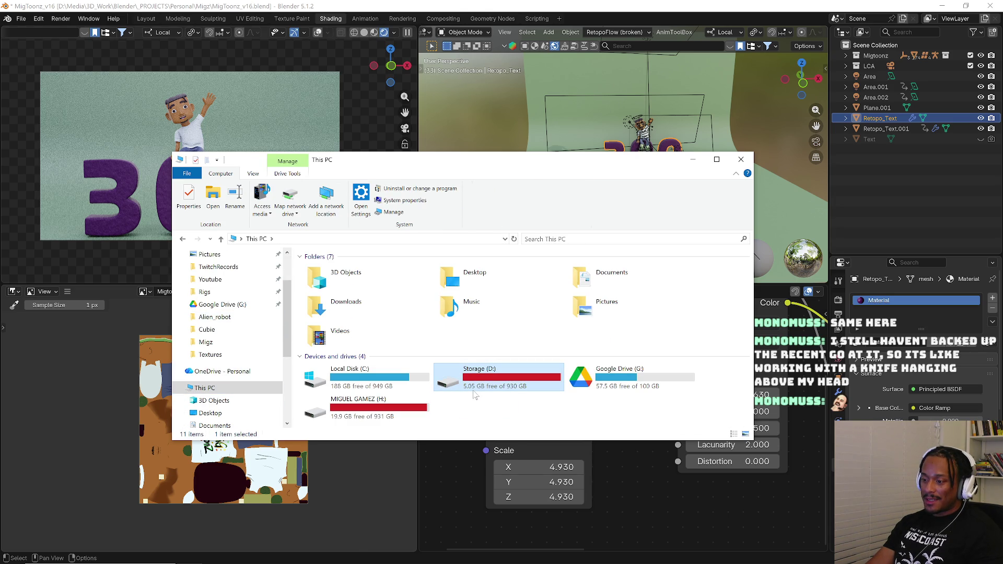
click(740, 159)
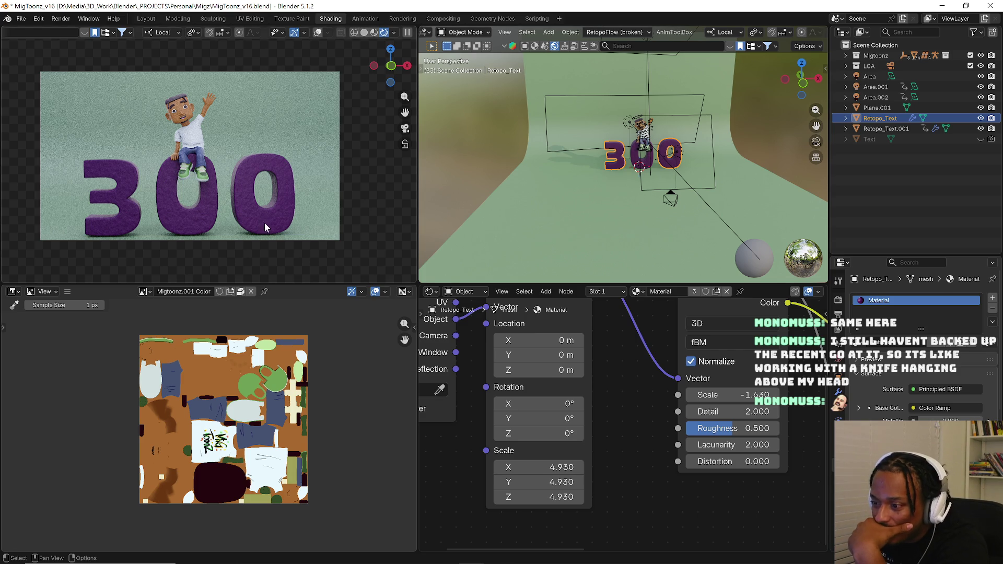
- Render the current frame with Render Image (F12)
click(61, 18)
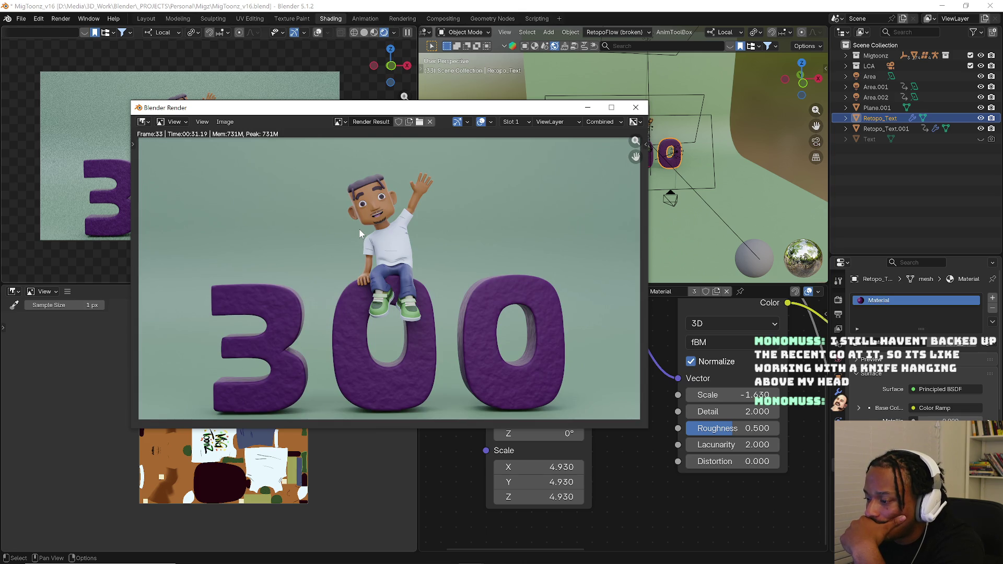
scroll(358, 229, down, 1)
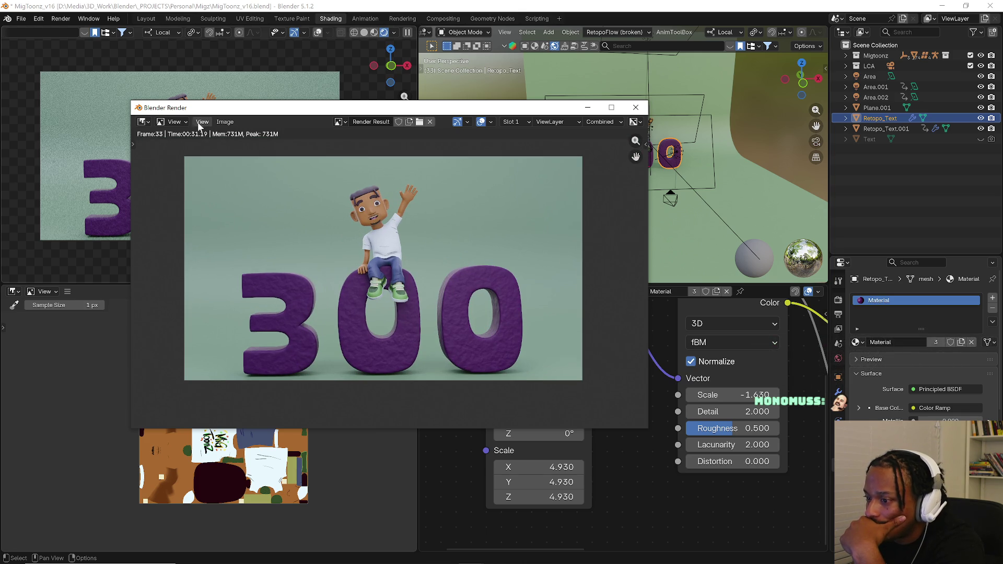
- Review the finished render via its Image menu, then minimize the render window
click(225, 122)
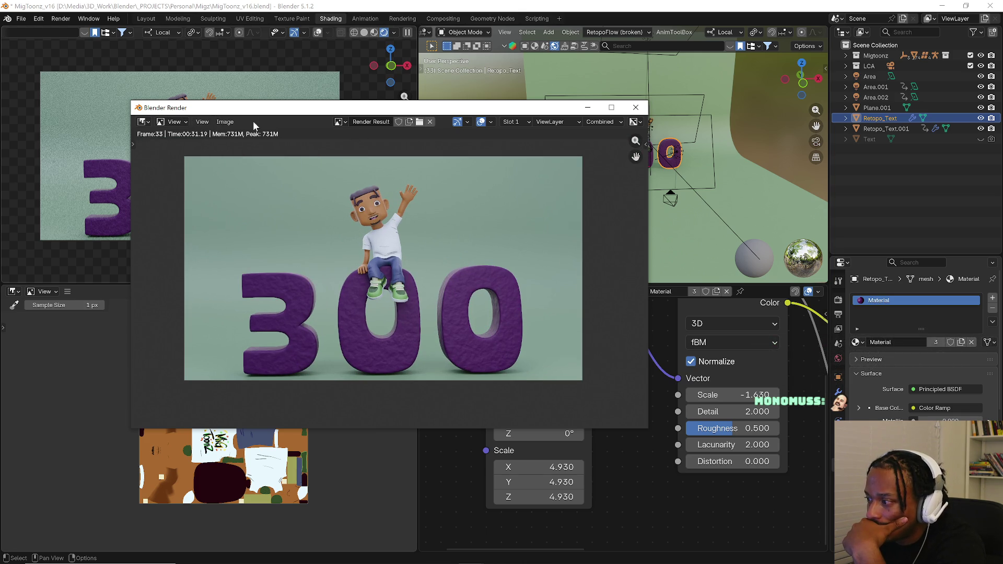
click(225, 122)
click(290, 219)
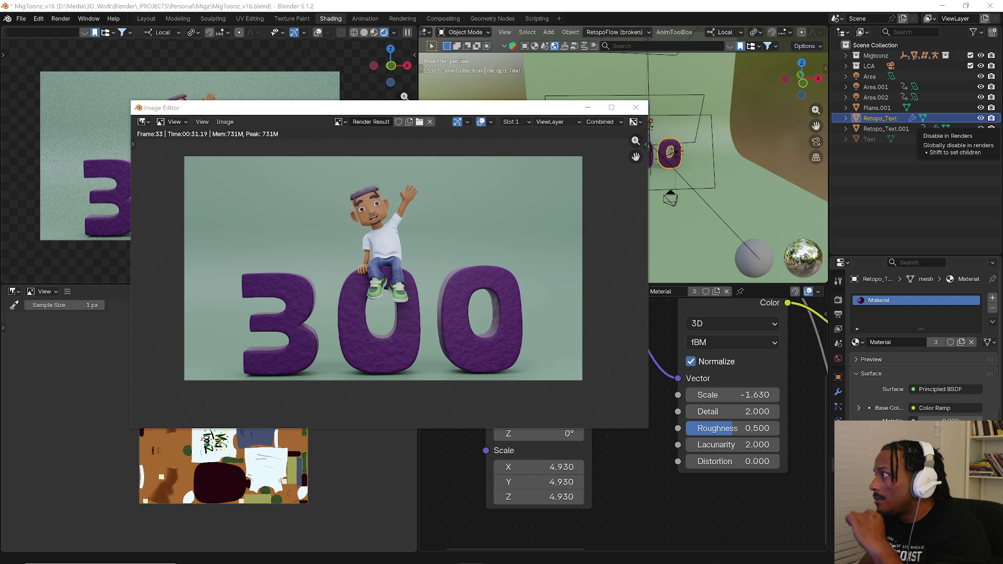
click(647, 145)
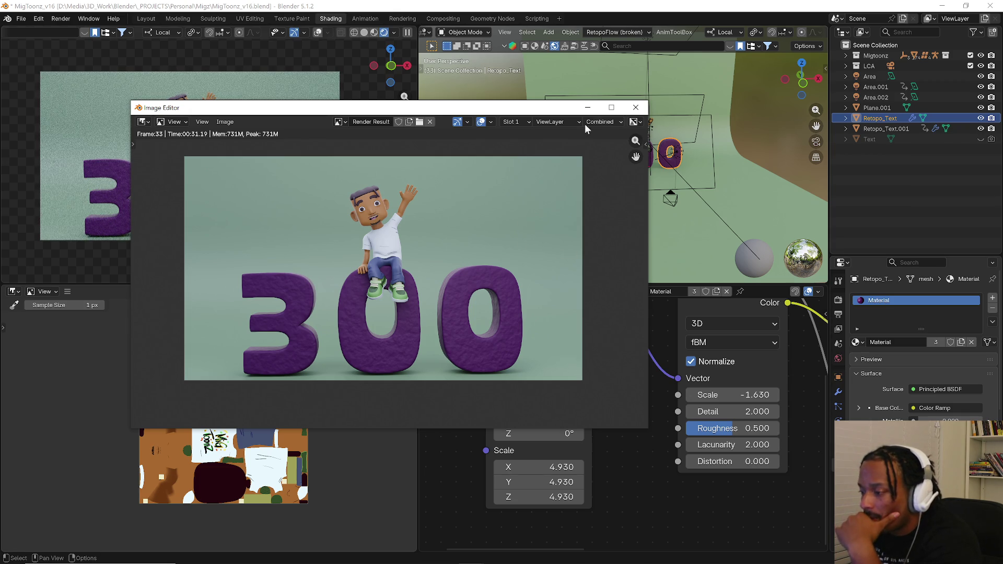
click(594, 111)
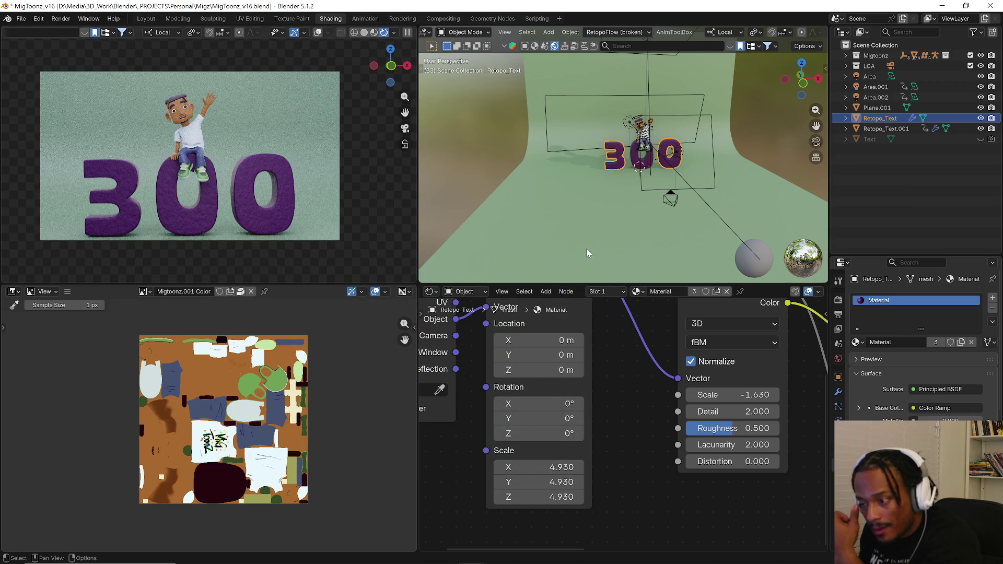
- Give Plane.001's Base Color a brighter, paler yellow-green in the colour picker
click(593, 231)
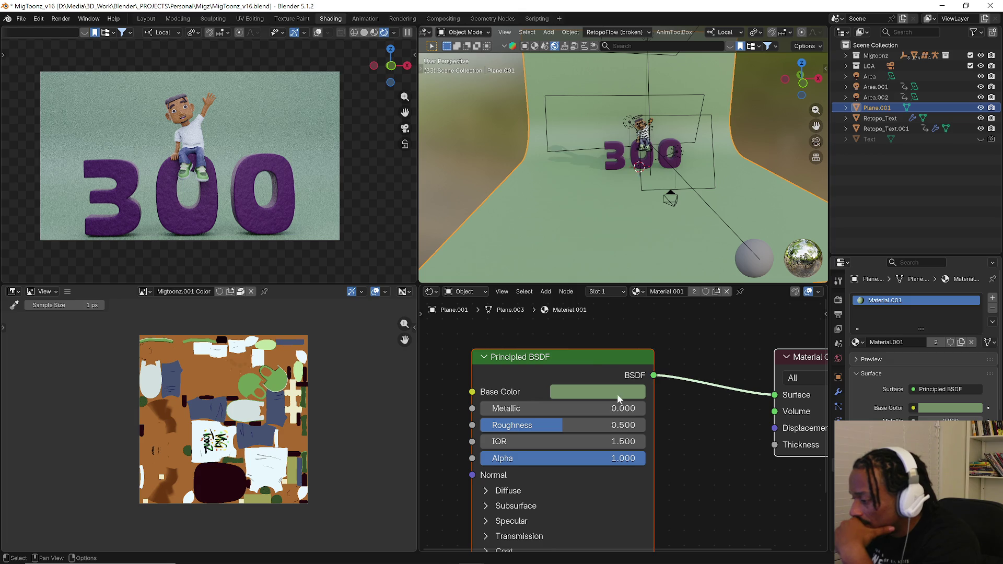
click(617, 392)
click(573, 226)
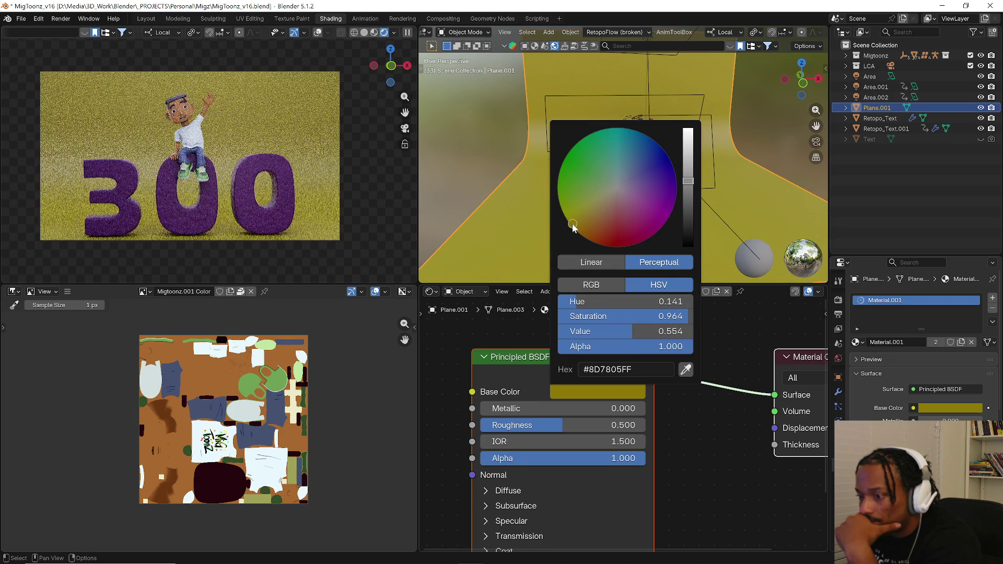
click(588, 208)
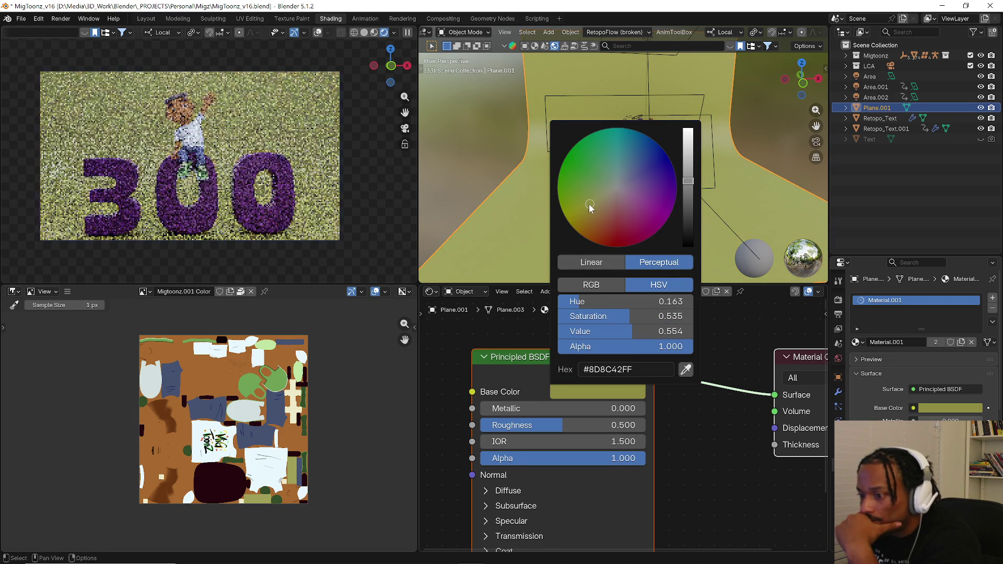
click(597, 194)
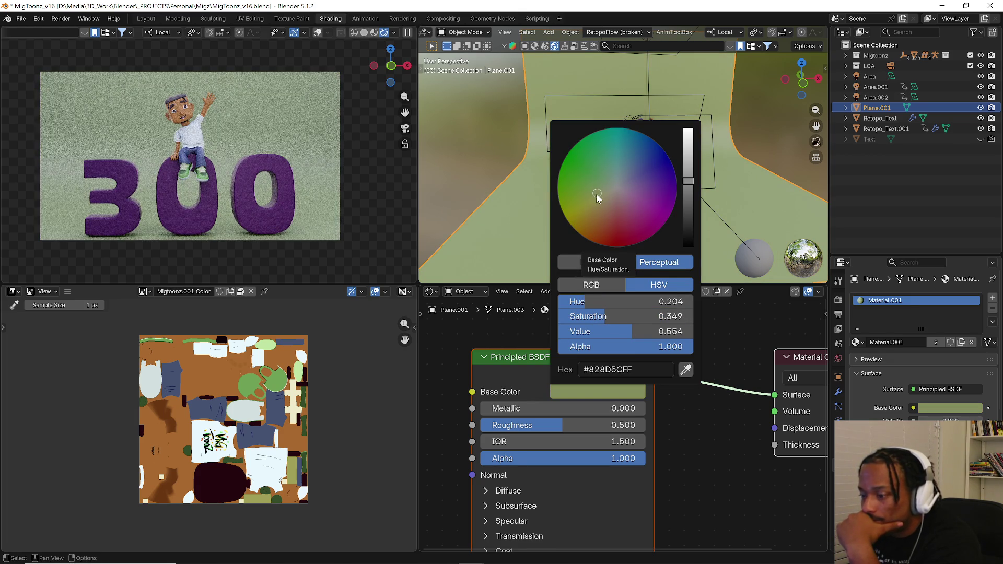
drag(682, 181, 686, 155)
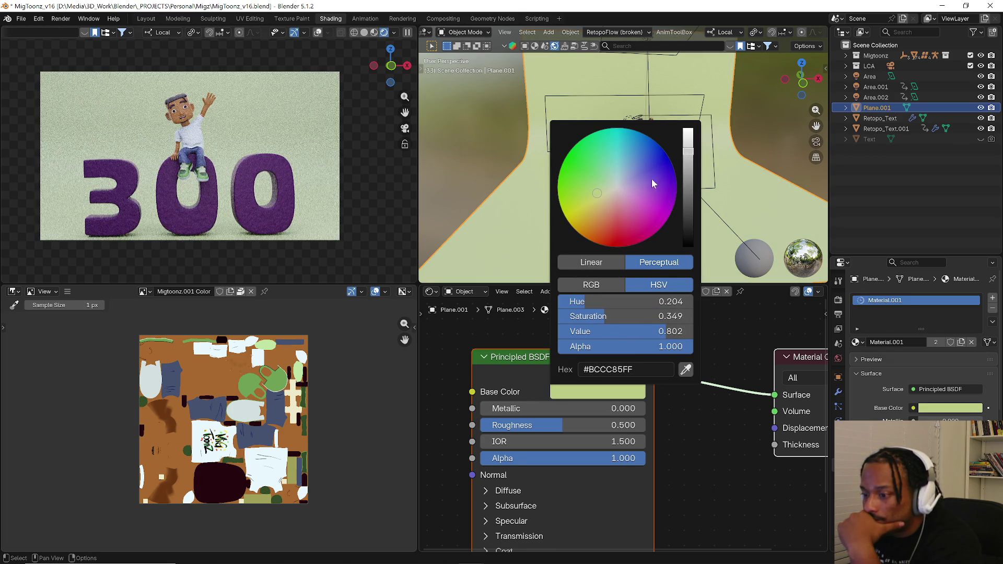
click(592, 203)
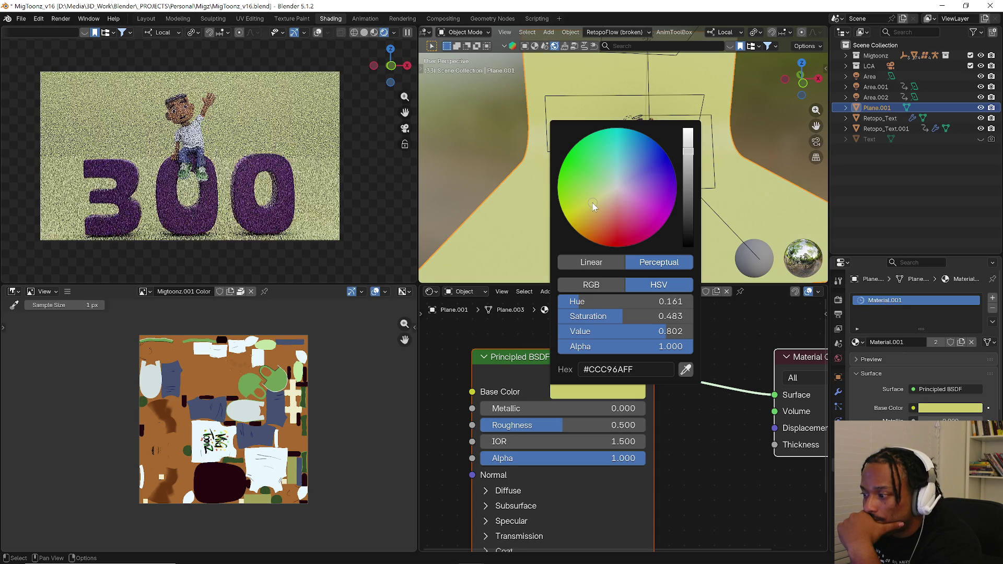
drag(592, 203, 583, 210)
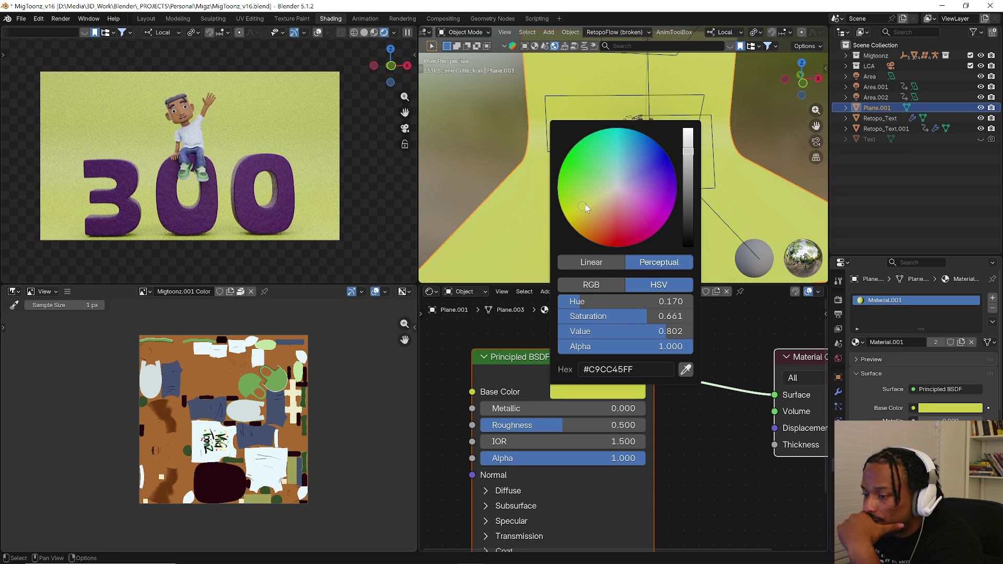
drag(585, 204, 582, 202)
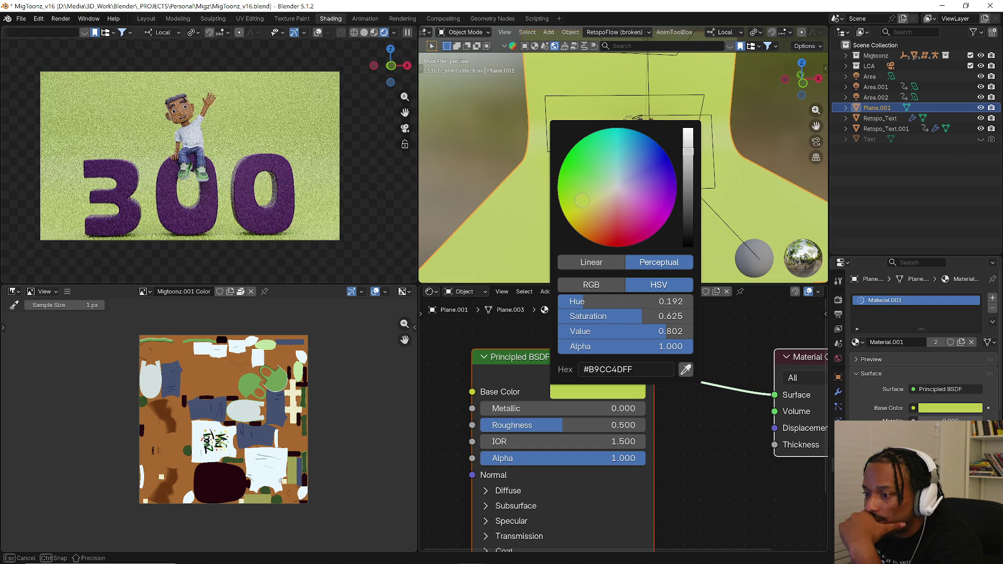
drag(582, 201, 602, 184)
scroll(749, 104, down, 5)
scroll(705, 110, up, 3)
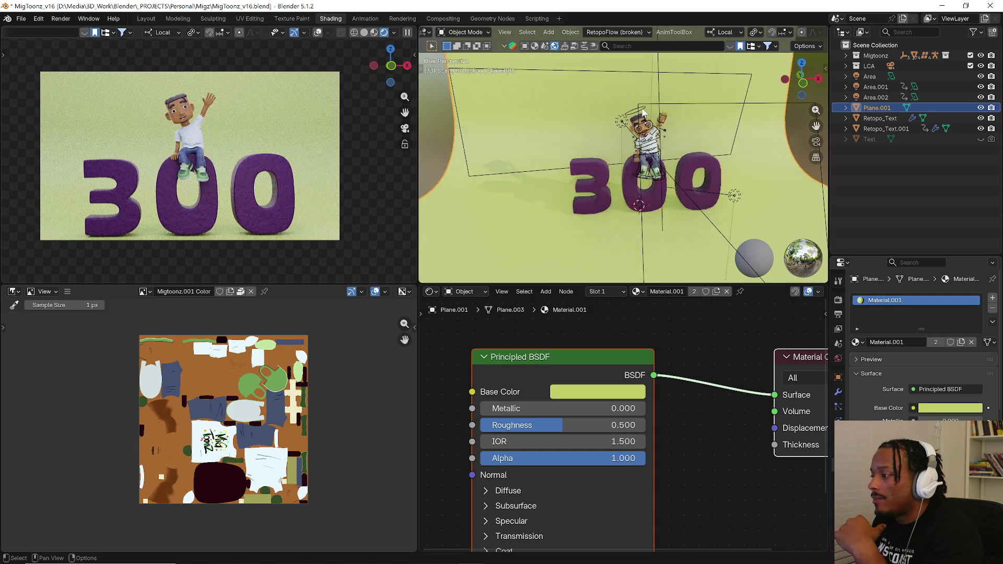
scroll(644, 120, up, 5)
scroll(644, 120, down, 4)
- Make the character rig active and switch it into Pose Mode via the Ctrl+Tab pie
click(654, 144)
key(ctrl+Tab)
click(656, 226)
scroll(654, 204, up, 3)
scroll(651, 183, up, 2)
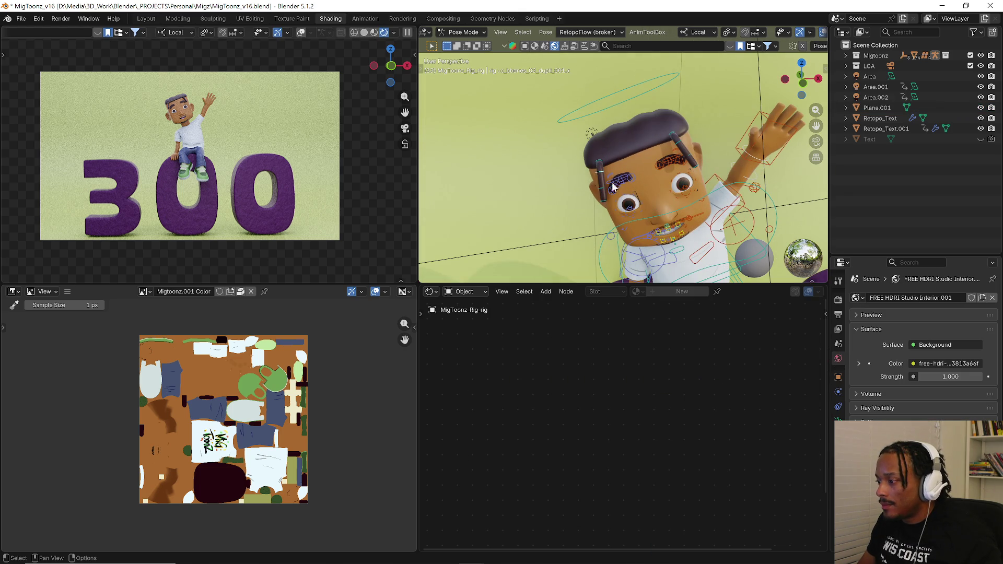